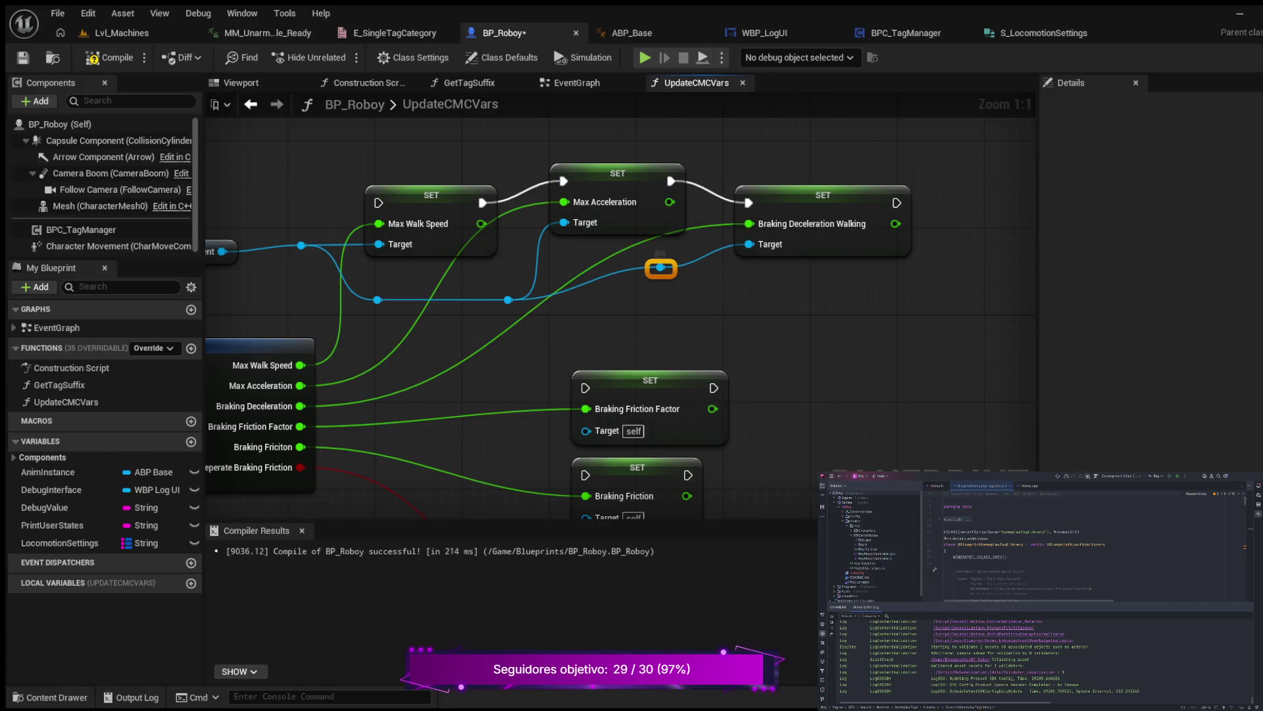
Lower the target-line reroute knot and line up the Max Acceleration SET node with the row.
mouse_move(638, 256)
mouse_down()
mouse_move(671, 301)
mouse_move(660, 300)
mouse_up()
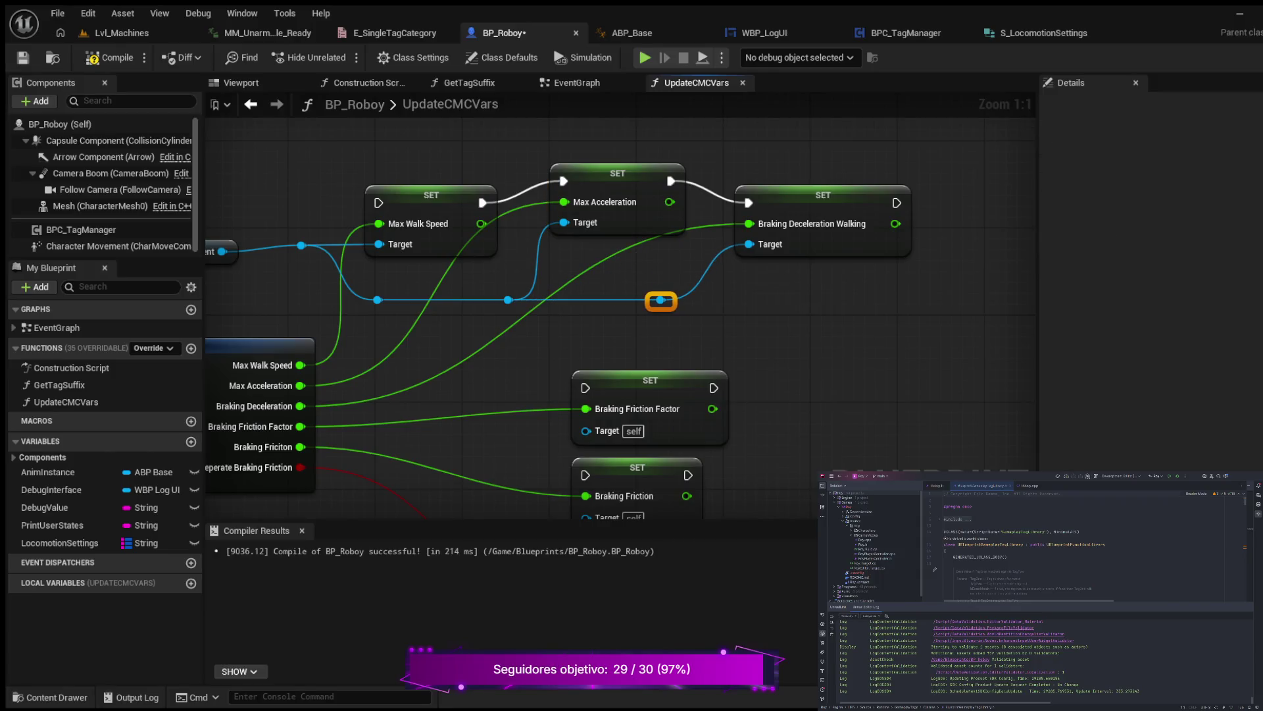
drag(617, 173, 617, 195)
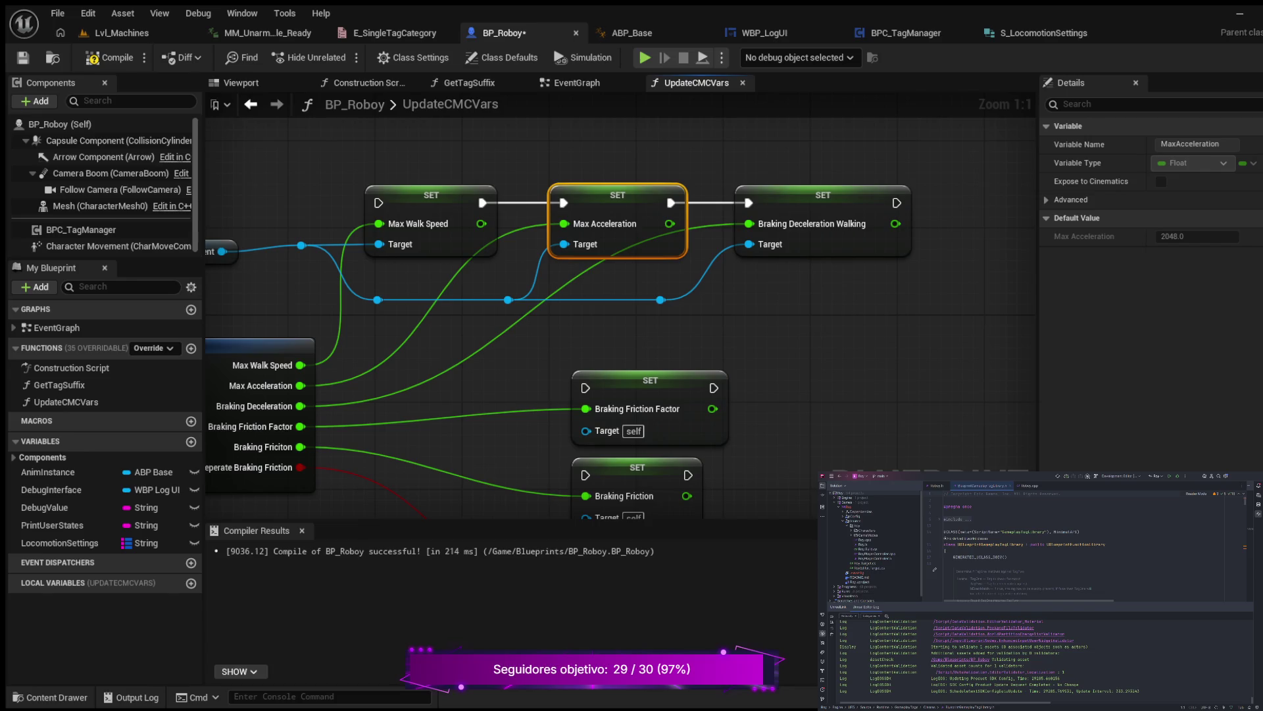
drag(816, 309, 769, 293)
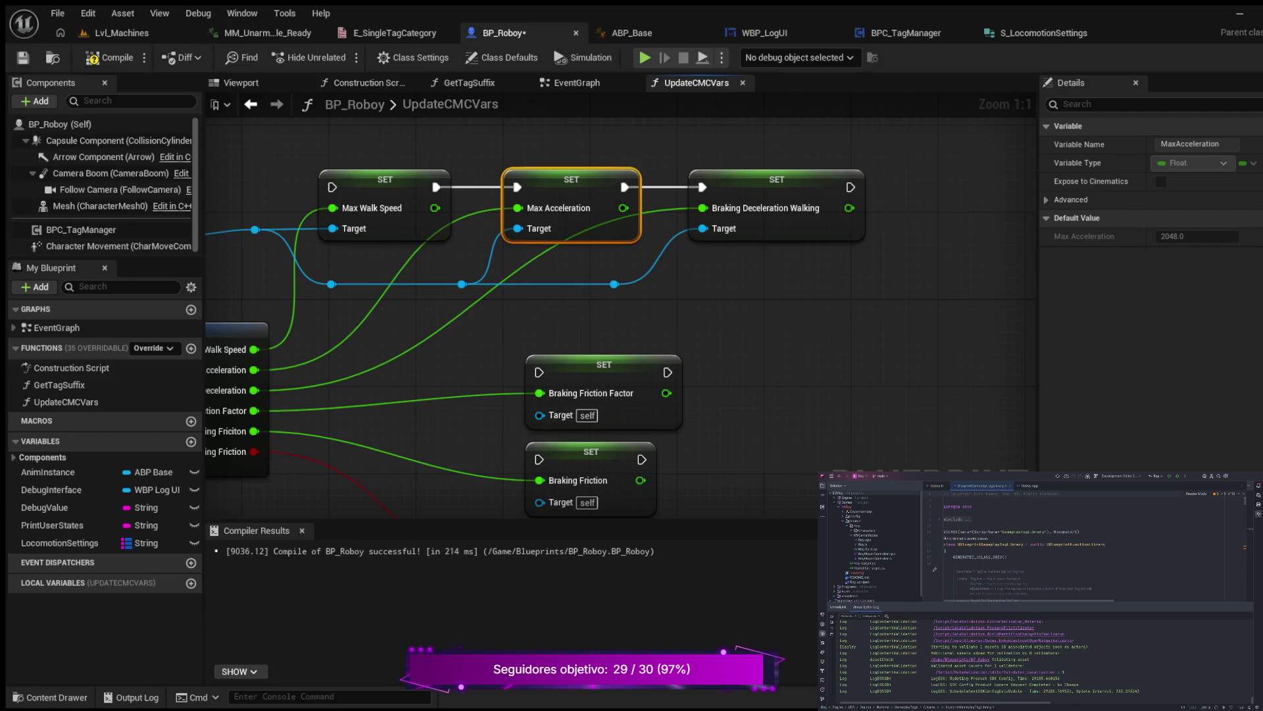
mouse_move(769, 293)
mouse_down()
mouse_move(654, 293)
mouse_move(689, 297)
mouse_up()
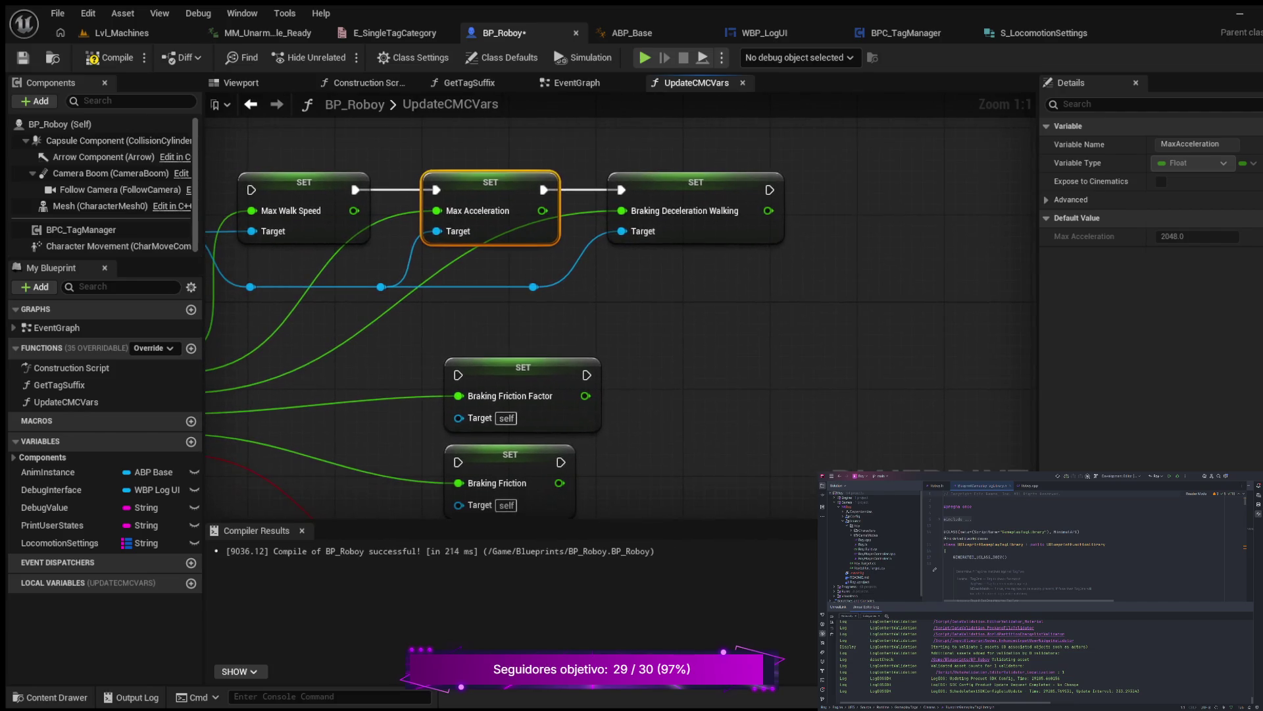
Move Braking Friction Factor into the top row and wire its Target via a reroute knot.
mouse_move(523, 367)
mouse_down()
mouse_move(902, 244)
mouse_move(893, 183)
mouse_move(893, 193)
mouse_up()
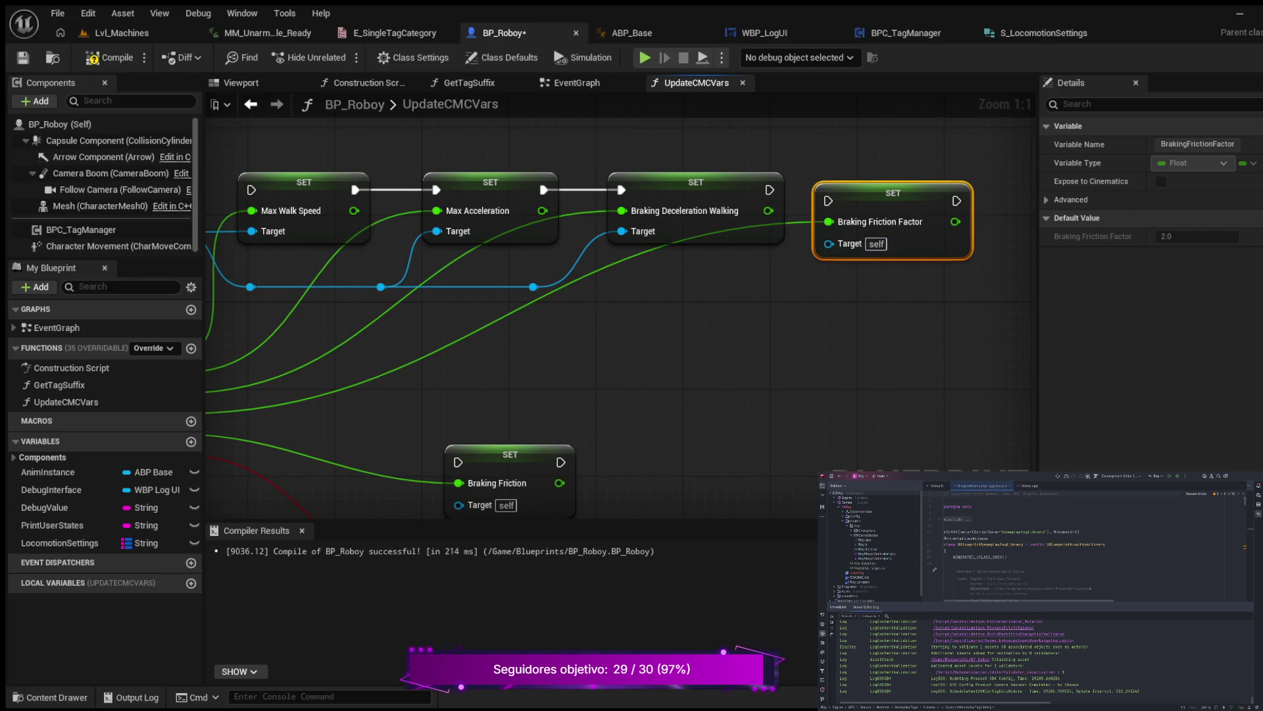
mouse_move(533, 287)
mouse_down()
mouse_move(579, 300)
mouse_move(830, 243)
mouse_up()
double_click(729, 244)
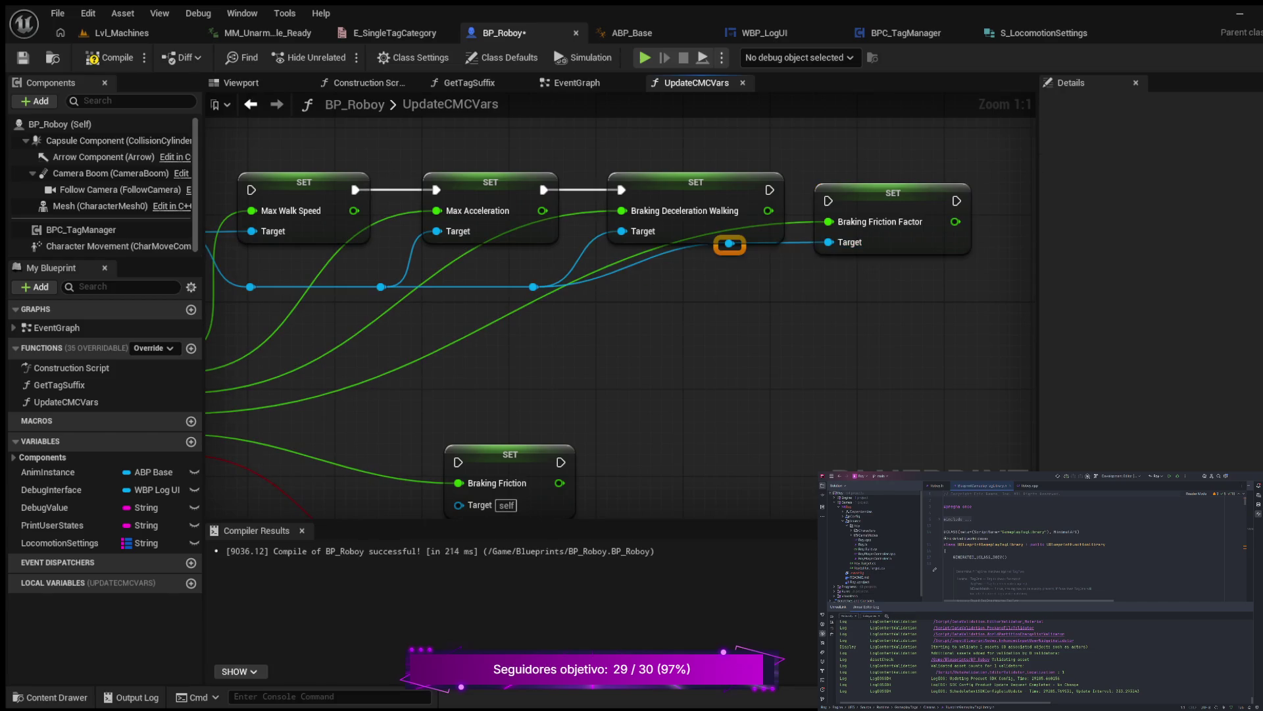
drag(728, 244, 762, 287)
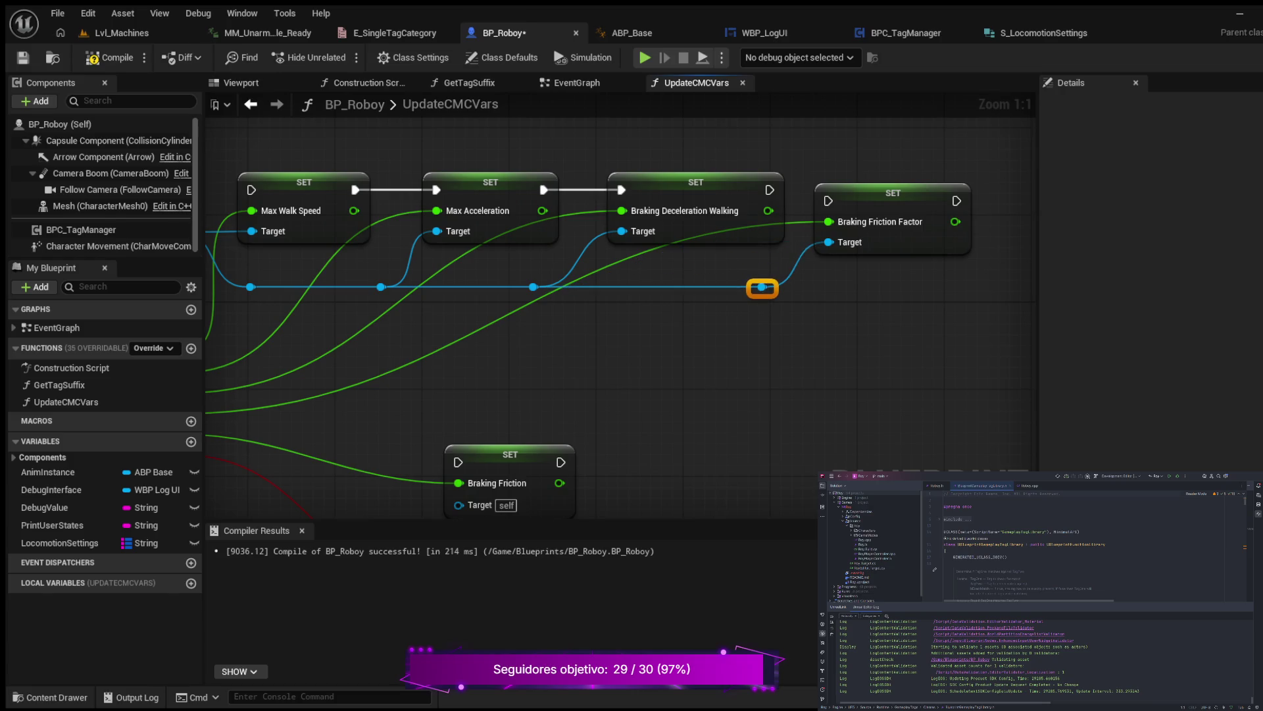
scroll(696, 259, down, 3)
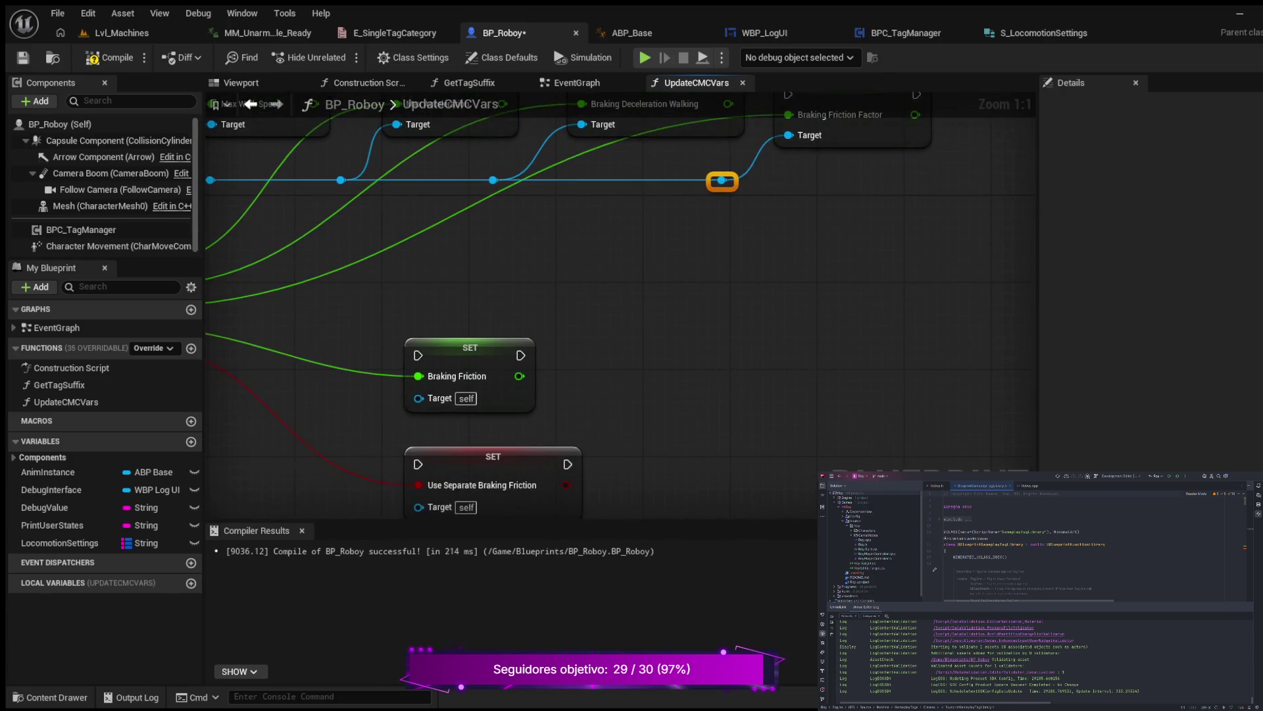
Place Braking Friction beside Braking Friction Factor and wire its Target from the shared target line.
drag(692, 253, 664, 341)
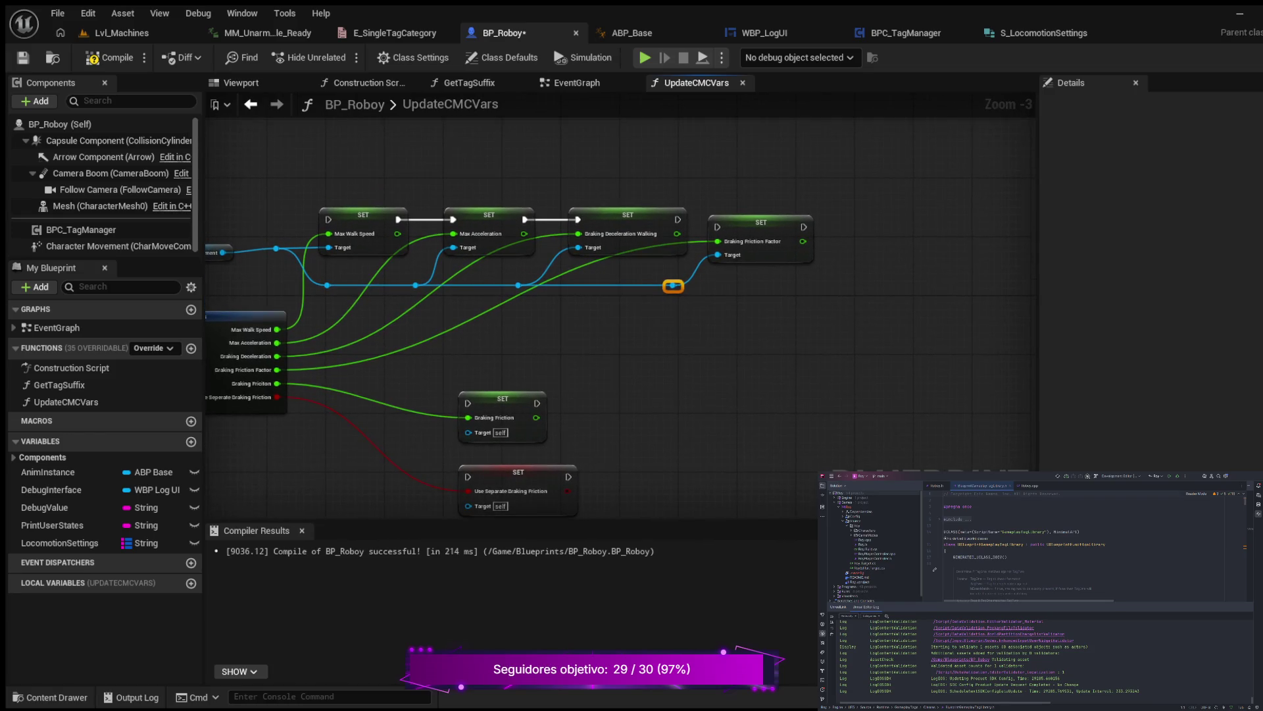
drag(500, 400, 894, 229)
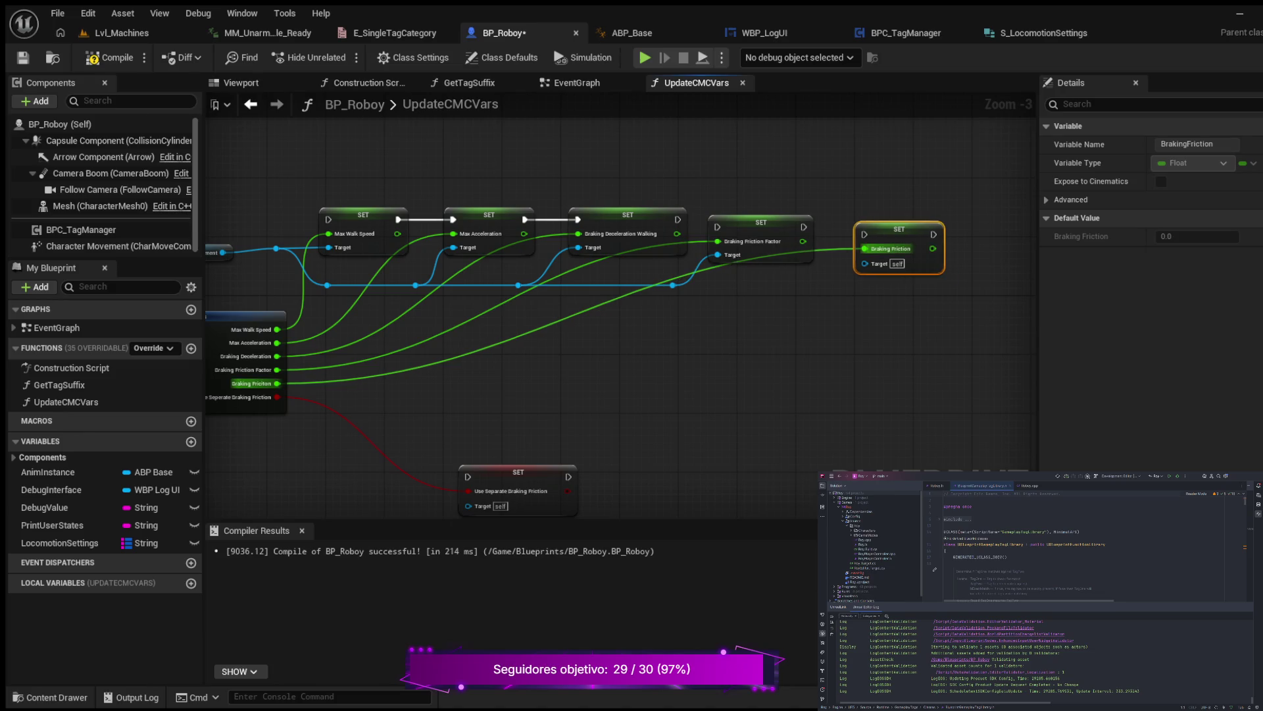
double_click(702, 263)
mouse_move(702, 264)
mouse_down()
mouse_move(826, 333)
mouse_move(767, 323)
mouse_move(767, 358)
mouse_move(746, 373)
mouse_up()
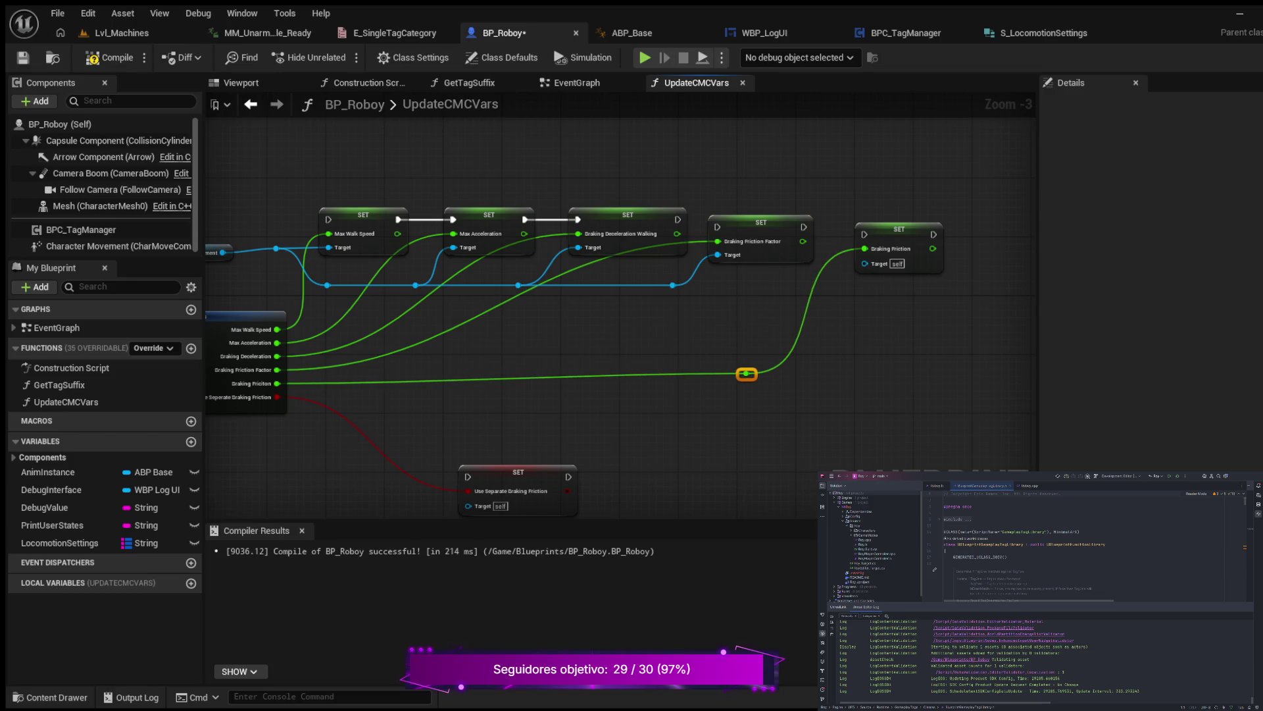
mouse_move(673, 285)
mouse_down()
mouse_move(831, 289)
mouse_move(865, 262)
mouse_up()
double_click(783, 263)
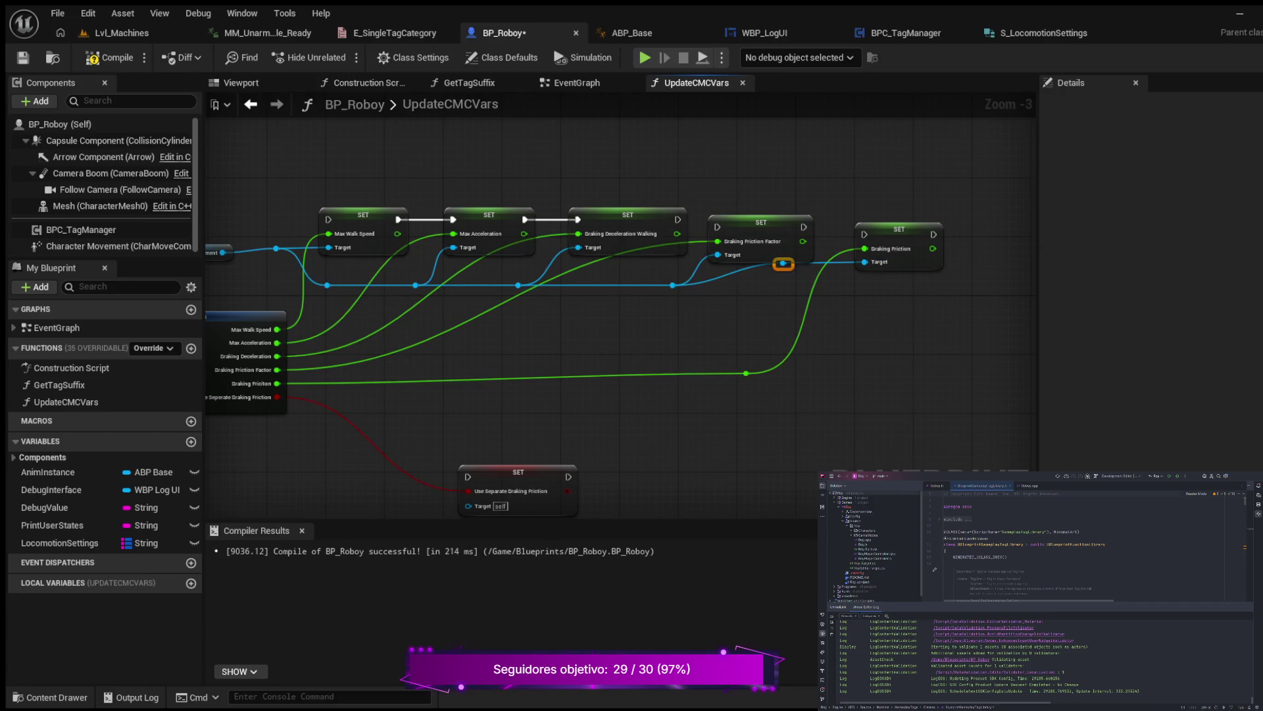
mouse_move(783, 263)
mouse_down()
mouse_move(804, 285)
mouse_move(827, 285)
mouse_up()
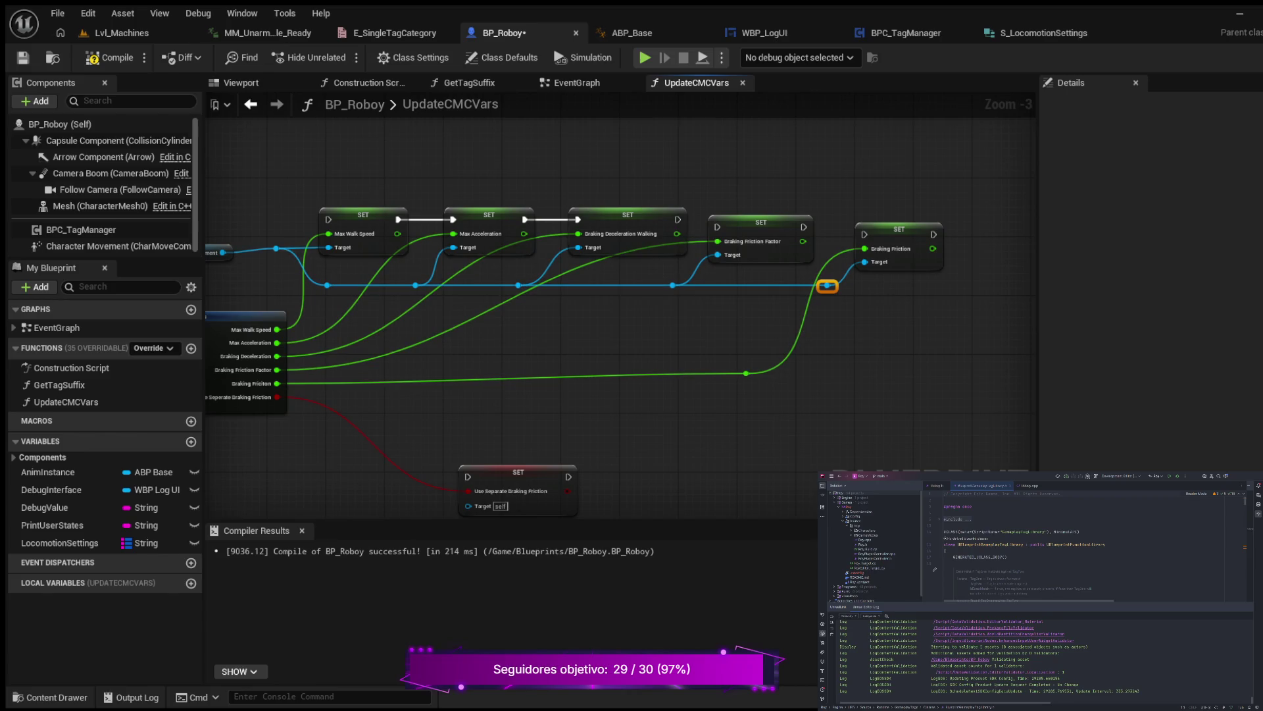
Route the Braking Deceleration, Max Acceleration and other value wires lower through reroute knots.
double_click(555, 292)
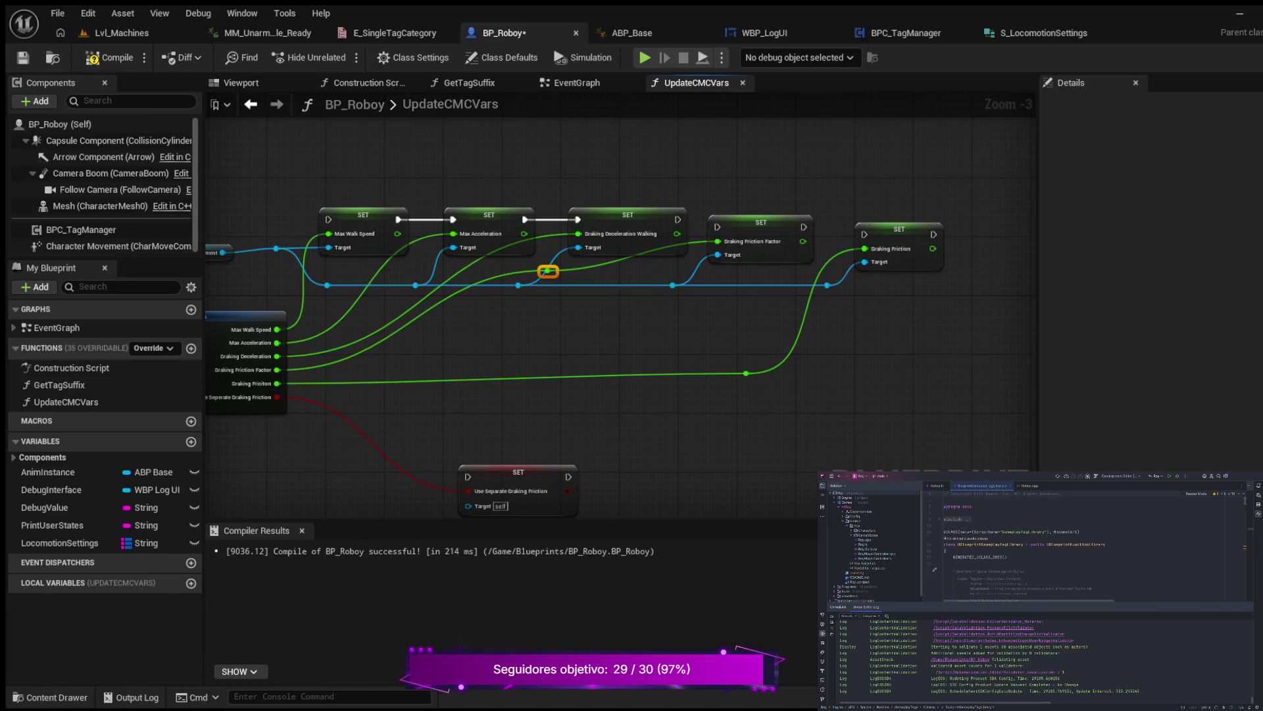
mouse_move(555, 292)
mouse_down()
mouse_move(690, 355)
mouse_move(658, 344)
mouse_up()
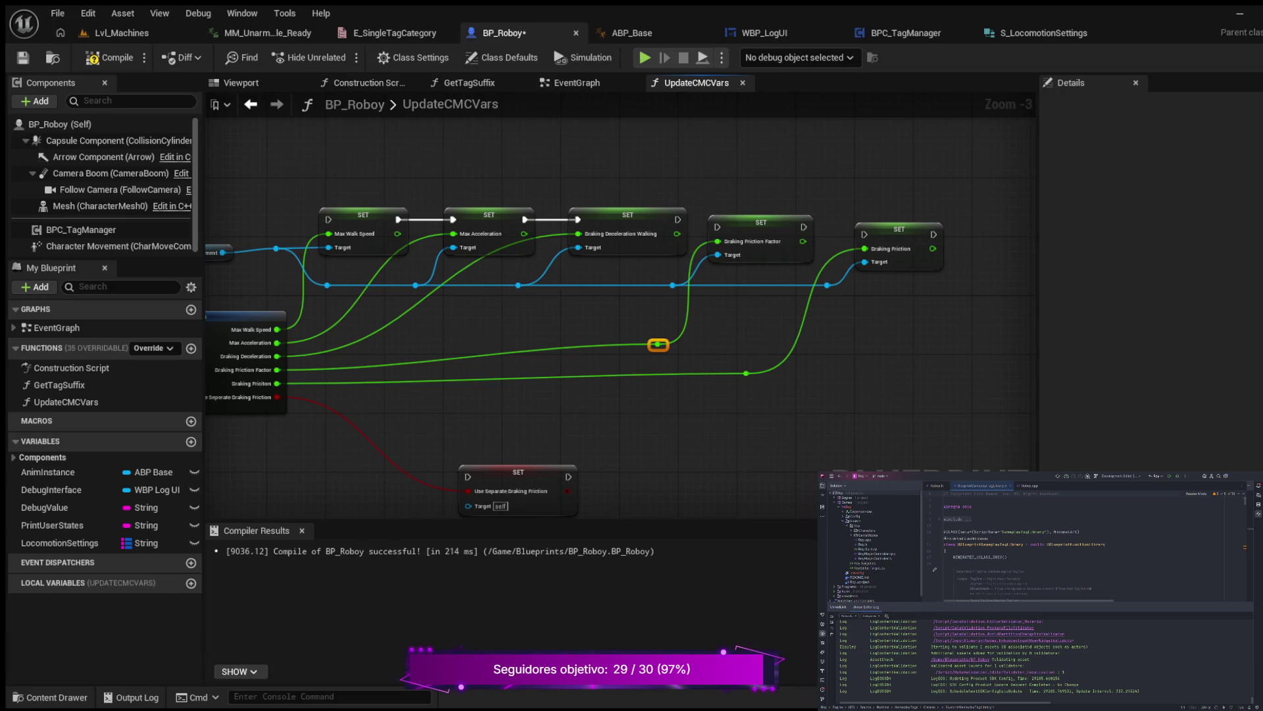
click(658, 355)
double_click(453, 271)
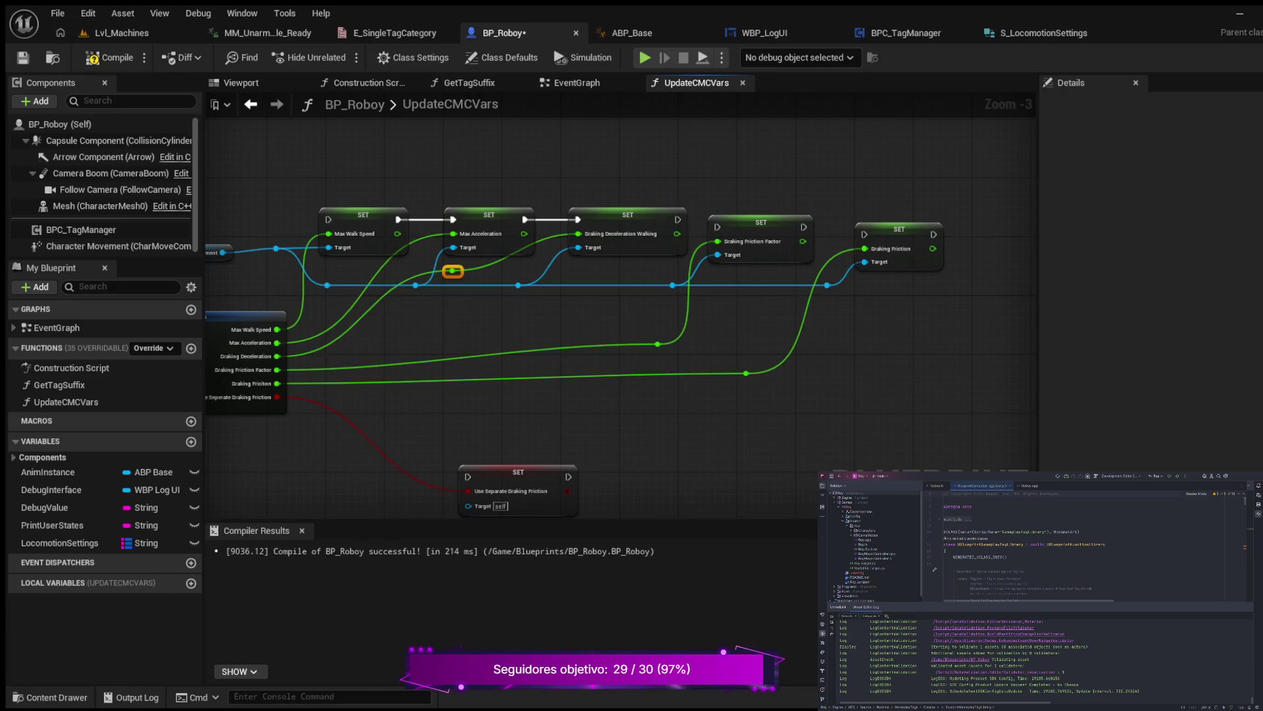
drag(453, 271, 511, 330)
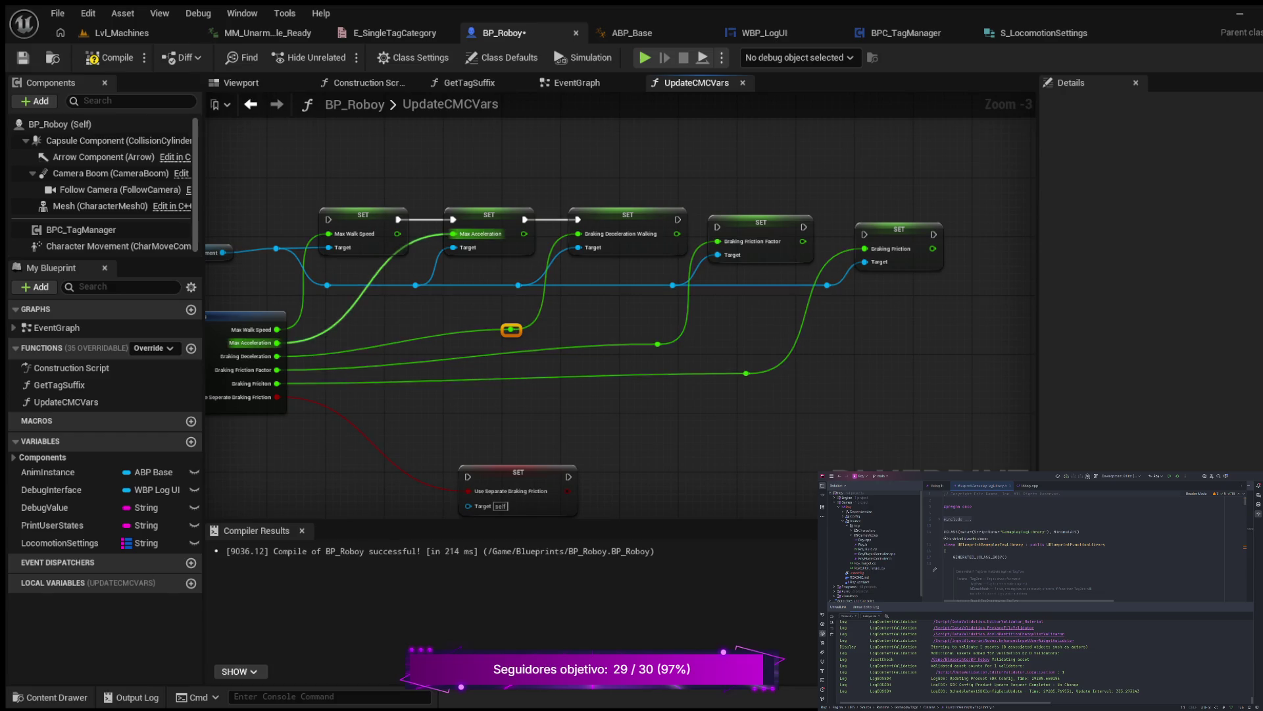
double_click(371, 263)
mouse_move(372, 264)
mouse_down()
mouse_move(408, 315)
mouse_move(328, 318)
mouse_move(364, 322)
mouse_up()
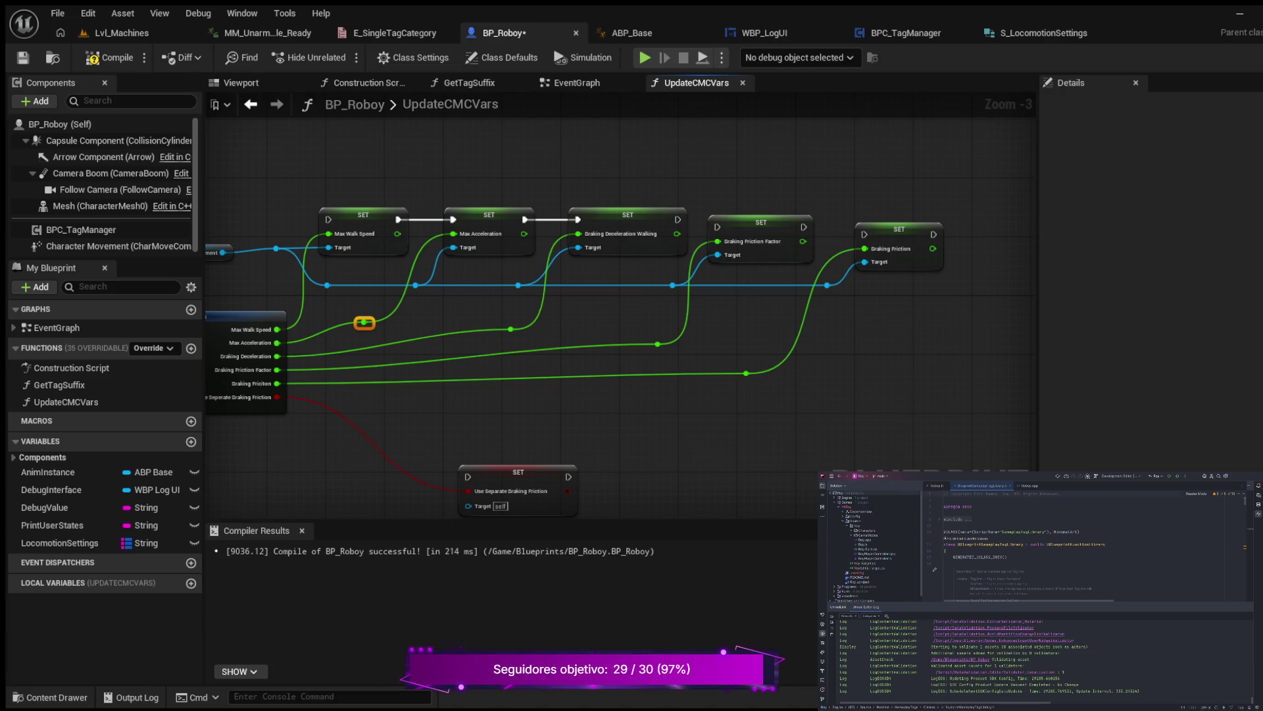
Align Braking Friction Factor and Braking Friction, then add Use Separate Braking Friction to the row's end.
drag(756, 375, 710, 387)
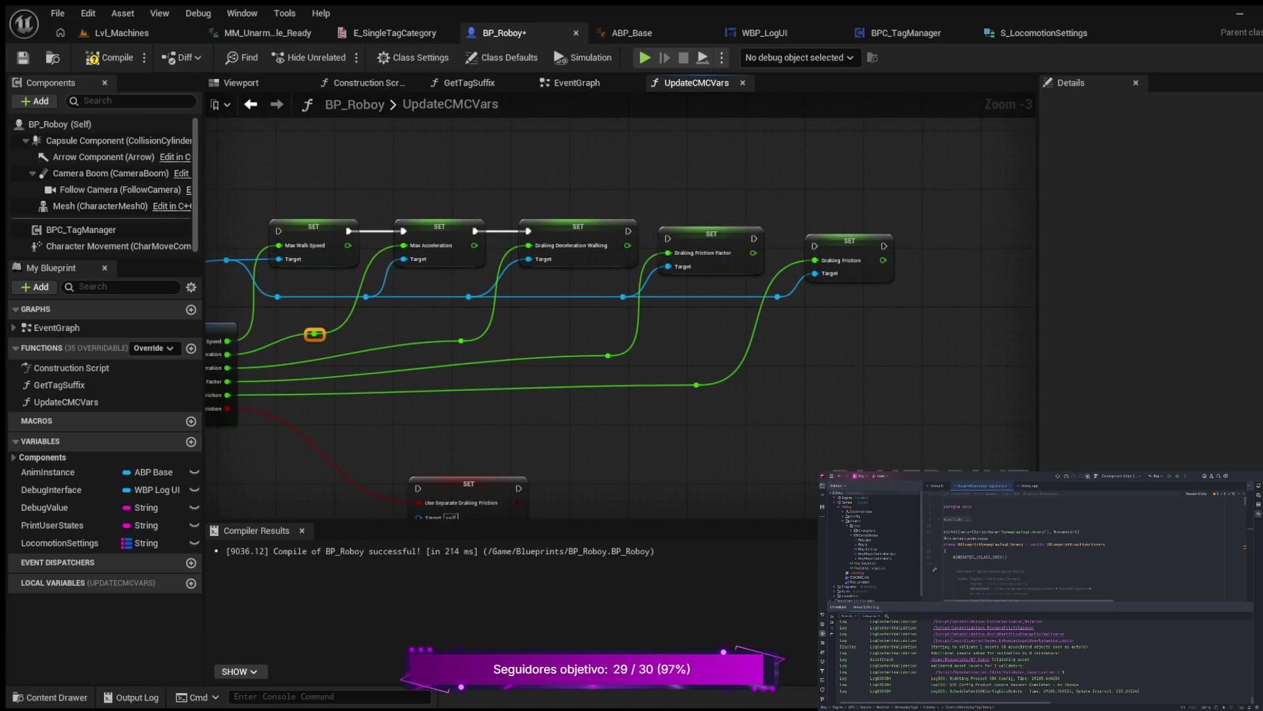
drag(711, 231, 711, 224)
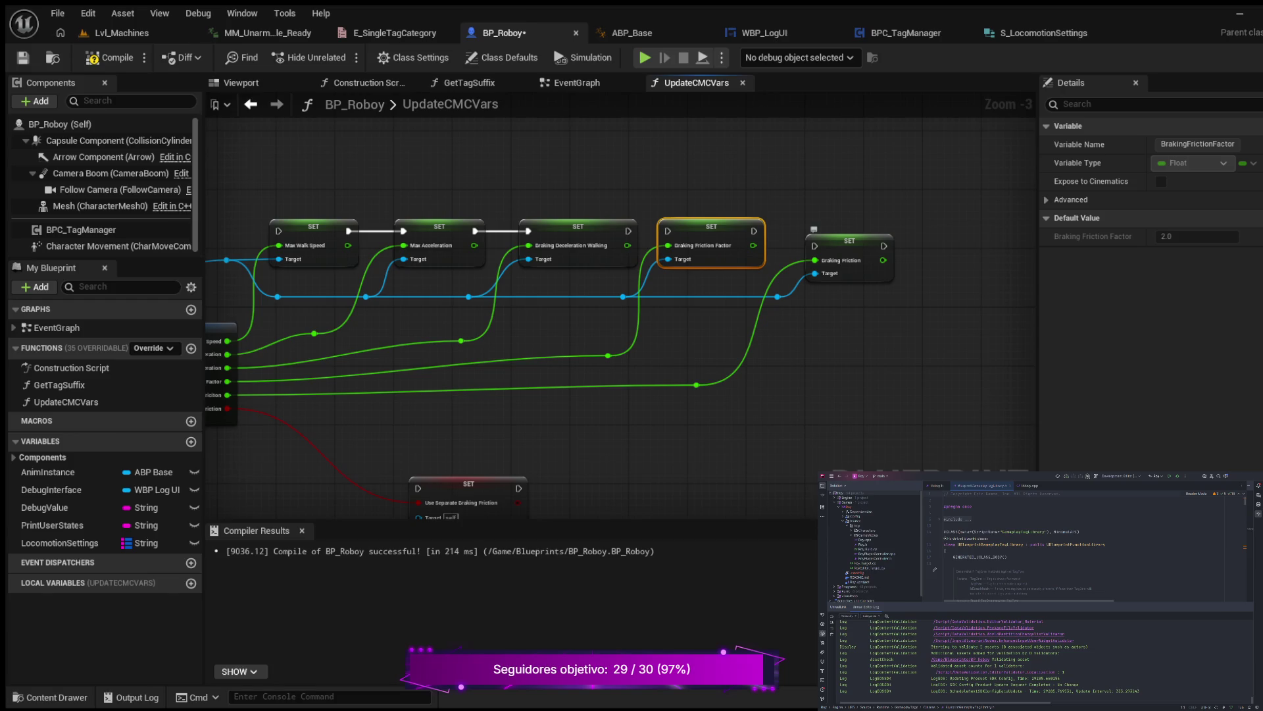
mouse_move(849, 241)
mouse_down()
mouse_move(836, 140)
mouse_move(822, 138)
mouse_up()
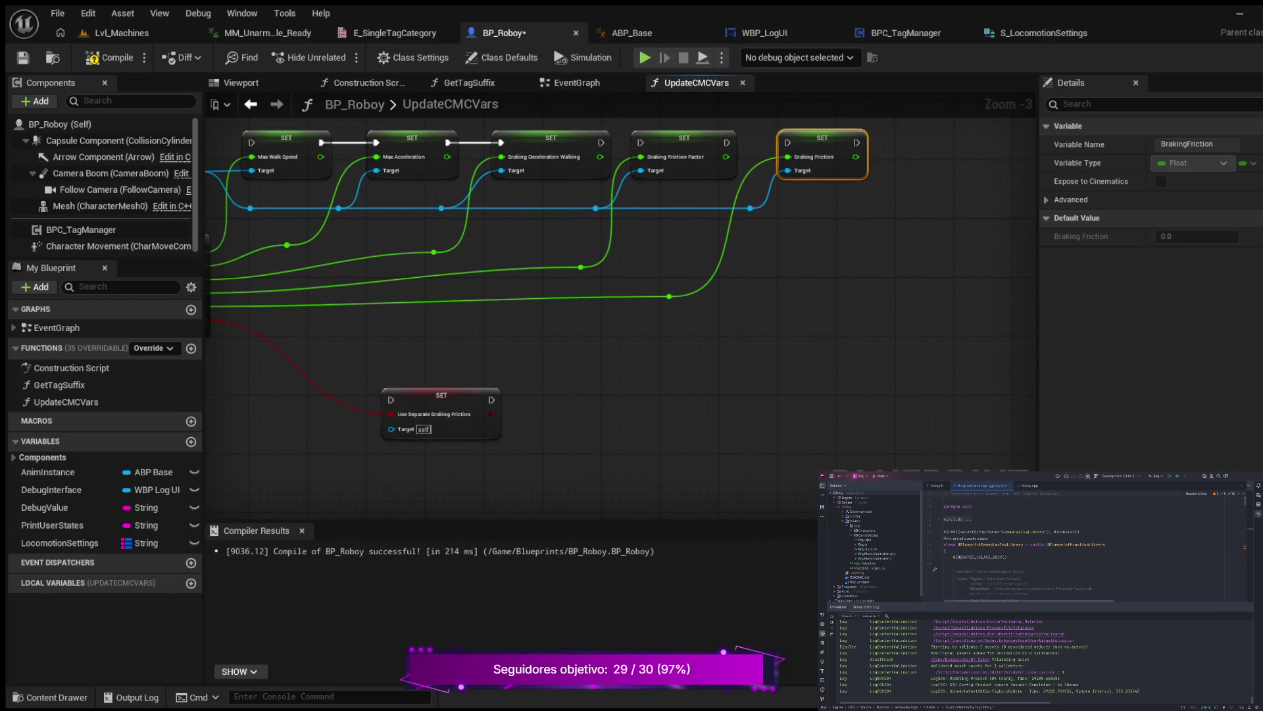
mouse_move(442, 396)
mouse_down()
mouse_move(859, 320)
mouse_move(952, 179)
mouse_move(948, 137)
mouse_up()
drag(918, 249, 809, 389)
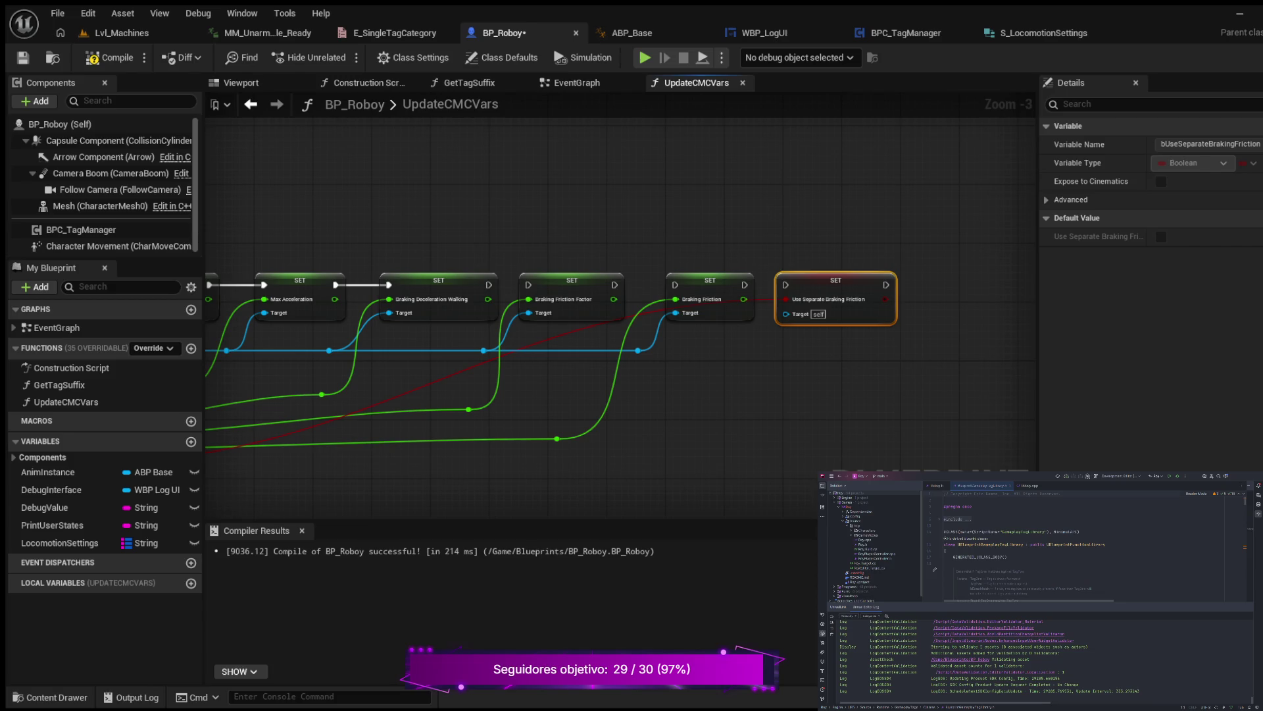
drag(835, 280, 850, 280)
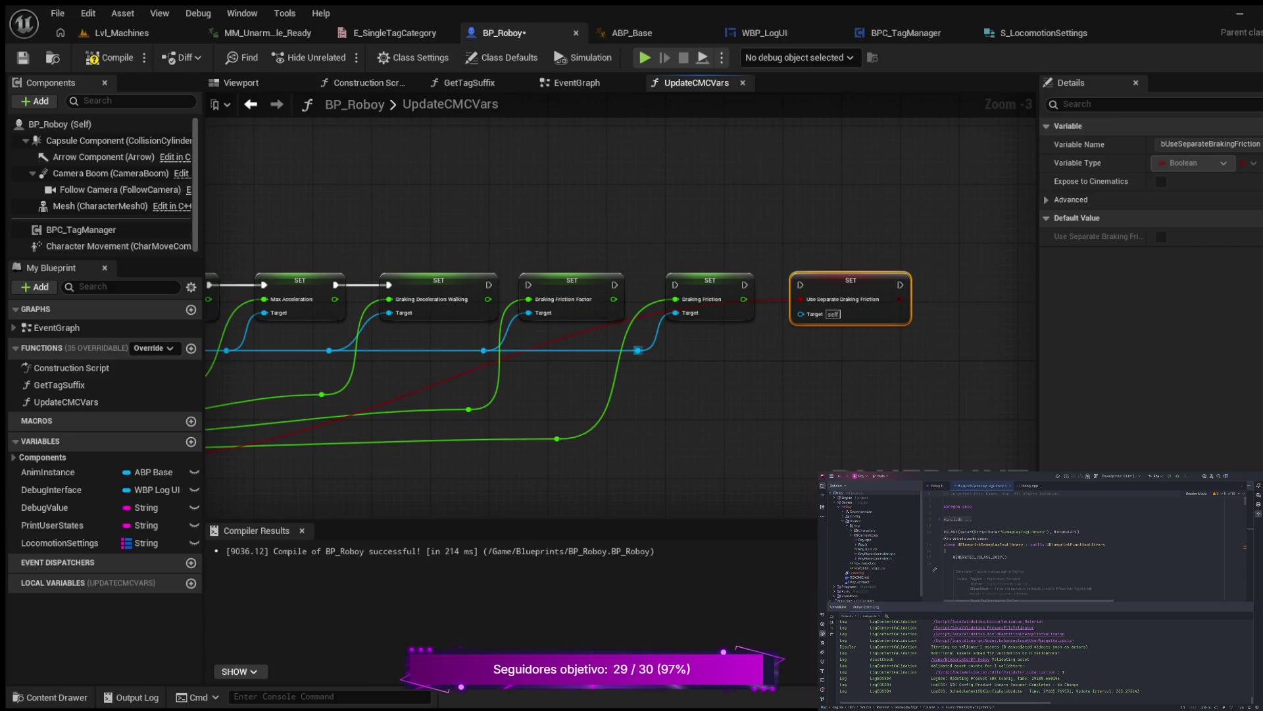
Wire Use Separate Braking Friction's Target and boolean, then chain exec through Braking Friction Factor and Braking Friction.
drag(638, 350, 801, 313)
click(638, 350)
mouse_move(638, 350)
mouse_down()
mouse_move(756, 350)
mouse_move(828, 281)
mouse_up()
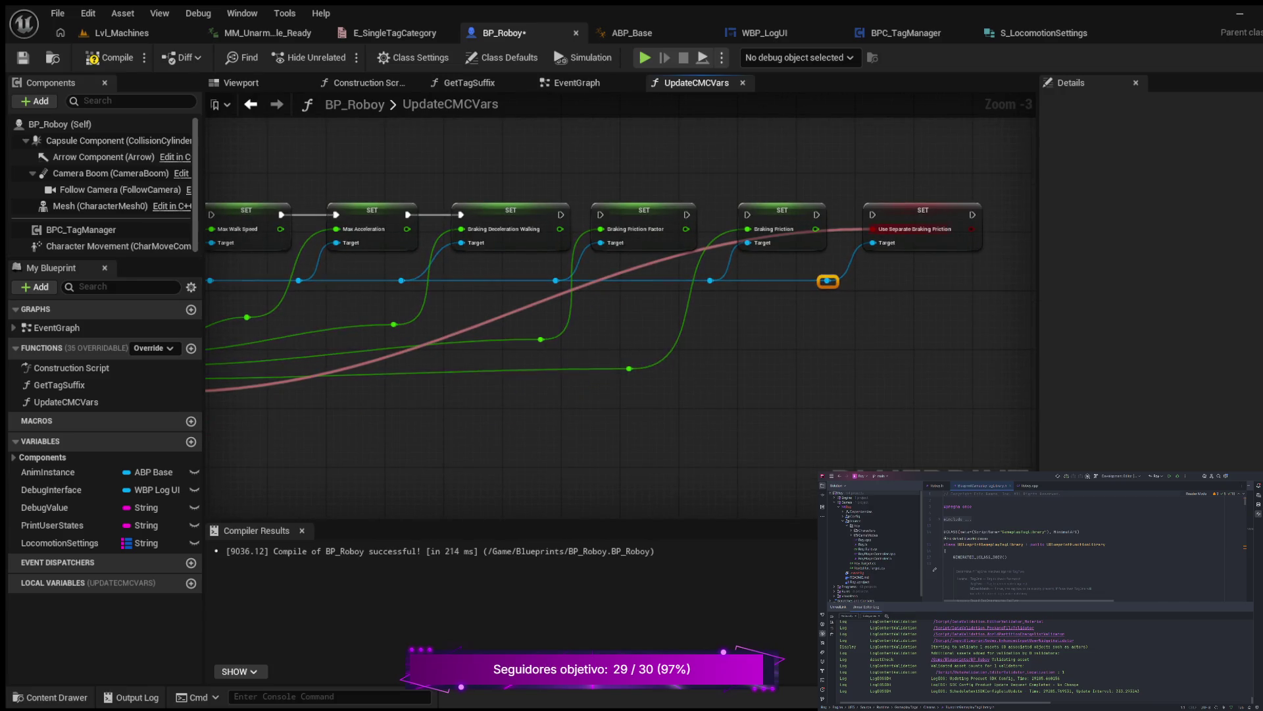
double_click(652, 259)
mouse_move(651, 257)
mouse_down()
mouse_move(821, 361)
mouse_move(805, 362)
mouse_move(798, 399)
mouse_up()
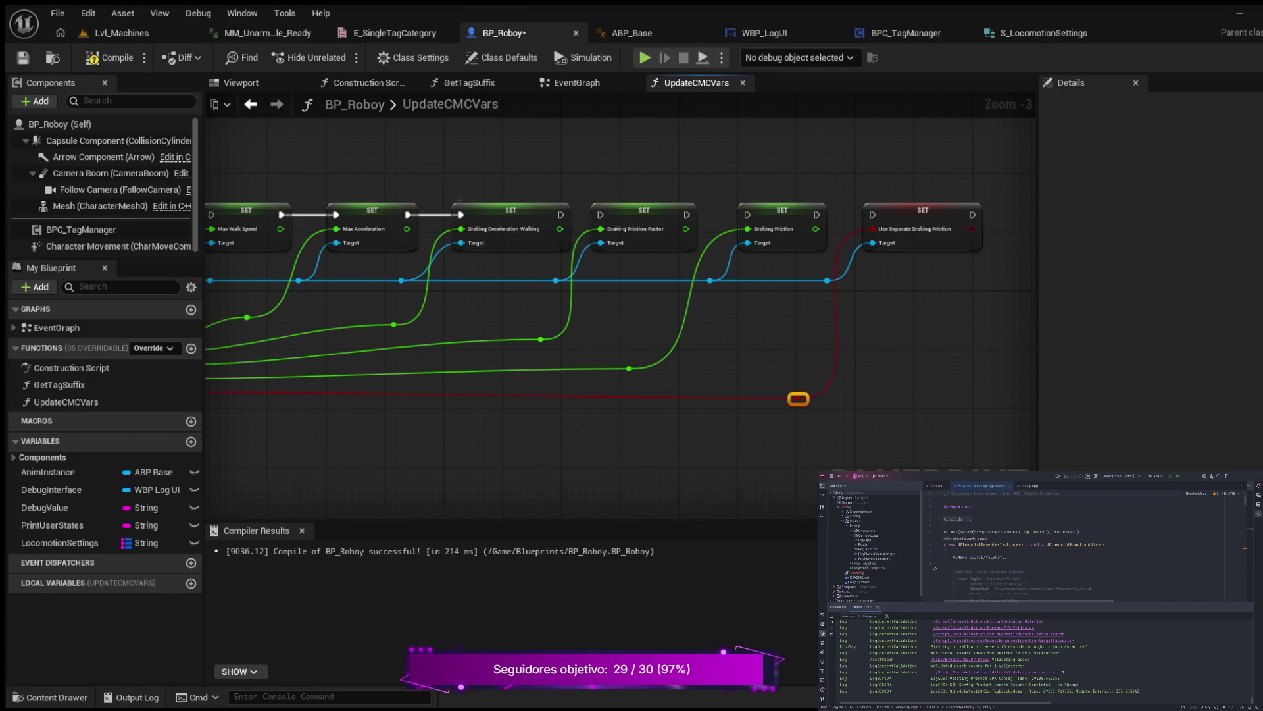
drag(560, 215, 600, 214)
drag(686, 214, 873, 214)
scroll(710, 367, down, 3)
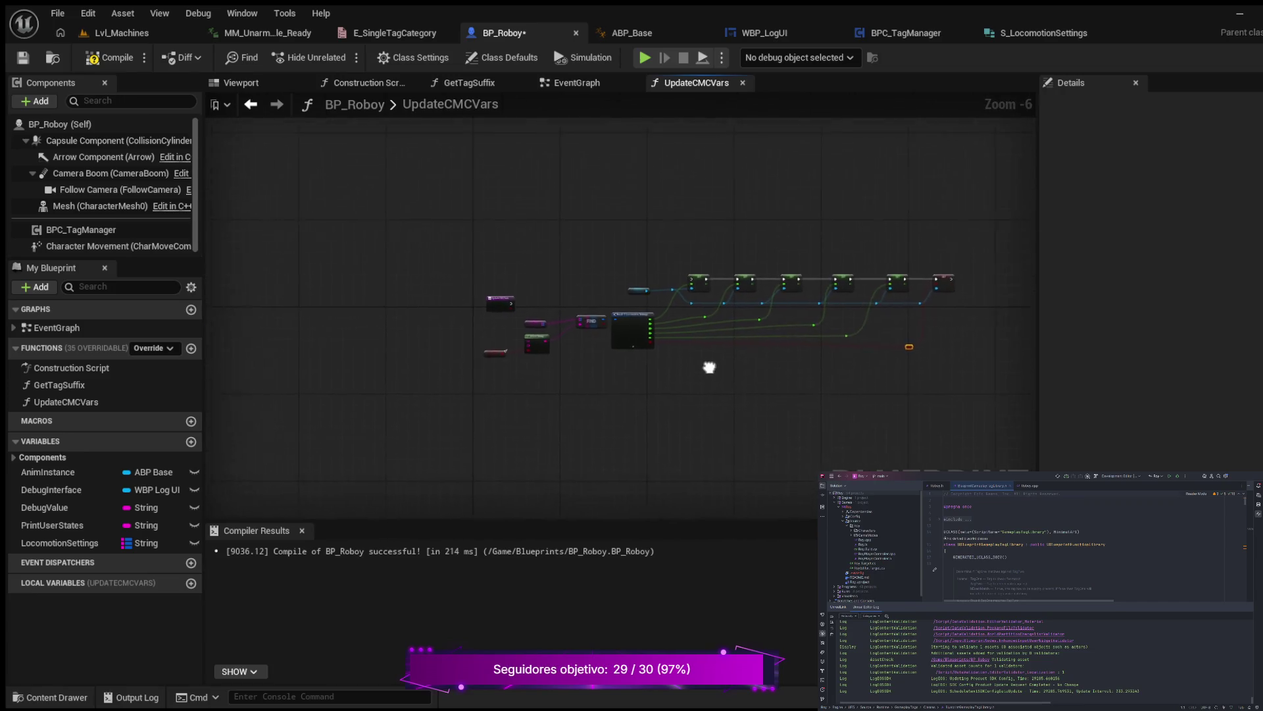
scroll(709, 367, up, 3)
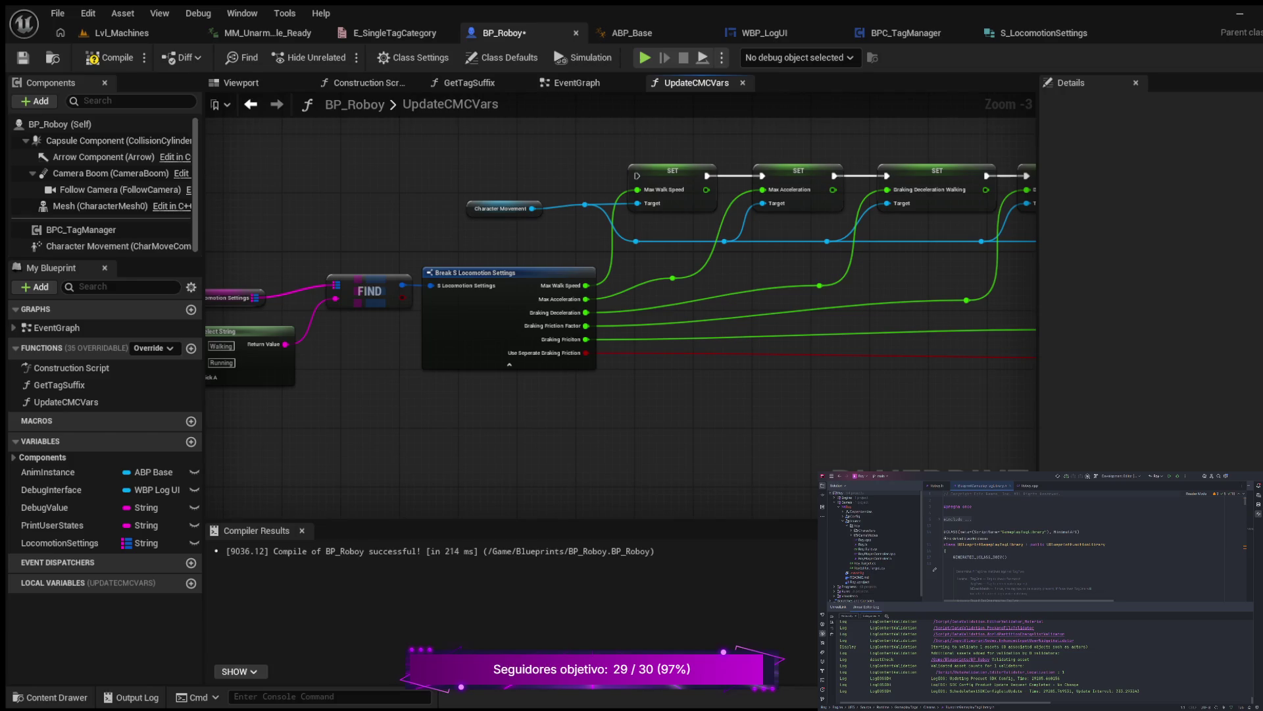
drag(500, 208, 482, 200)
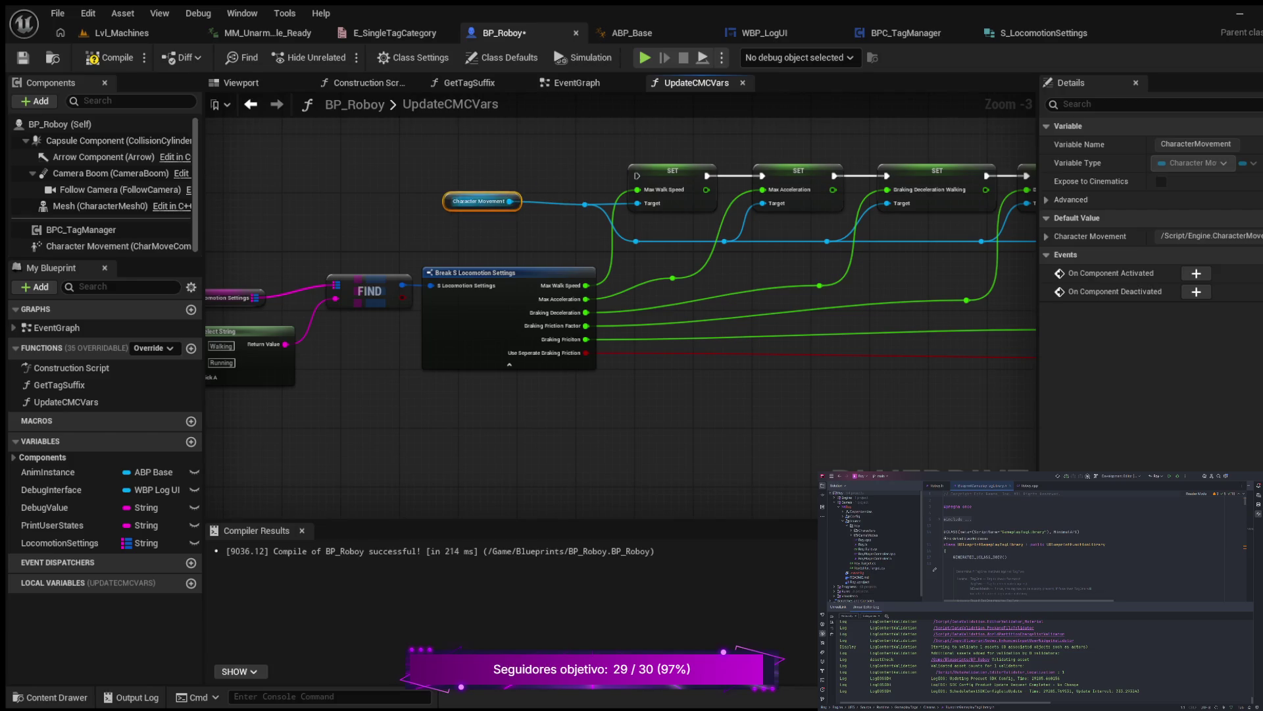
scroll(507, 234, down, 3)
click(368, 238)
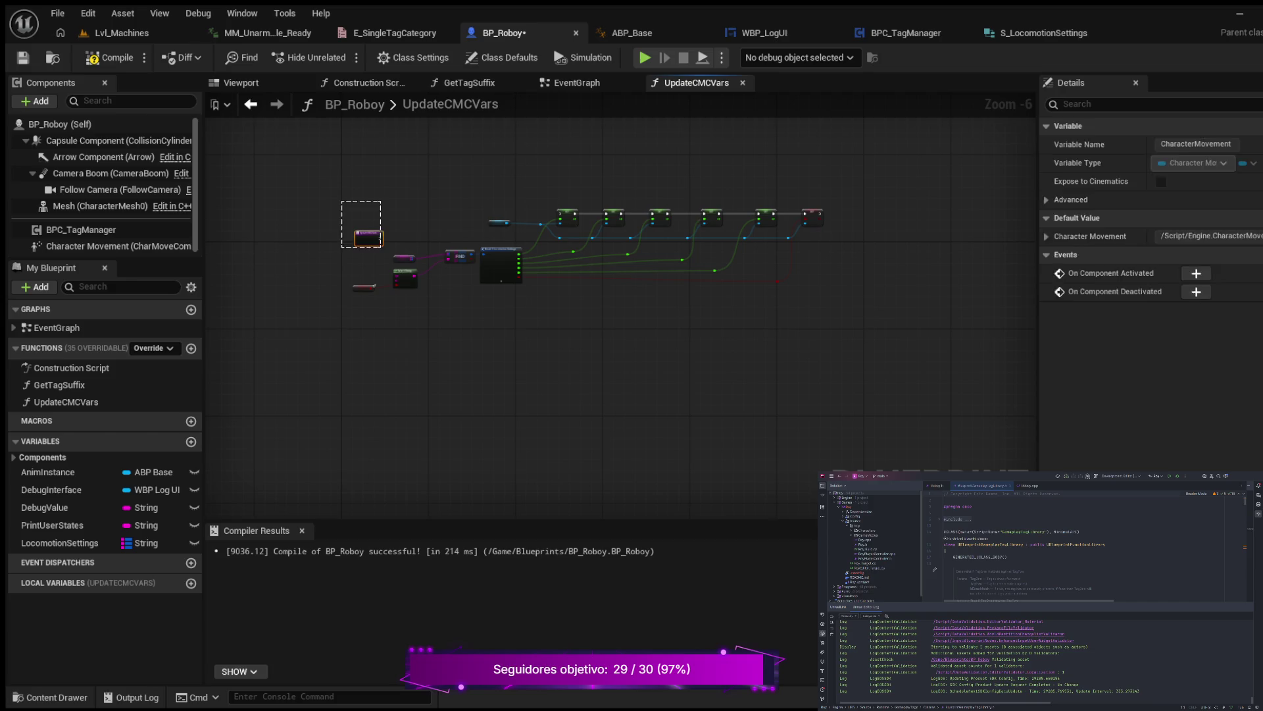
scroll(636, 317, up, 3)
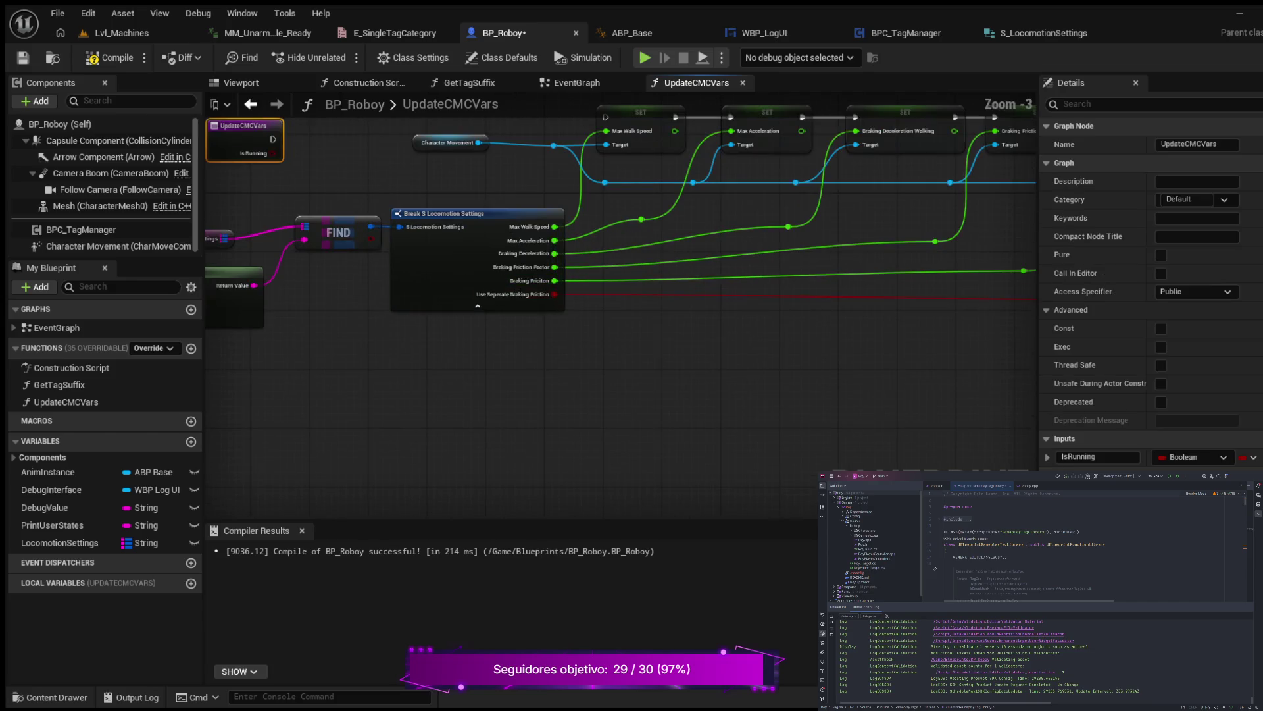
drag(741, 383, 757, 447)
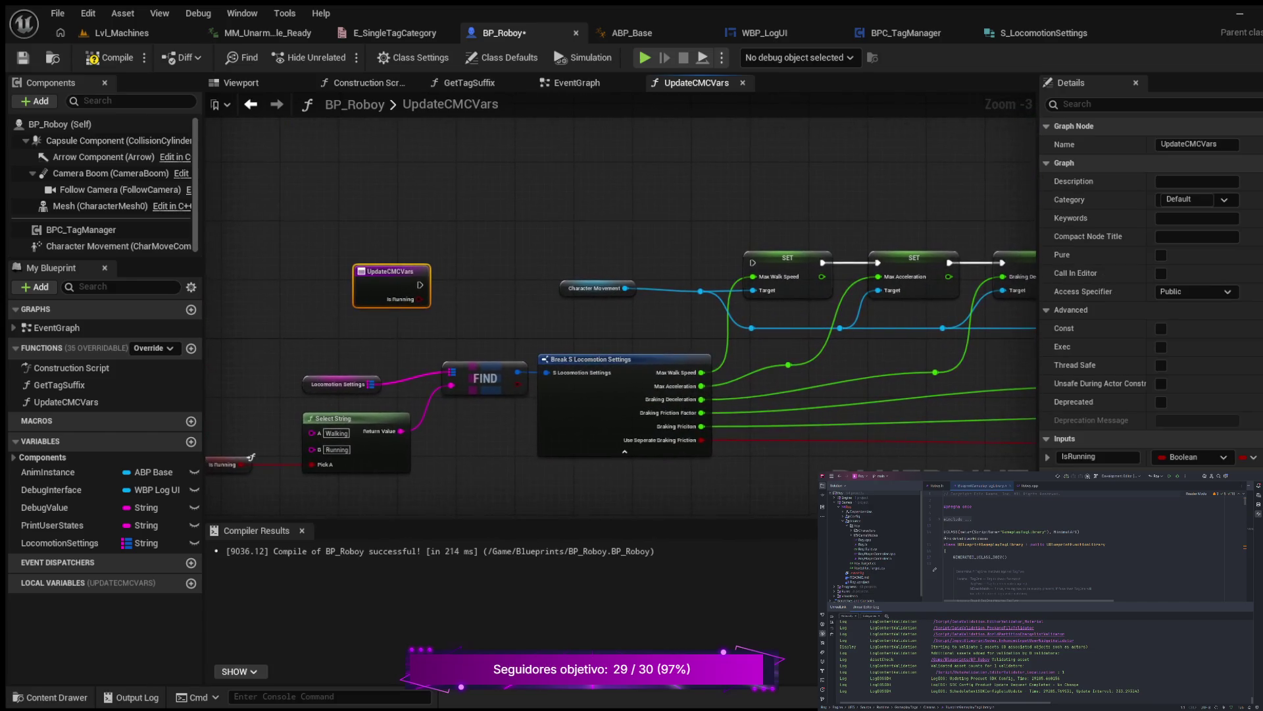
mouse_move(390, 271)
mouse_down()
mouse_move(391, 236)
mouse_move(751, 263)
mouse_up()
mouse_move(508, 248)
mouse_down()
mouse_move(608, 277)
mouse_move(752, 264)
mouse_up()
drag(479, 235, 464, 249)
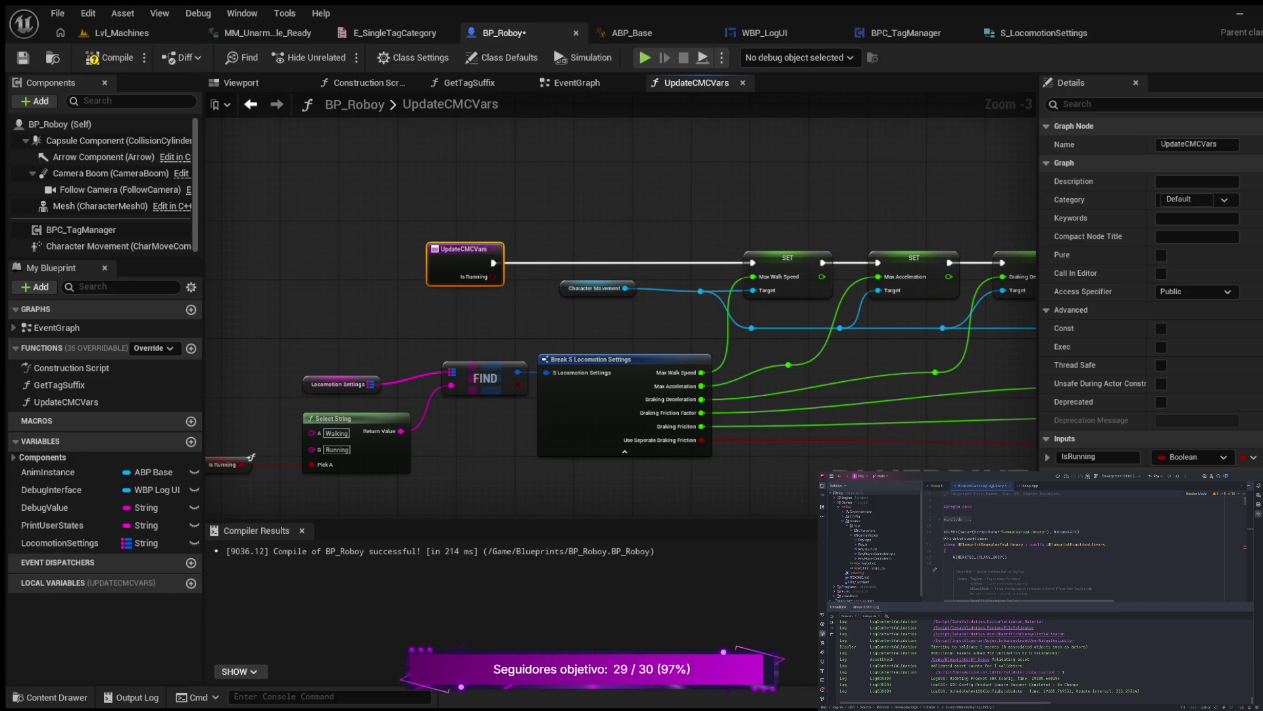
scroll(298, 261, down, 3)
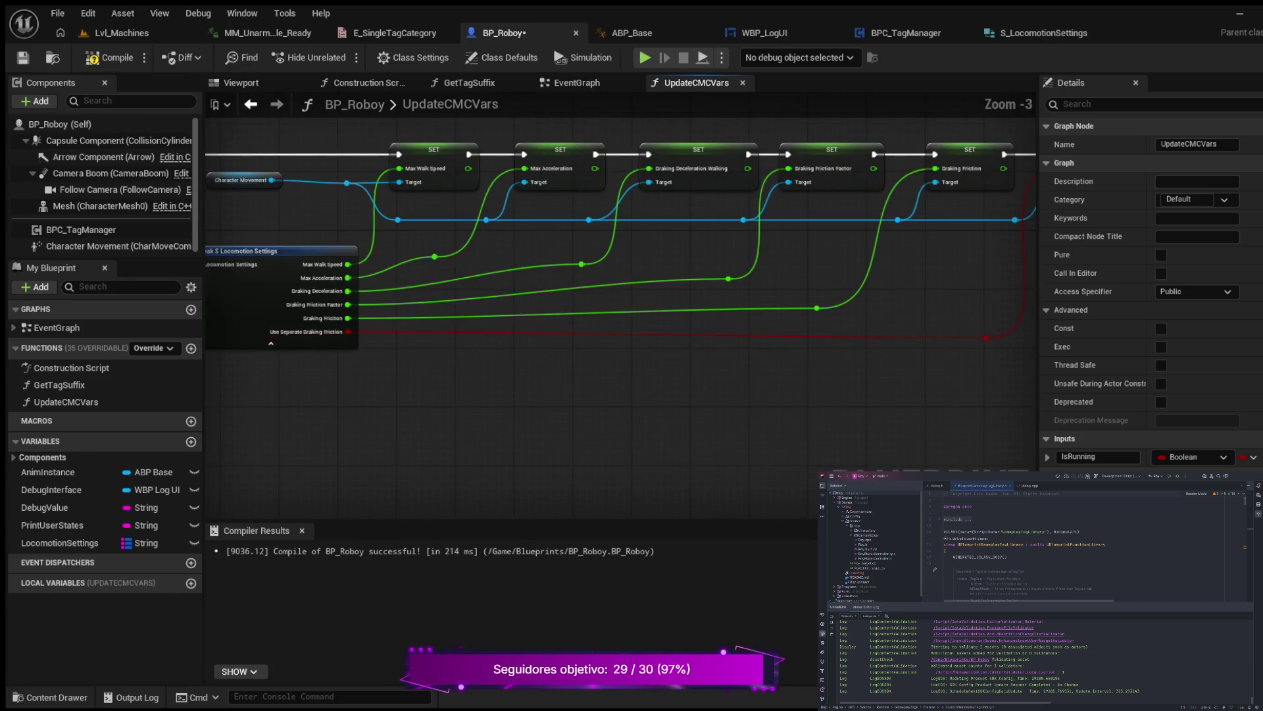
scroll(250, 339, up, 3)
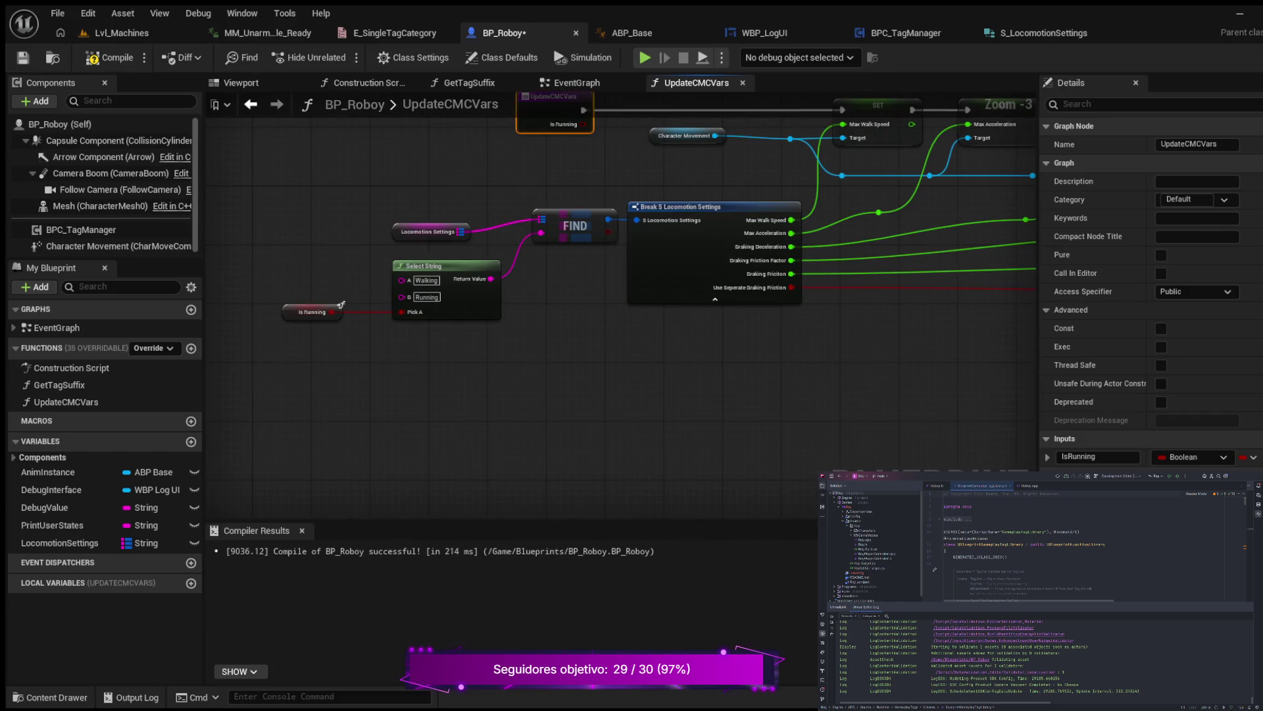
scroll(629, 322, down, 1)
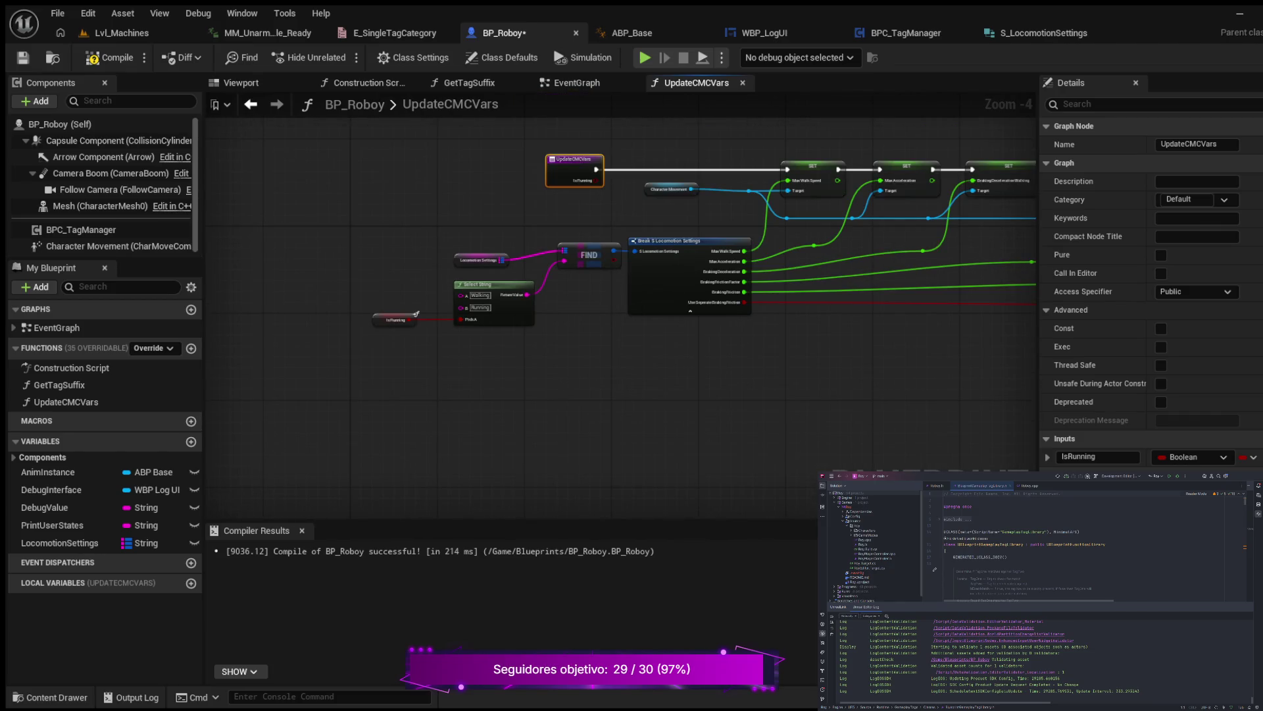
Compile BP_Roboy with F7 and switch to the BPC_TagManager blueprint.
key(F7)
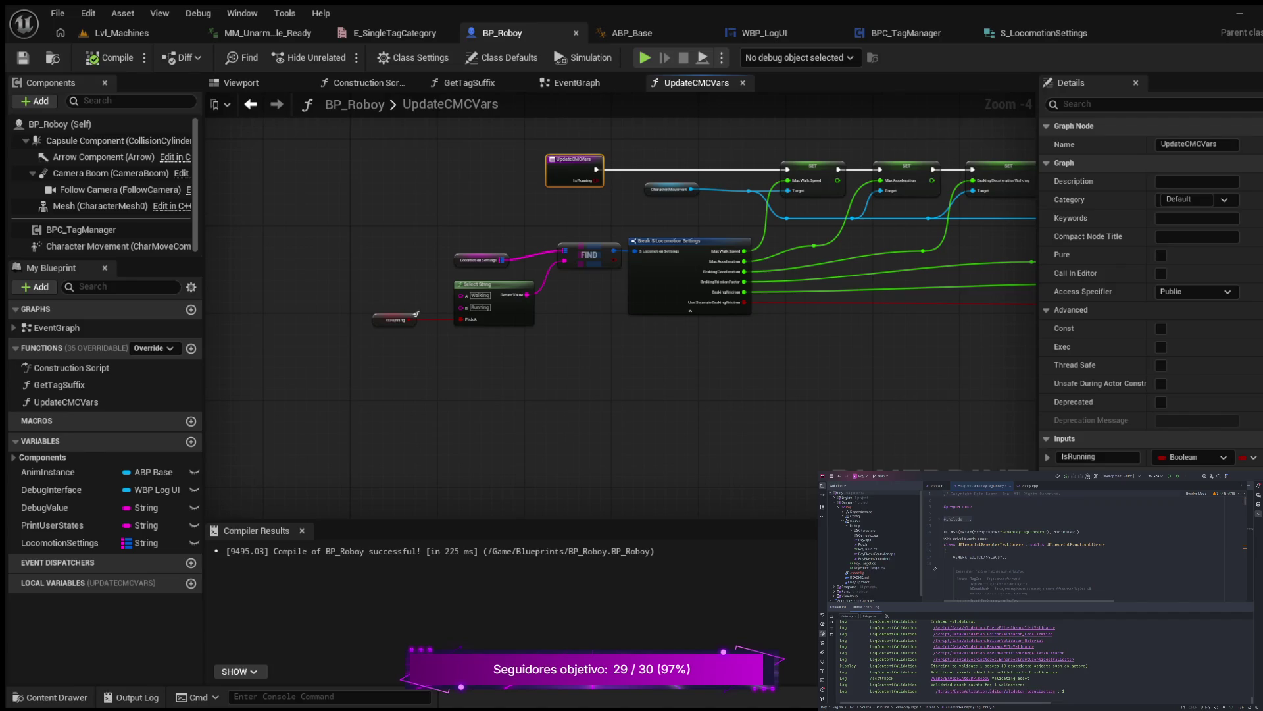
click(906, 33)
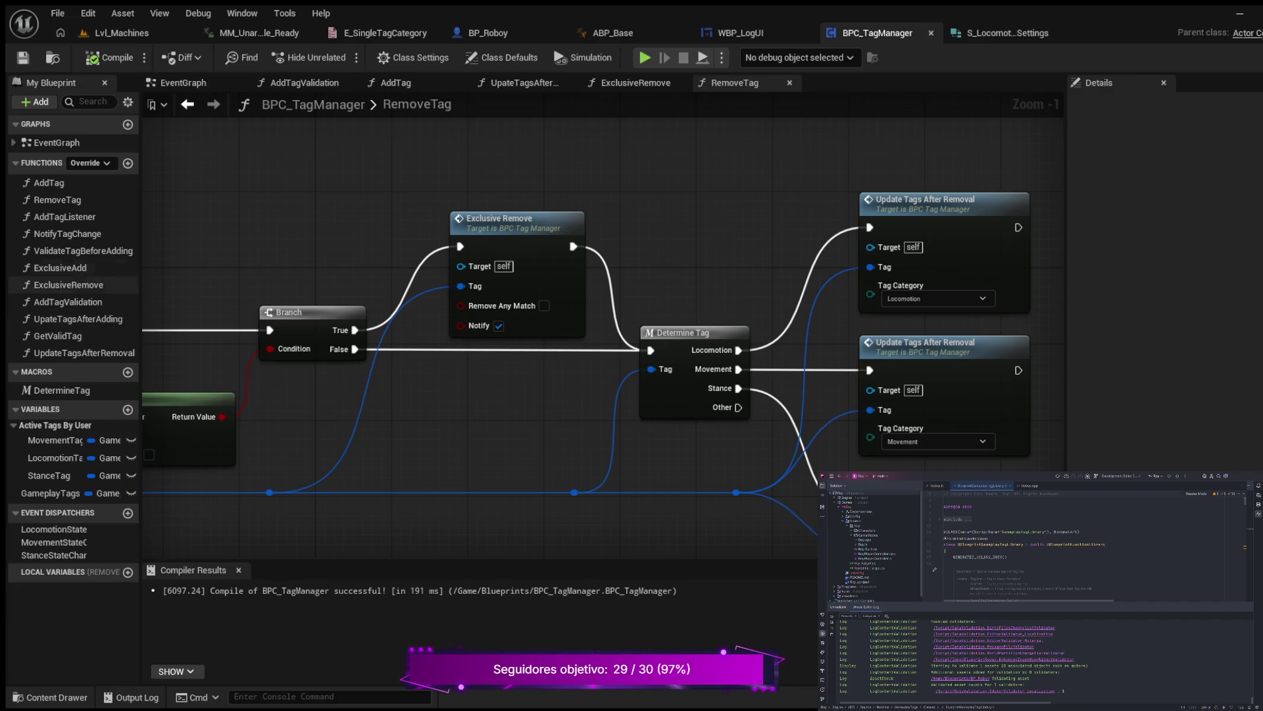
Open NotifyTagChange and frame its three state-changed Call nodes alongside the Determine Tag nodes.
double_click(67, 234)
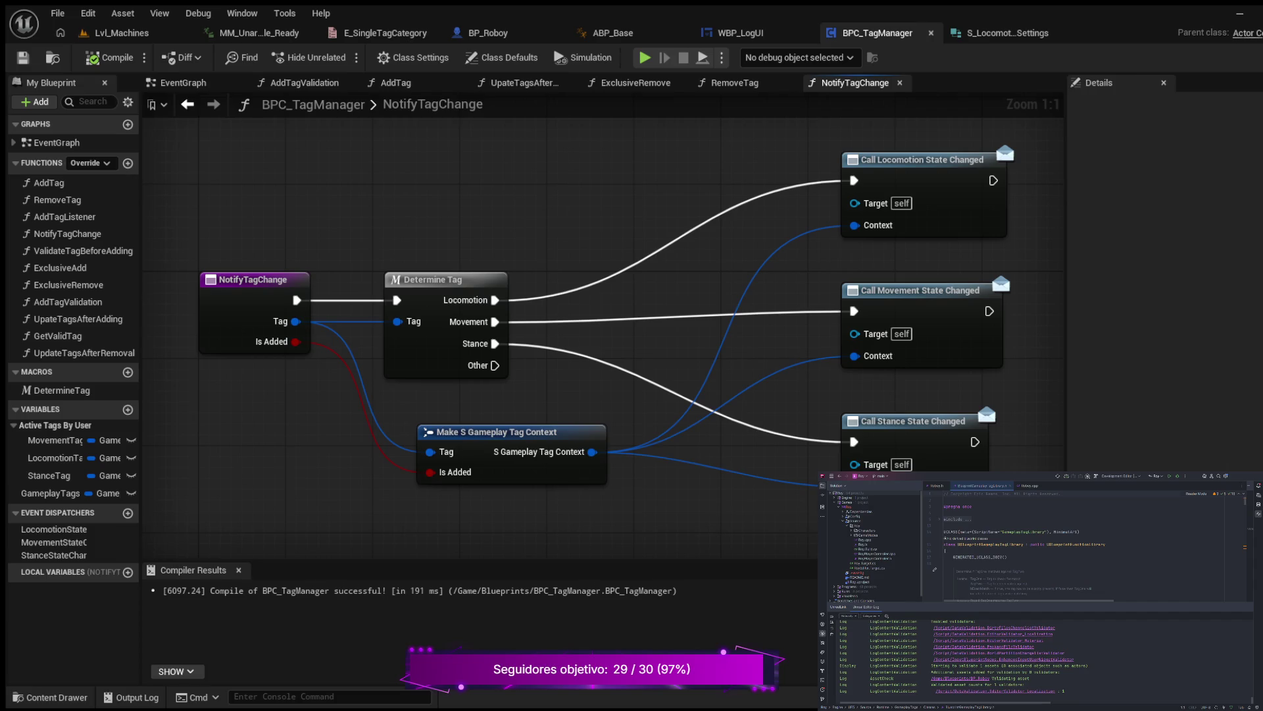
drag(723, 394, 283, 422)
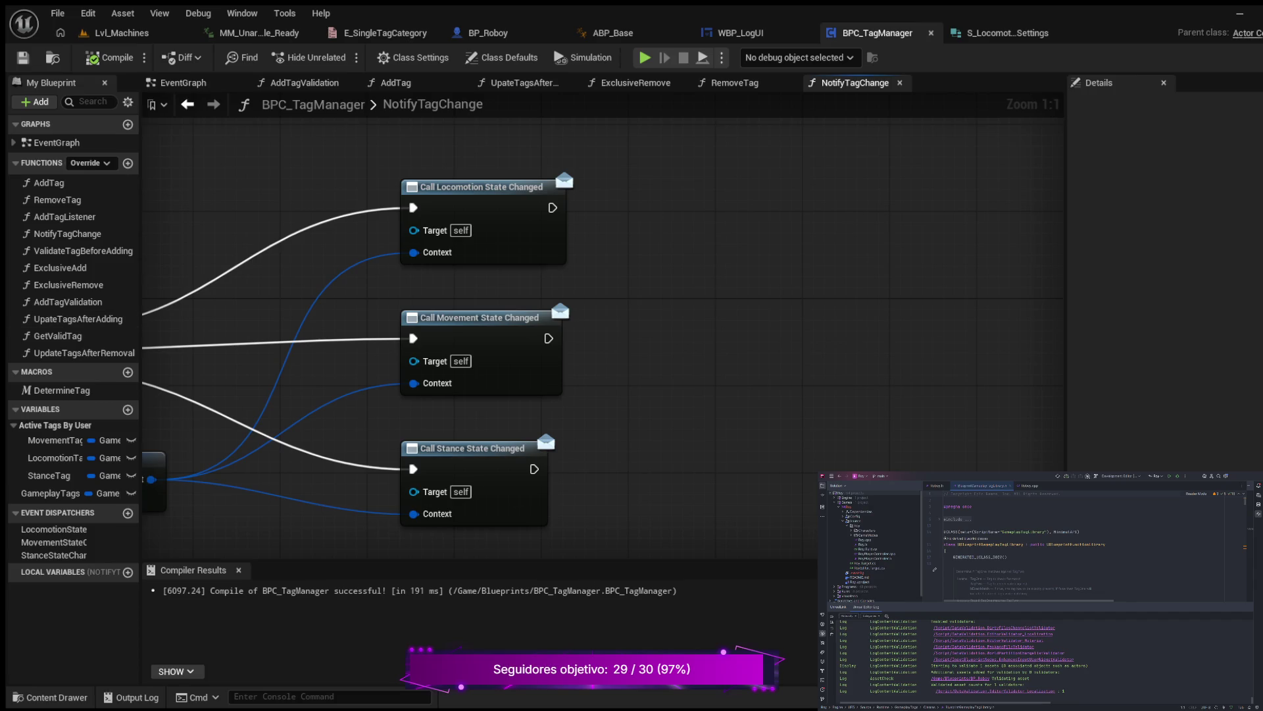
mouse_move(722, 342)
mouse_down()
mouse_move(1048, 283)
mouse_move(1025, 288)
mouse_move(955, 363)
mouse_move(603, 400)
mouse_move(645, 419)
mouse_up()
scroll(717, 317, down, 4)
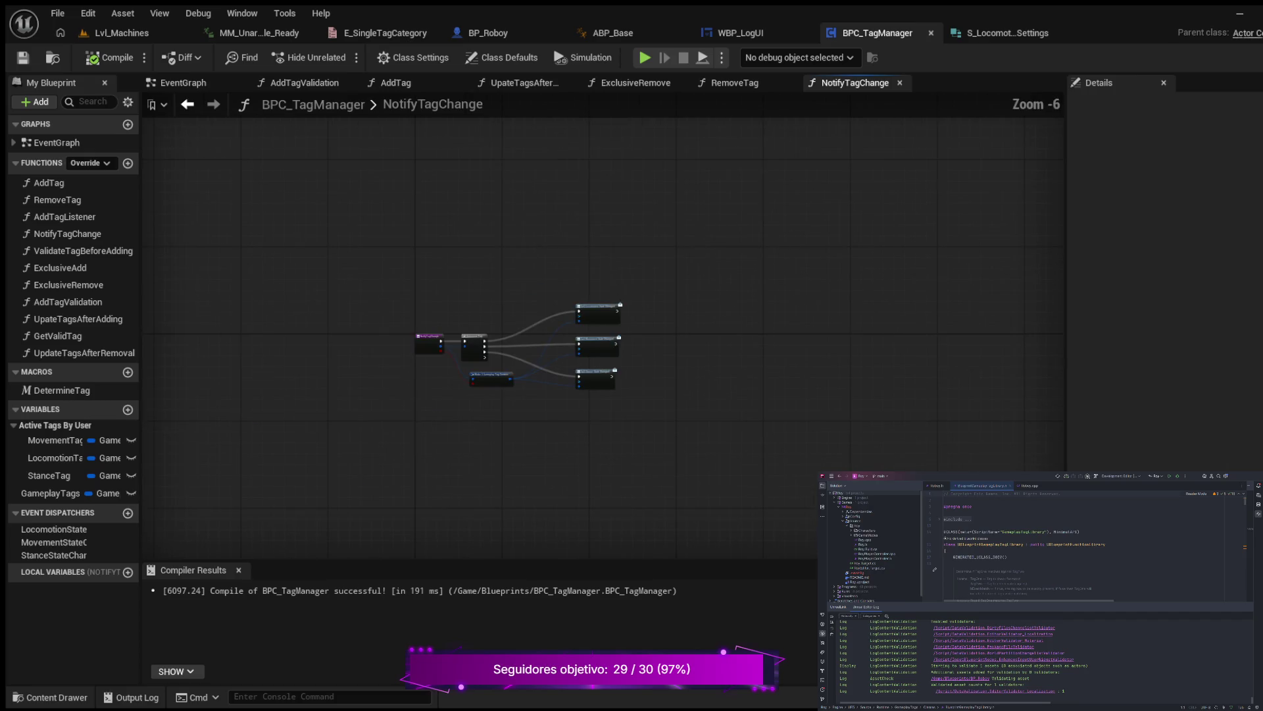
scroll(718, 317, up, 2)
mouse_move(667, 315)
mouse_down()
mouse_move(888, 320)
mouse_move(674, 426)
mouse_move(648, 379)
mouse_up()
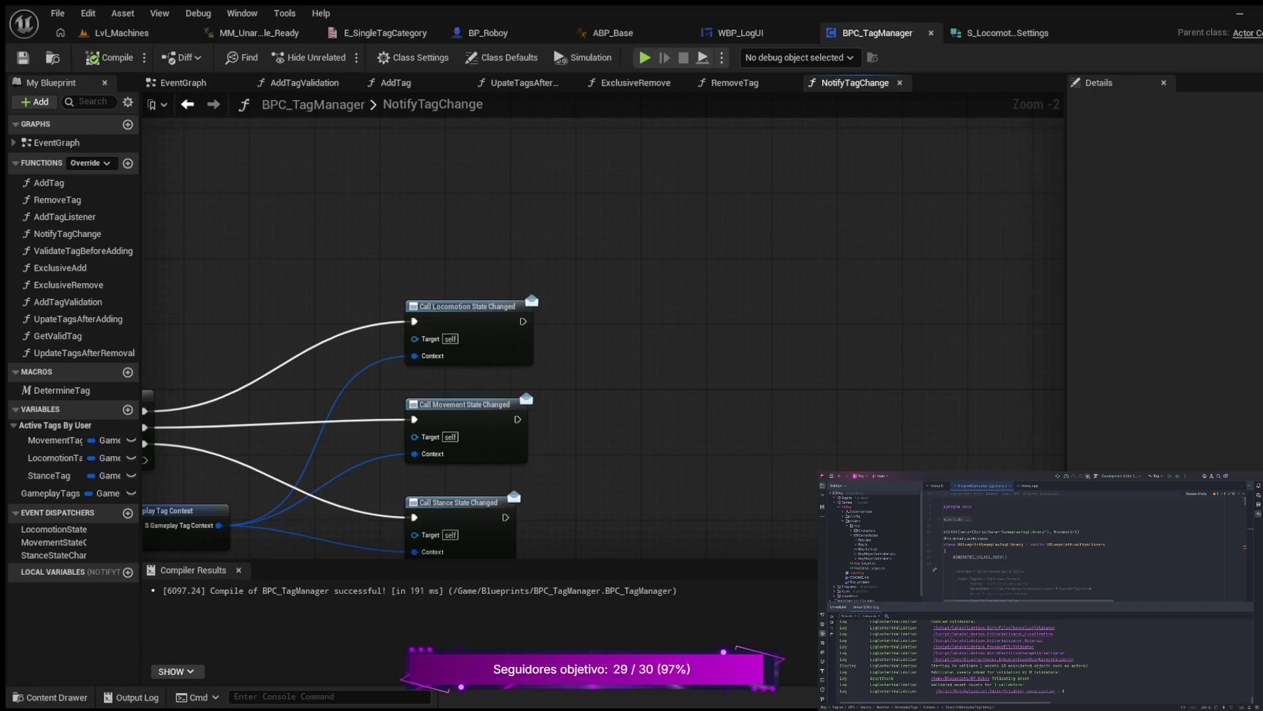
Add Get Owner, cast it to BP_Roboy after Call Locomotion State Changed, and compile.
key(ctrl+v)
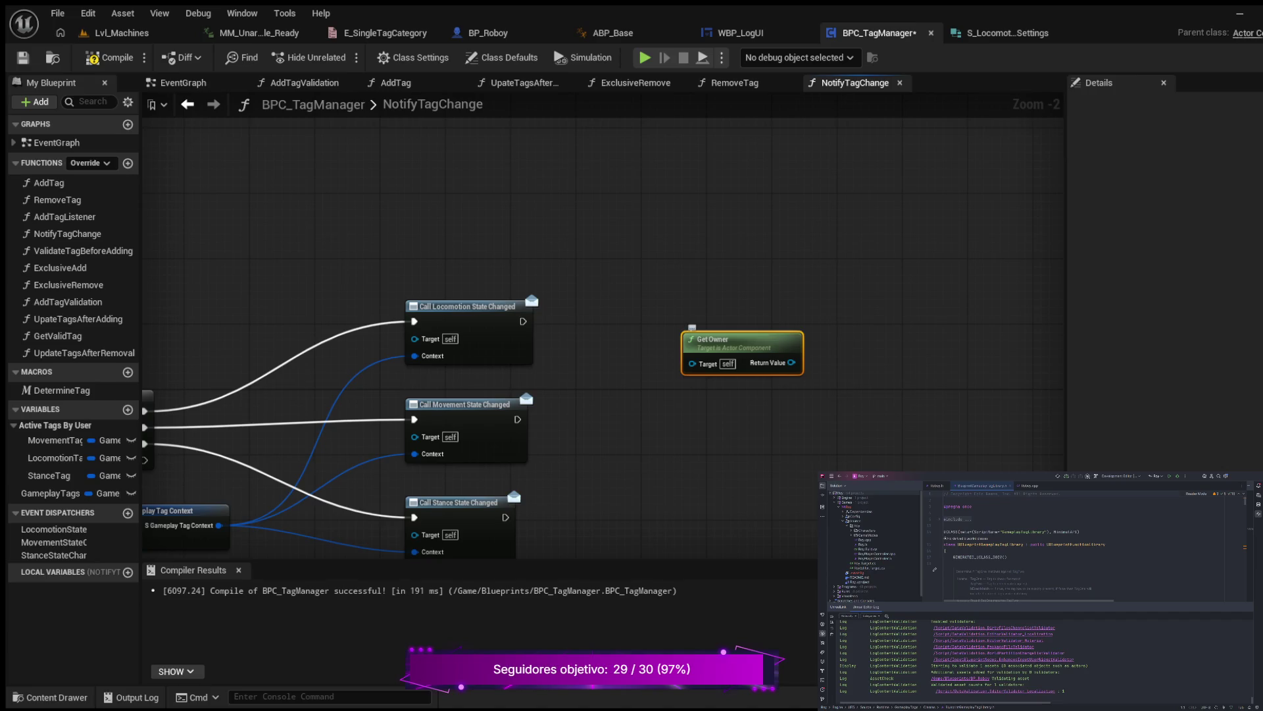
drag(724, 339, 682, 356)
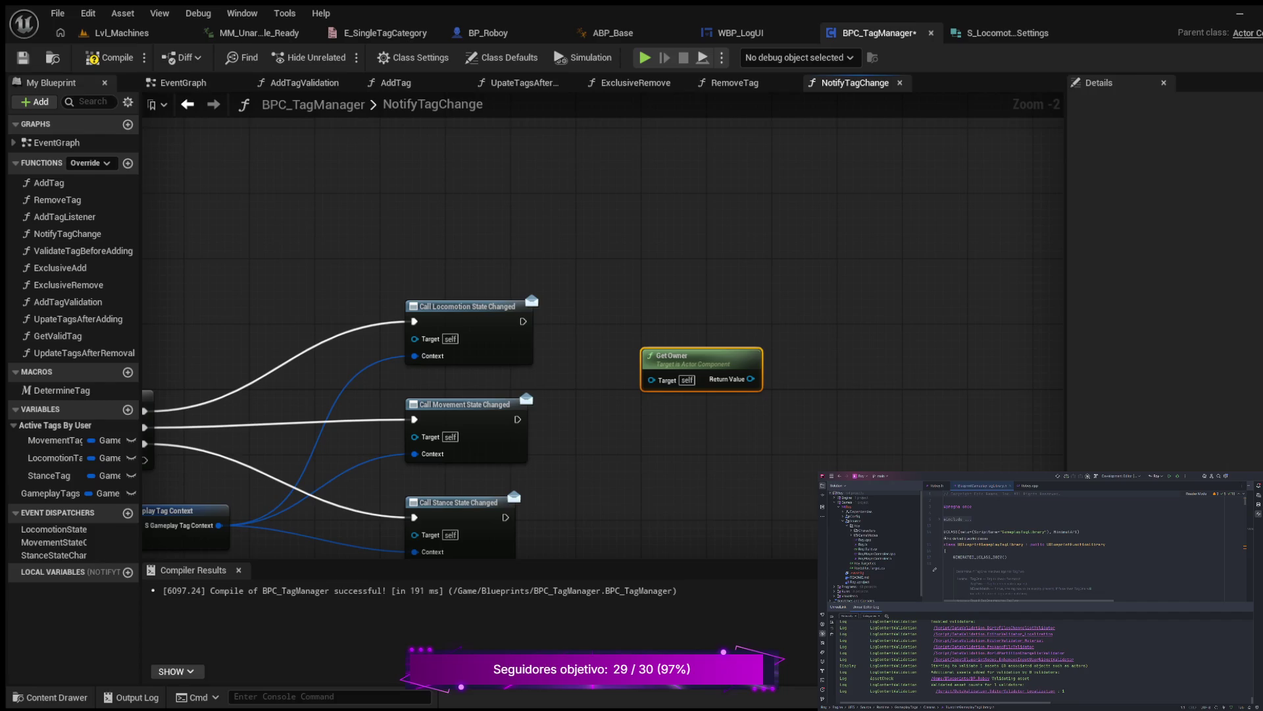
mouse_move(751, 378)
mouse_down()
mouse_move(806, 327)
mouse_move(798, 300)
mouse_up()
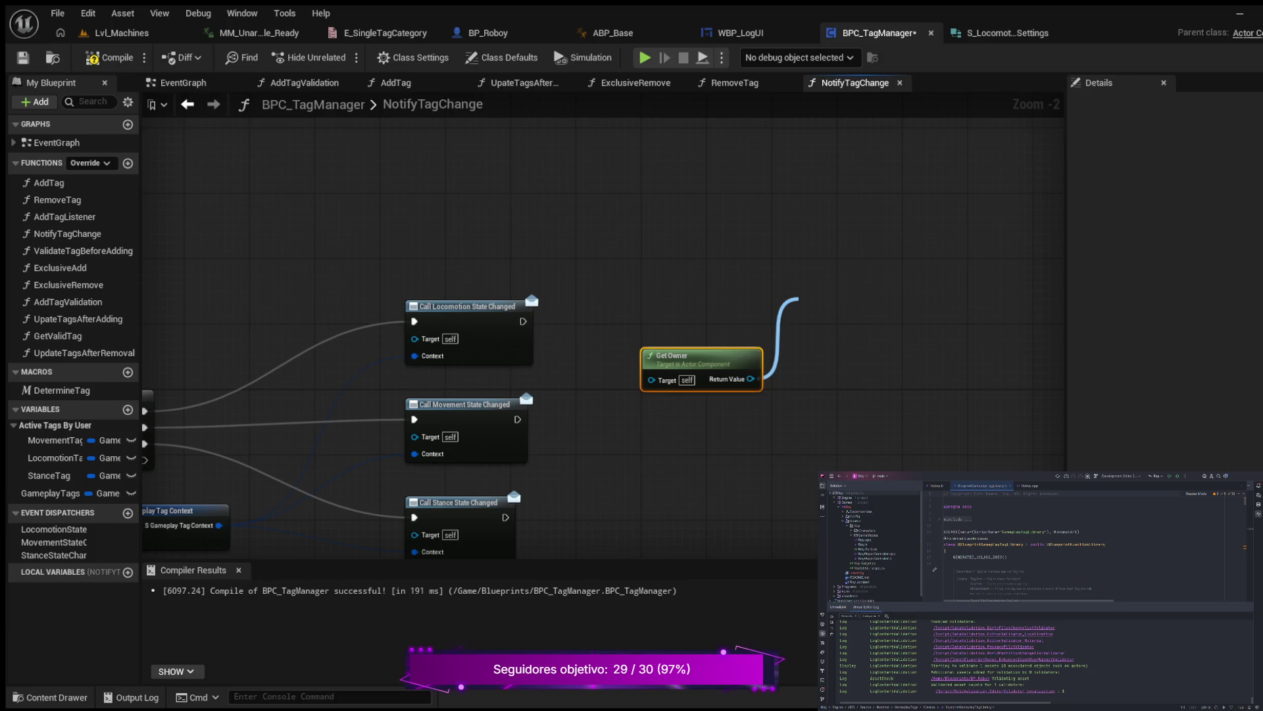
key(Return)
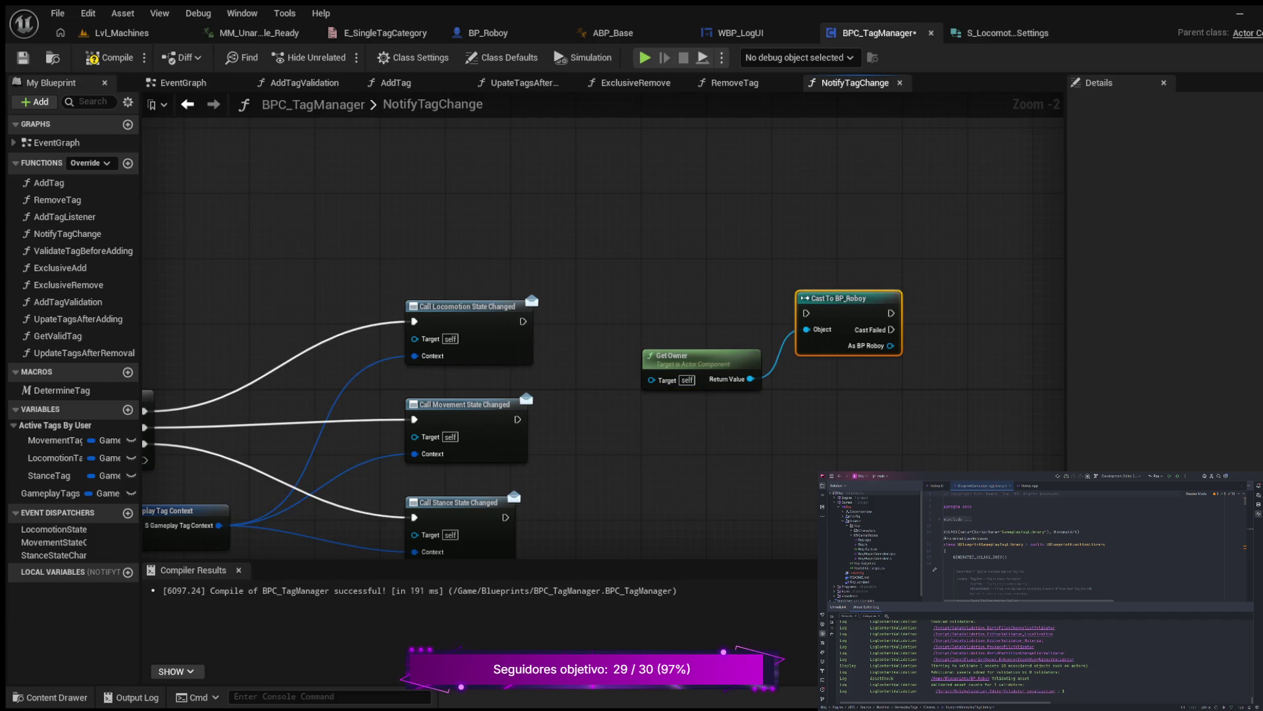
mouse_move(523, 321)
mouse_down()
mouse_move(755, 319)
mouse_move(806, 313)
mouse_move(806, 295)
mouse_up()
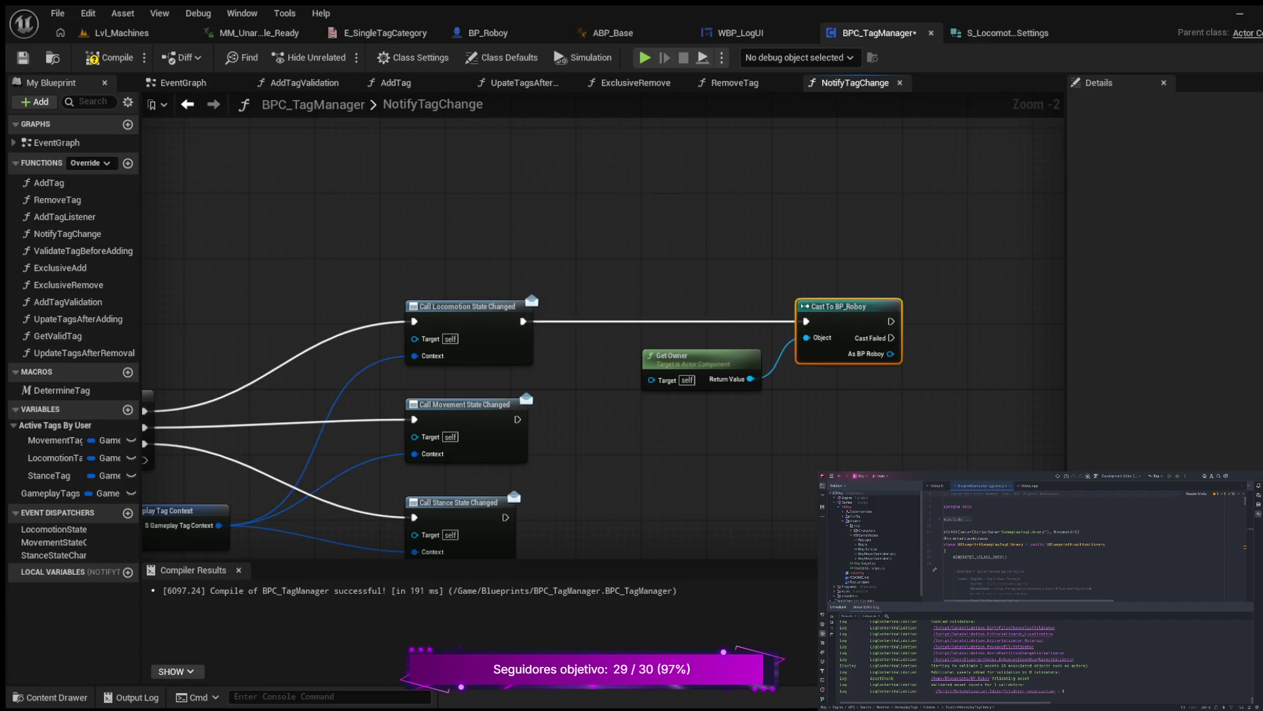
click(112, 57)
Call Update CMCVars on the cast's success, targeting As BP Roboy.
mouse_move(828, 439)
mouse_down()
mouse_move(629, 466)
mouse_move(578, 450)
mouse_up()
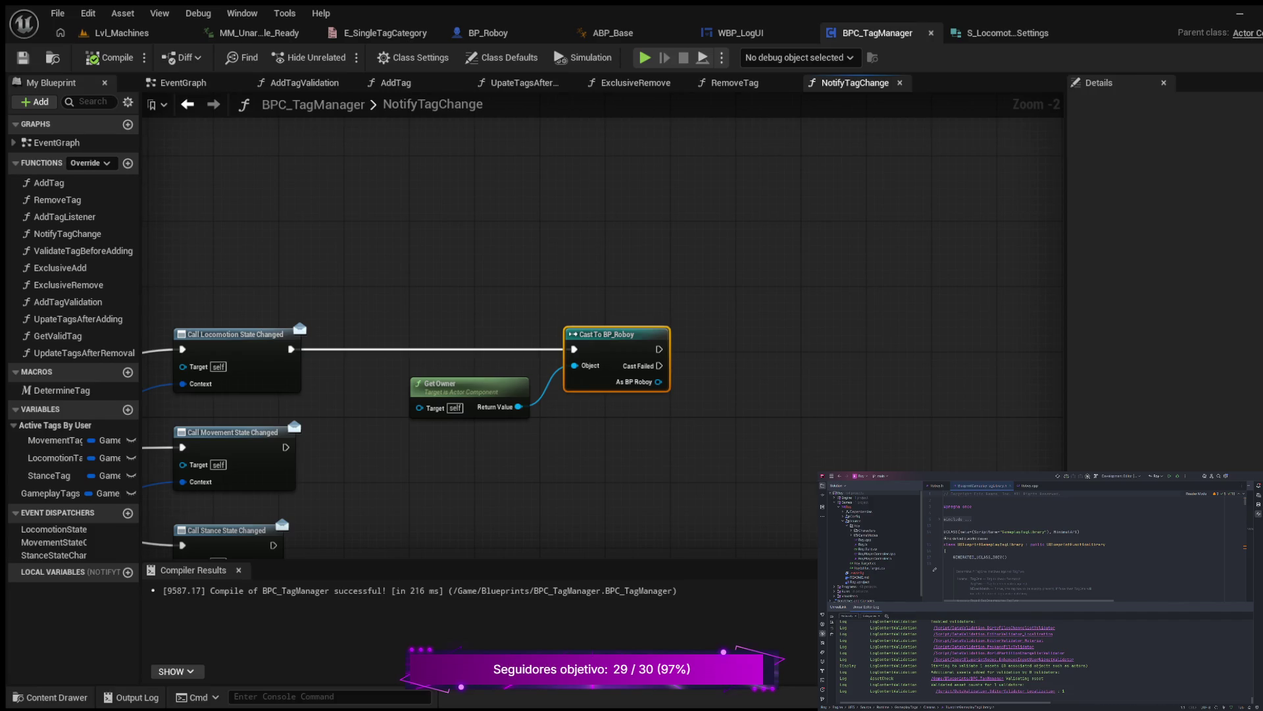
drag(658, 349, 763, 344)
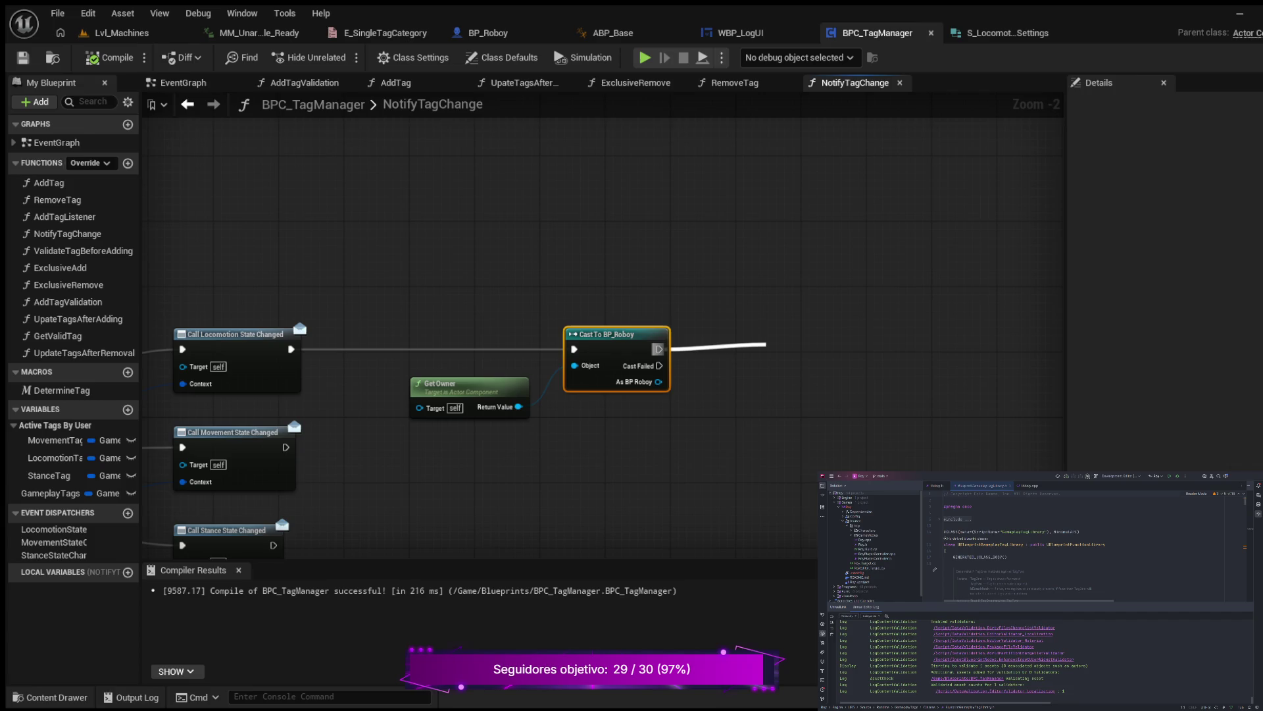
key(Return)
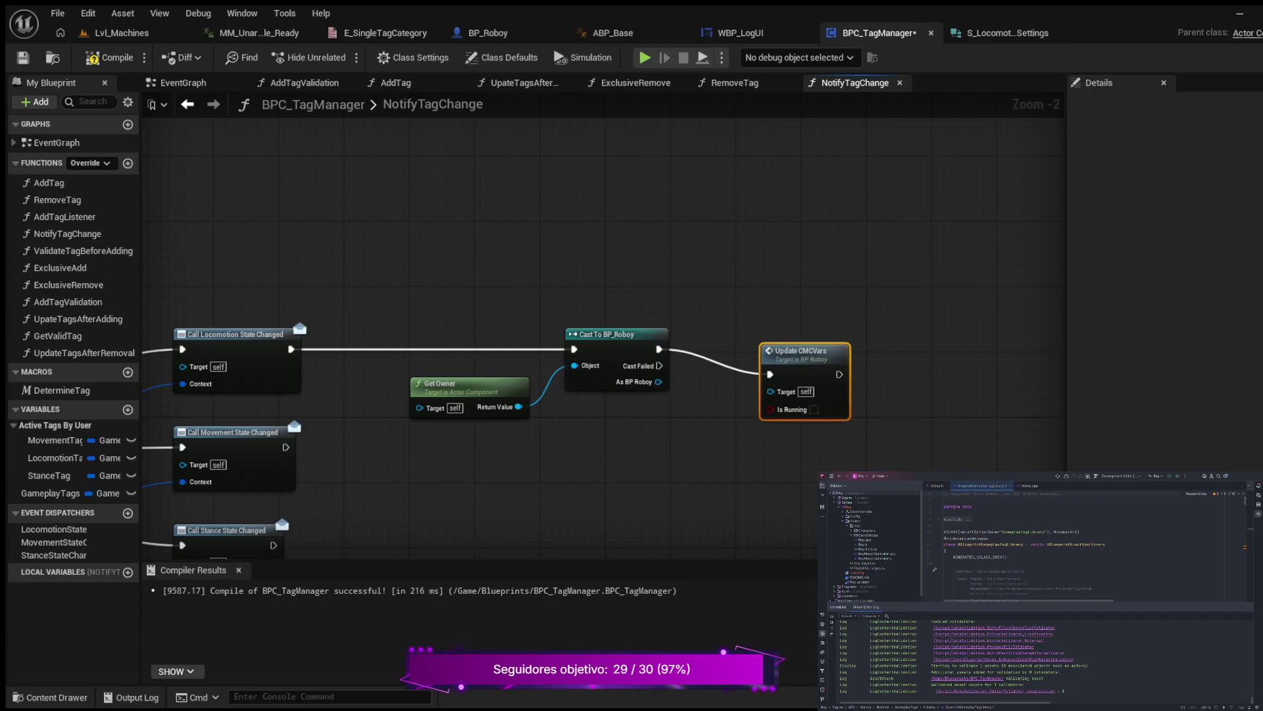
drag(796, 351, 788, 327)
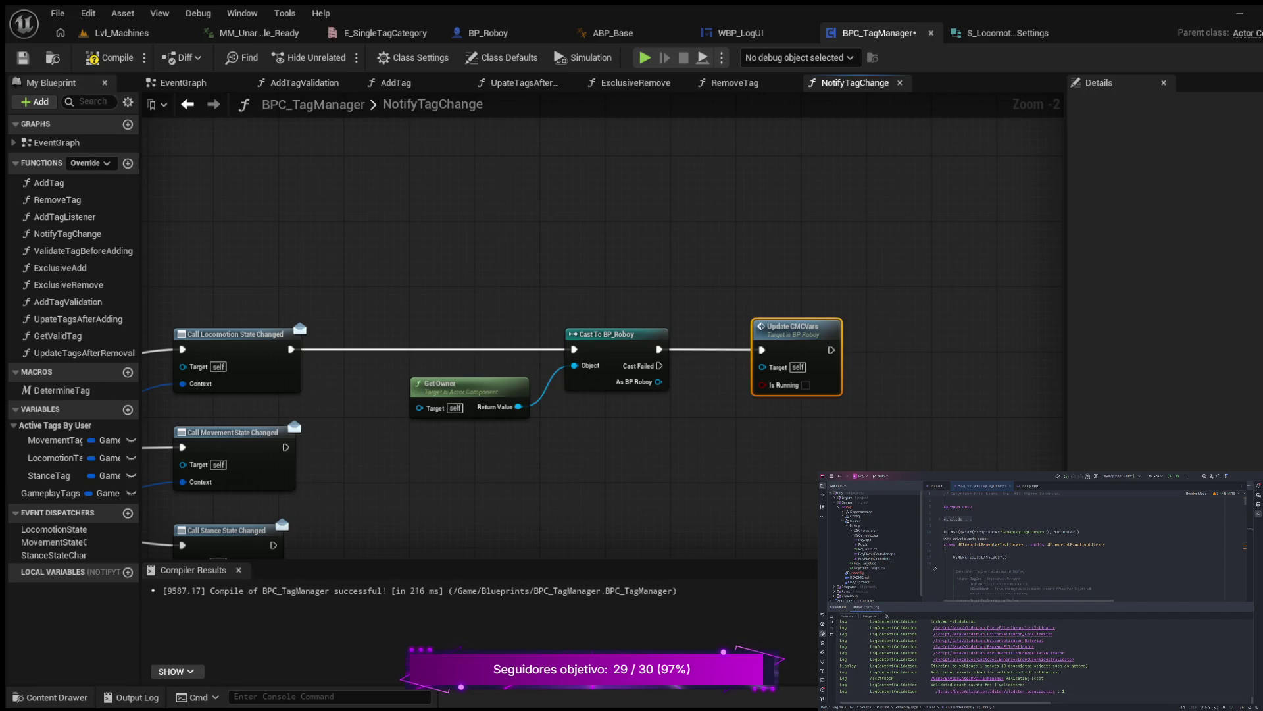
drag(658, 382, 762, 366)
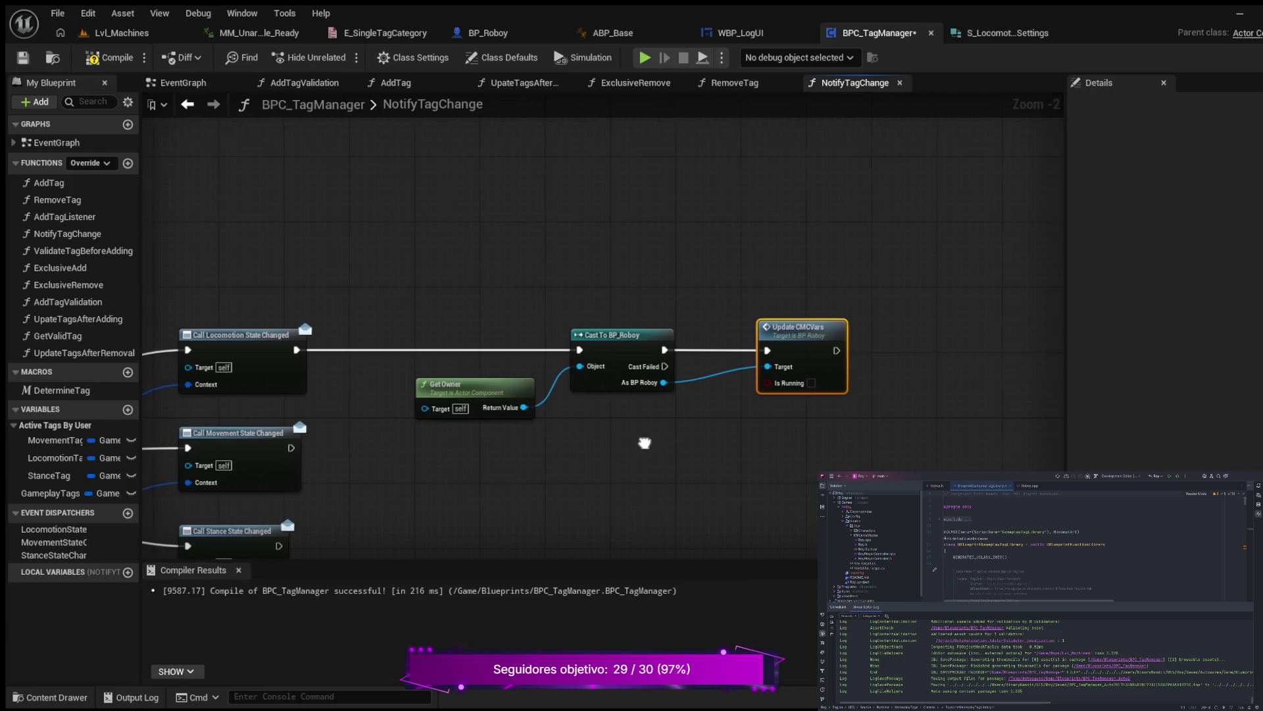
Add a Tag getter and place it below the Cast To BP_Roboy node.
mouse_move(645, 442)
mouse_down()
mouse_move(699, 395)
mouse_move(688, 403)
mouse_up()
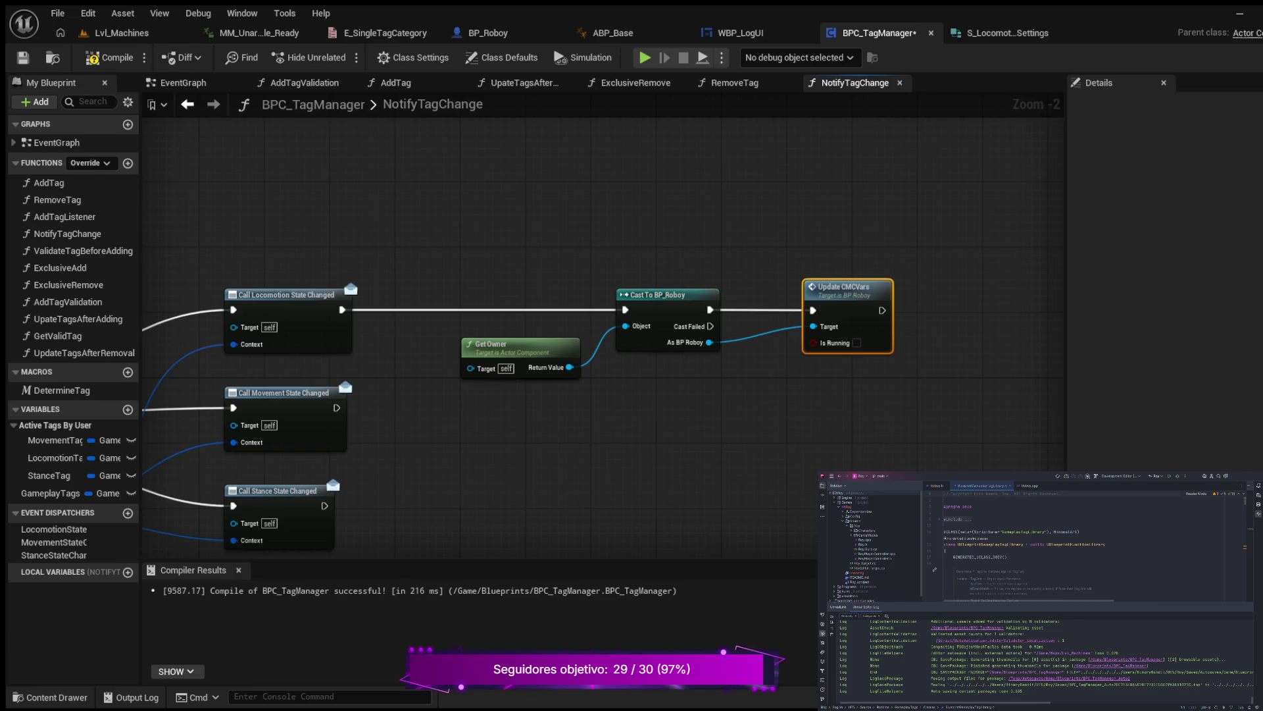
key(ctrl+v)
mouse_move(714, 394)
mouse_down()
mouse_move(585, 435)
mouse_move(475, 435)
mouse_move(556, 418)
mouse_up()
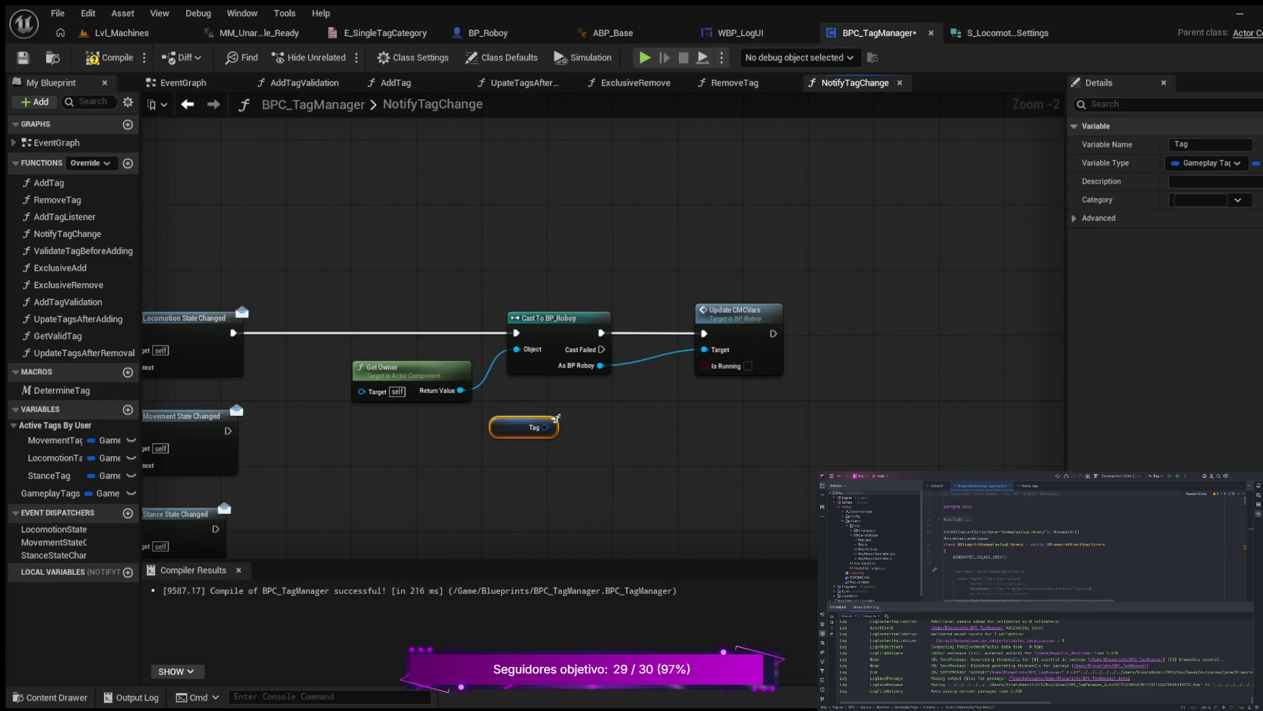
Add a Matches Tag node next to the Tag getter and feed Tag into Tag One.
key(ctrl+v)
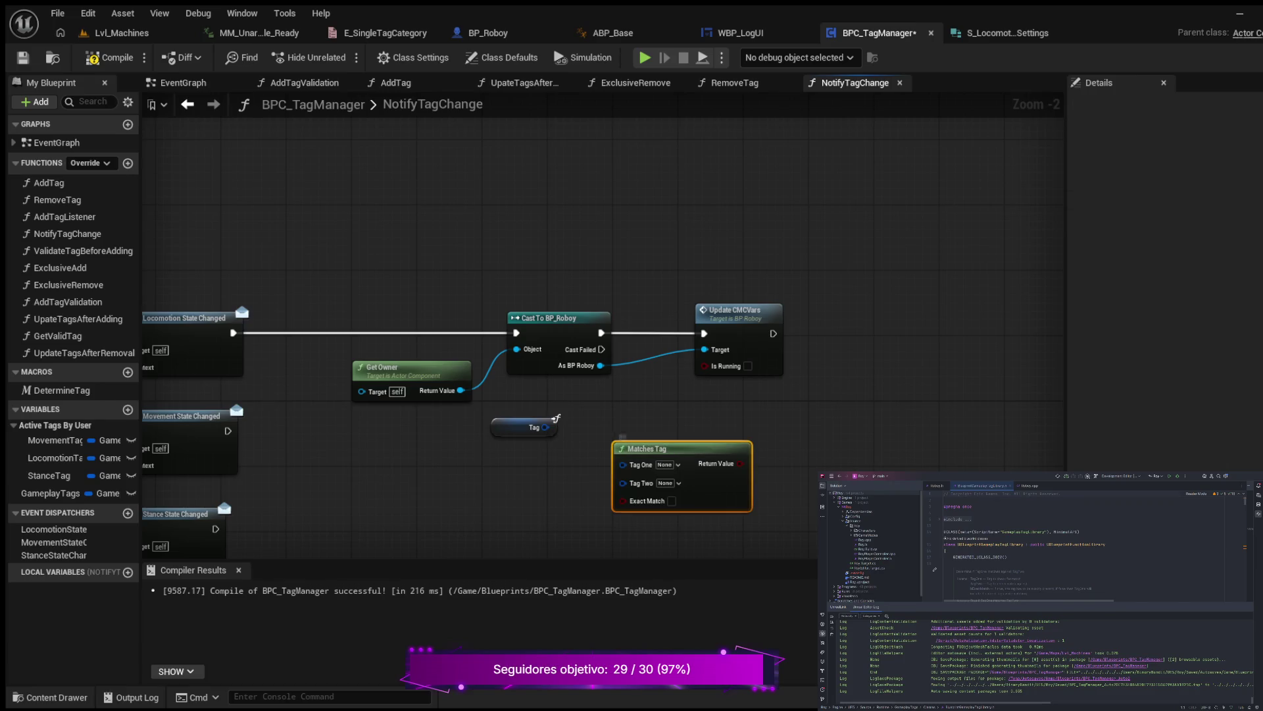
drag(658, 448, 642, 415)
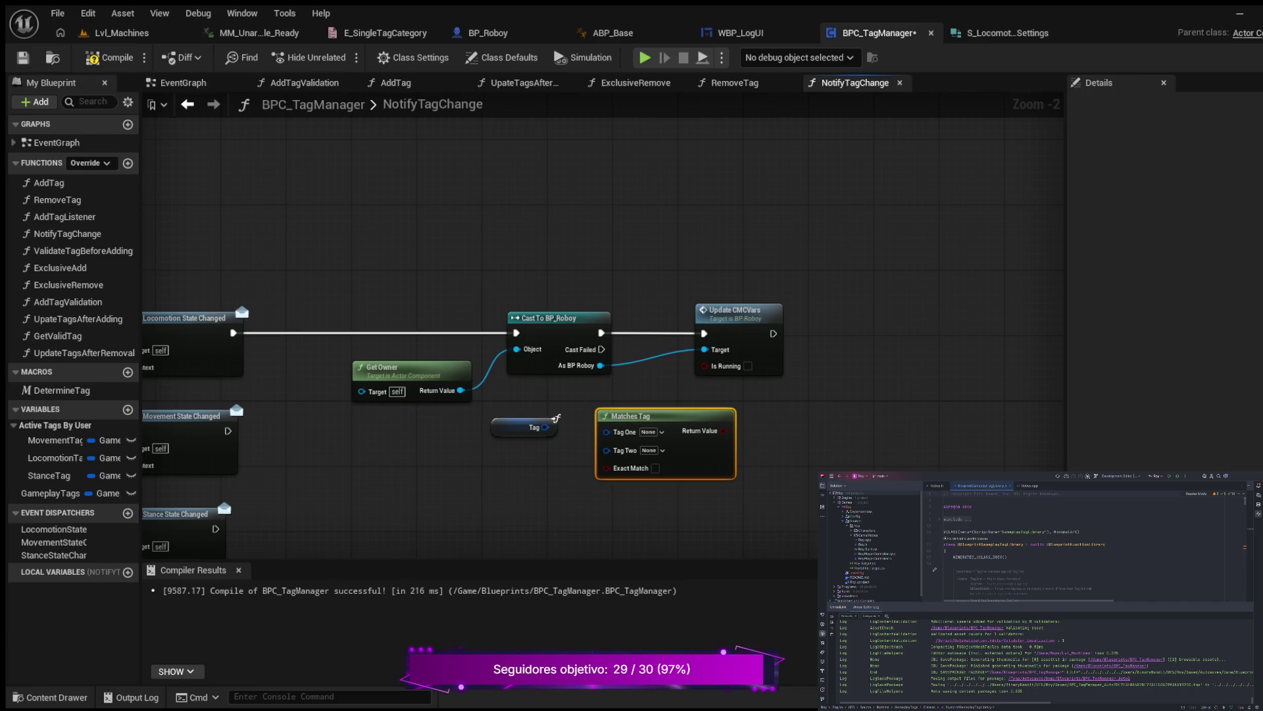
mouse_move(480, 398)
mouse_down()
mouse_move(592, 454)
mouse_move(743, 491)
mouse_up()
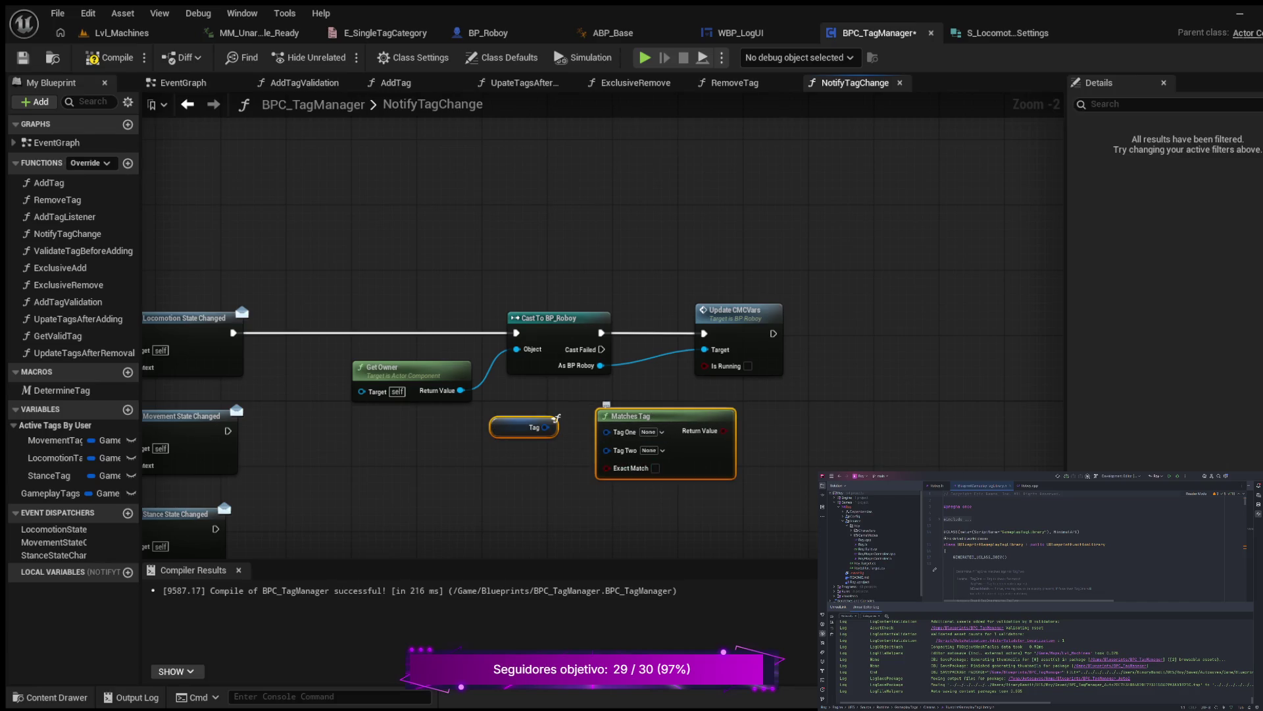
mouse_move(612, 415)
mouse_down()
mouse_move(499, 434)
mouse_move(425, 410)
mouse_up()
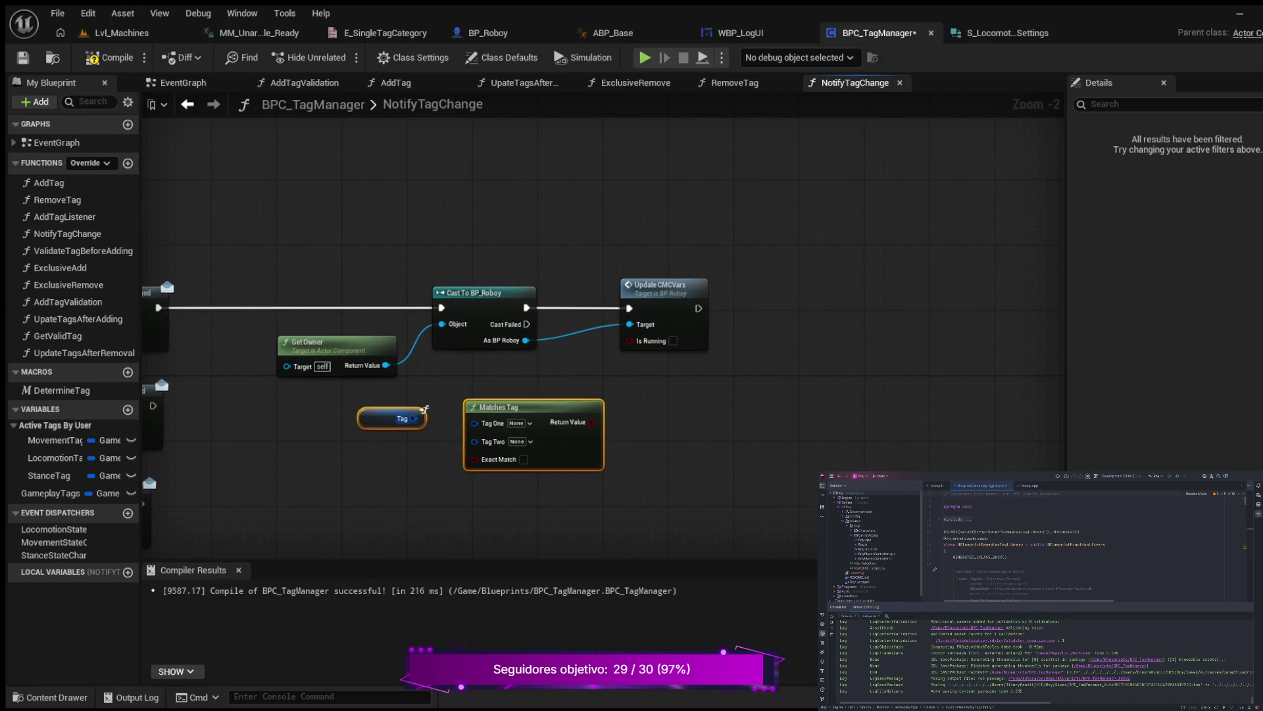
click(425, 409)
mouse_move(413, 418)
mouse_down()
mouse_move(474, 422)
mouse_move(500, 398)
mouse_up()
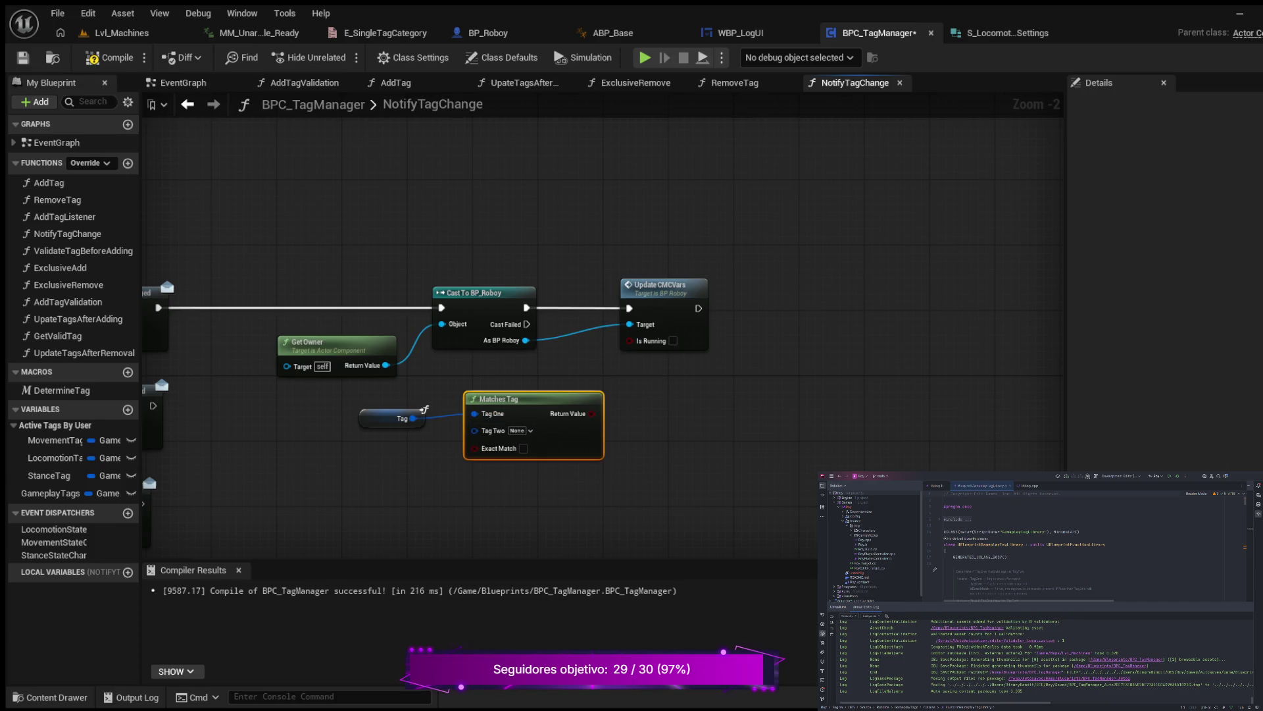
key(ctrl+z)
scroll(690, 488, up, 2)
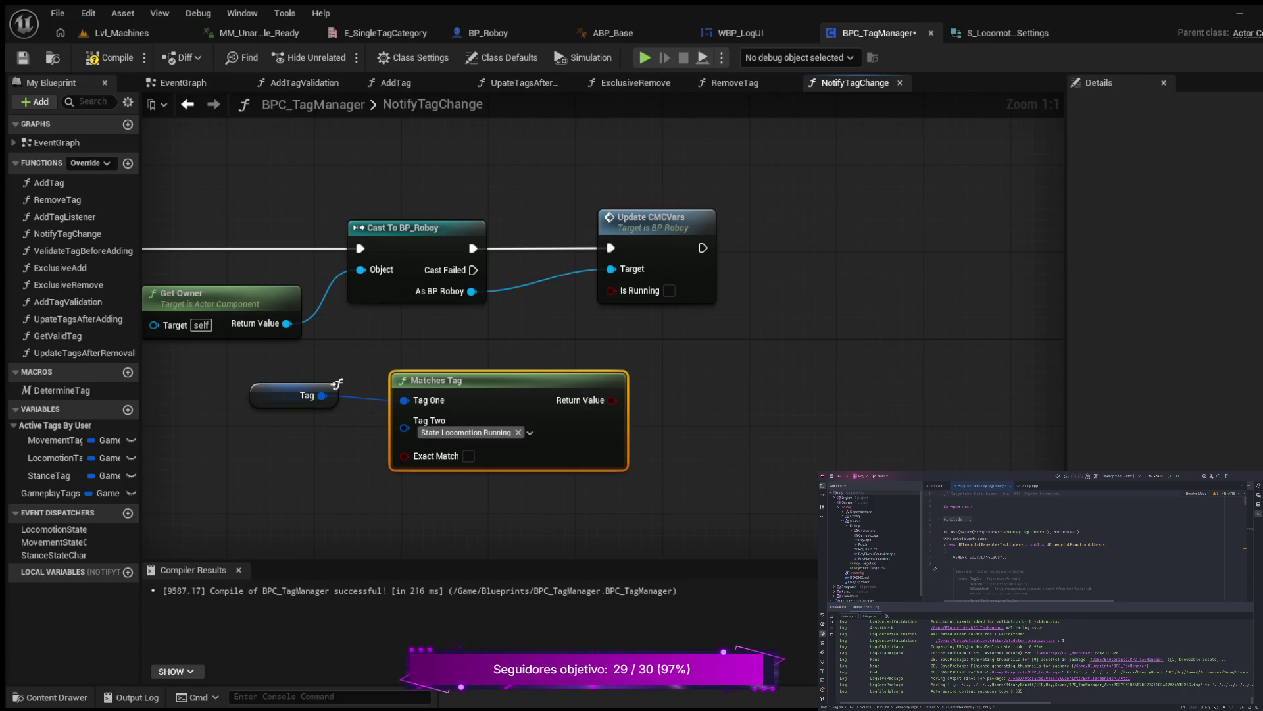
Wire the Matches Tag result into Update CMCVars' Is Running and compile with F7.
drag(652, 217, 728, 218)
drag(612, 400, 687, 290)
key(F7)
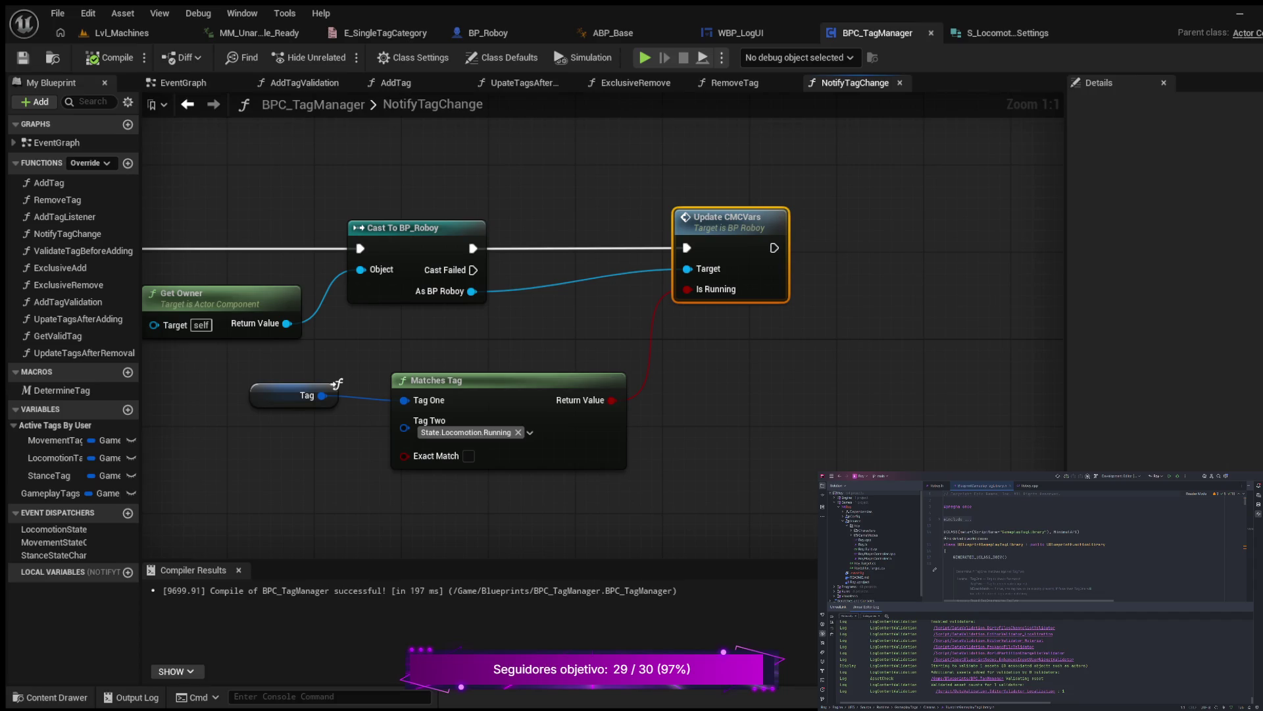
Survey the NotifyTagChange graph and shift Update CMCVars right to make room.
scroll(337, 383, down, 3)
drag(337, 383, 1051, 322)
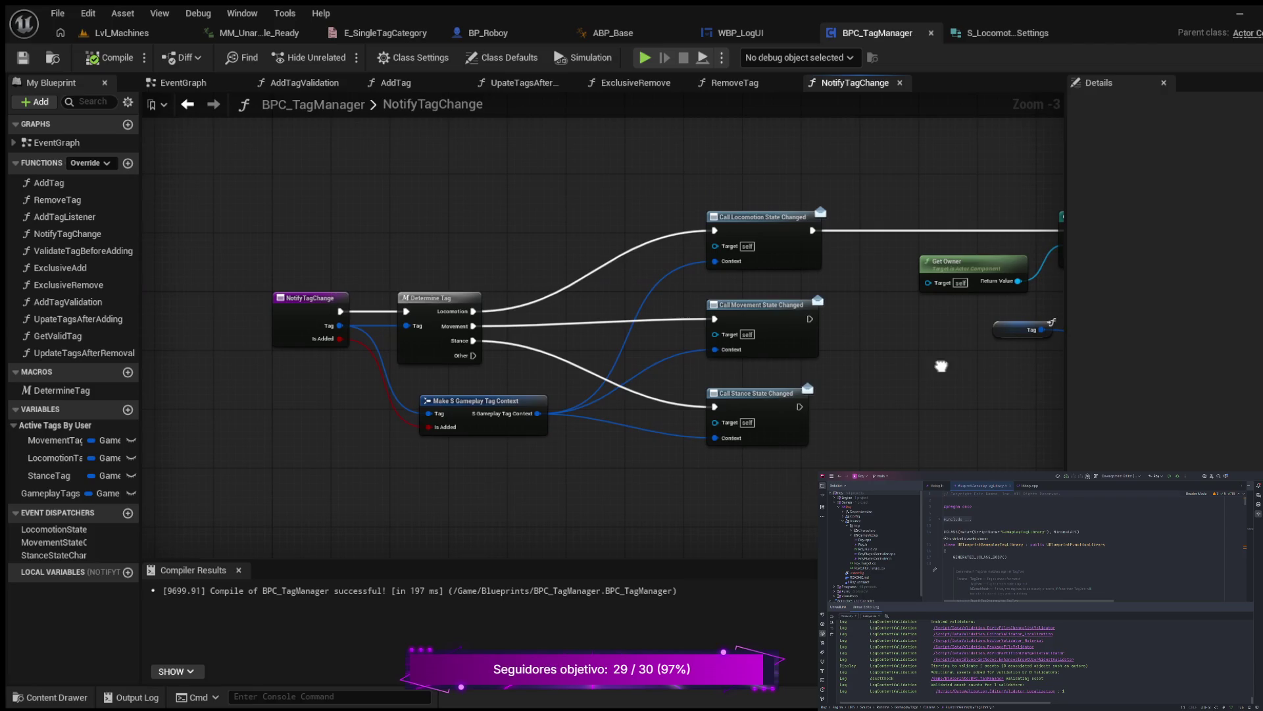
scroll(336, 349, up, 3)
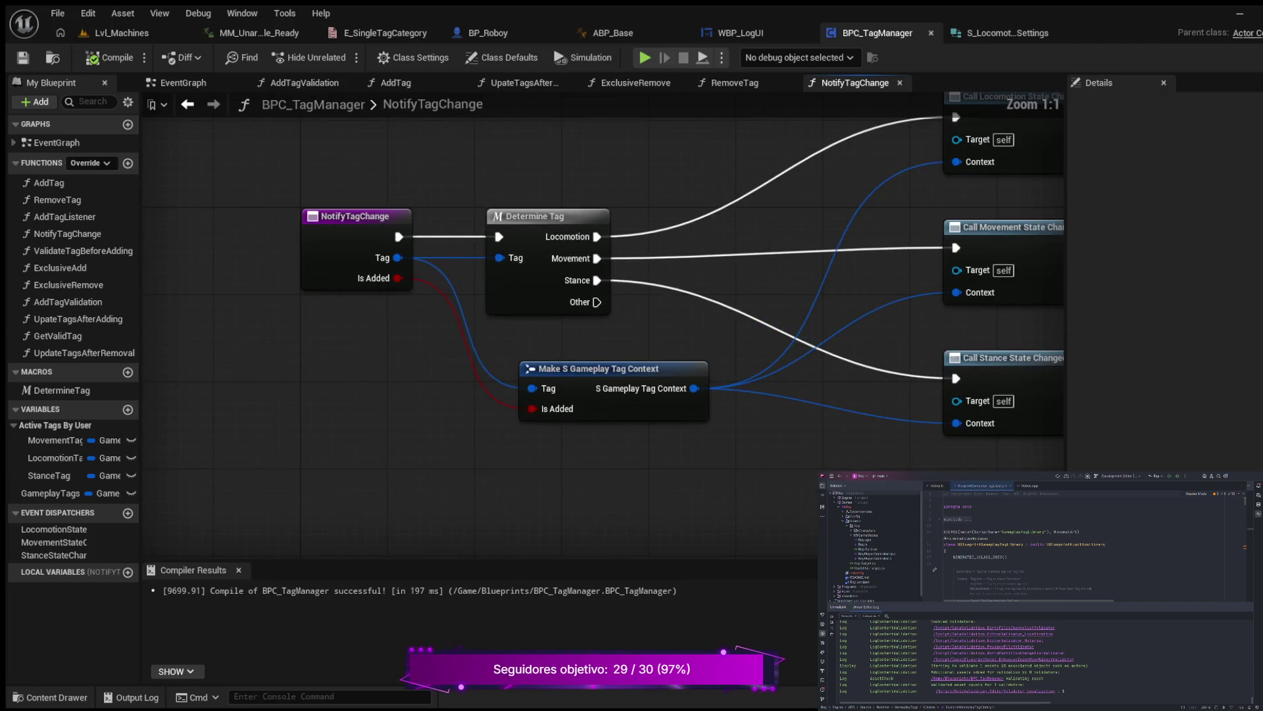
scroll(513, 362, down, 5)
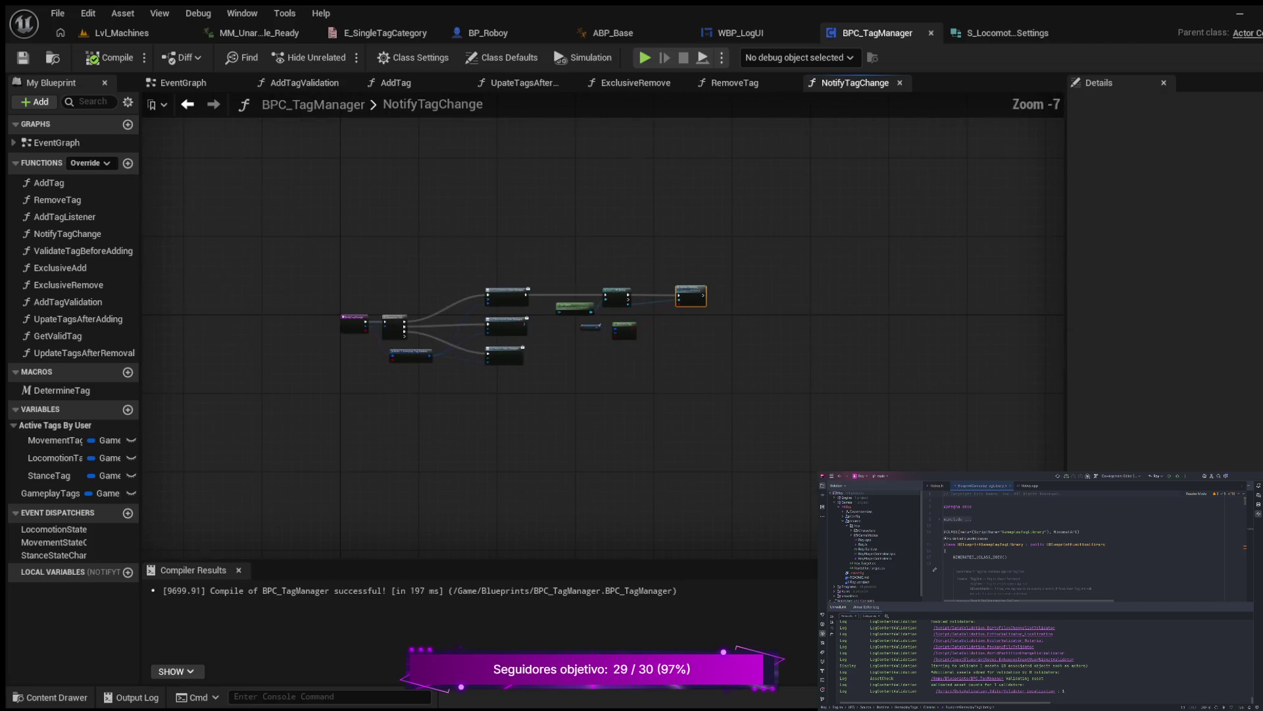
drag(513, 362, 394, 415)
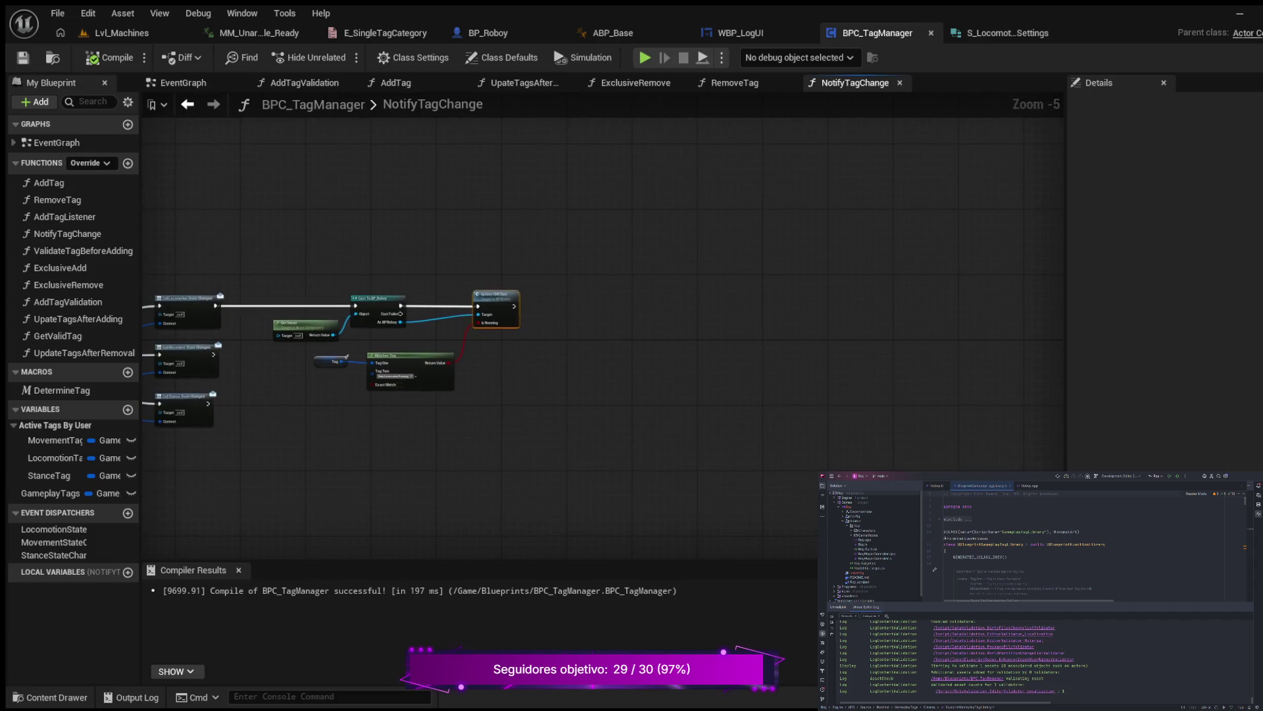
scroll(519, 369, up, 3)
drag(625, 242, 739, 242)
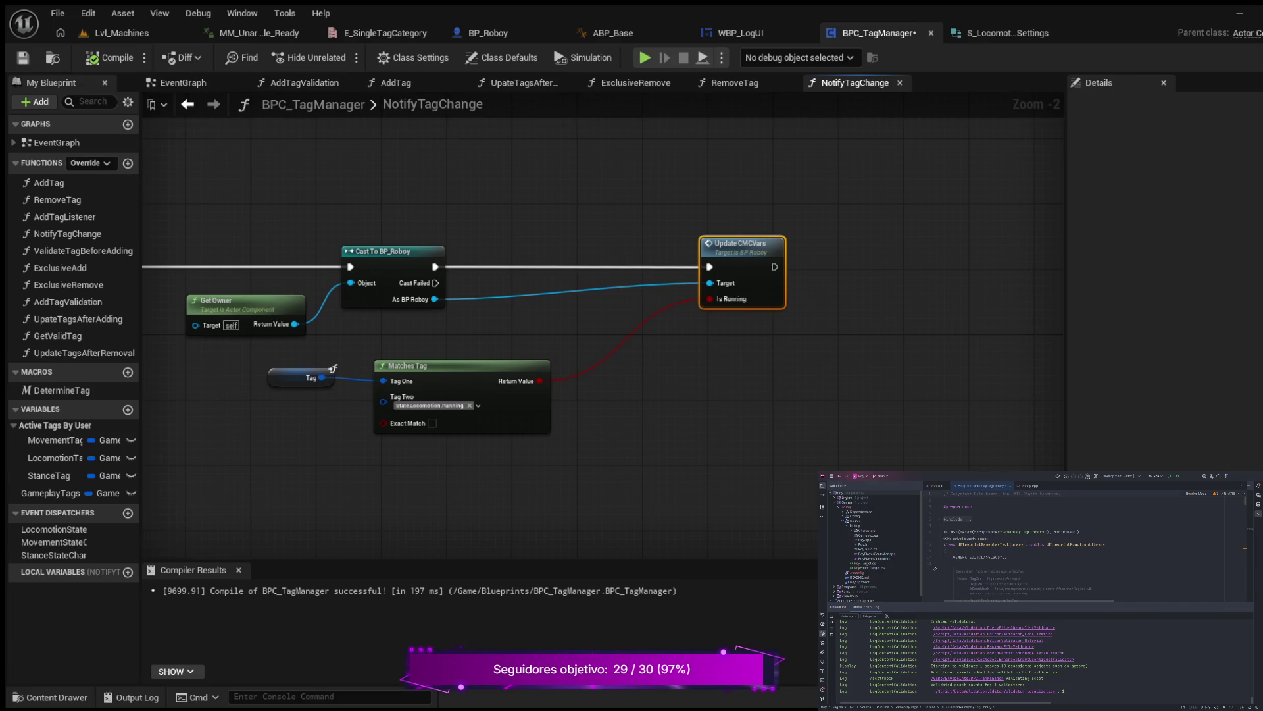
Add an Is Added getter and an AND node combining it with Matches Tag, then compile.
key(ctrl+v)
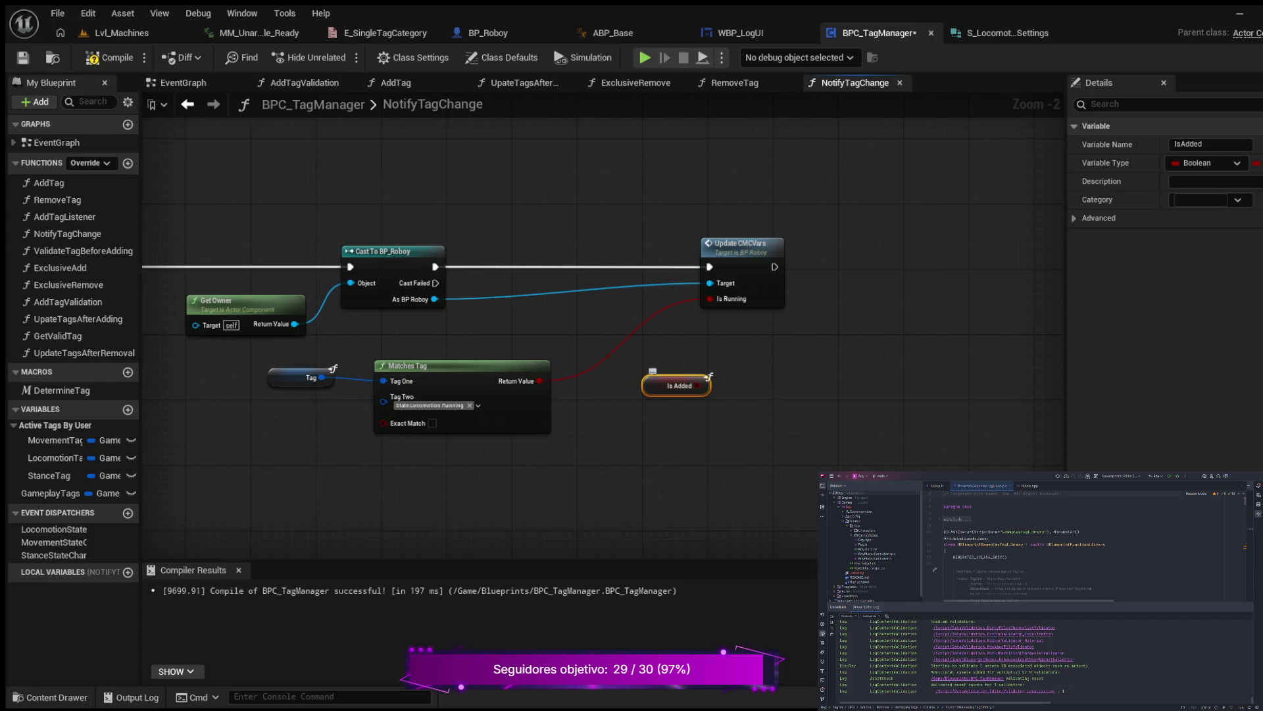
mouse_move(678, 386)
mouse_down()
mouse_move(553, 473)
mouse_move(515, 467)
mouse_up()
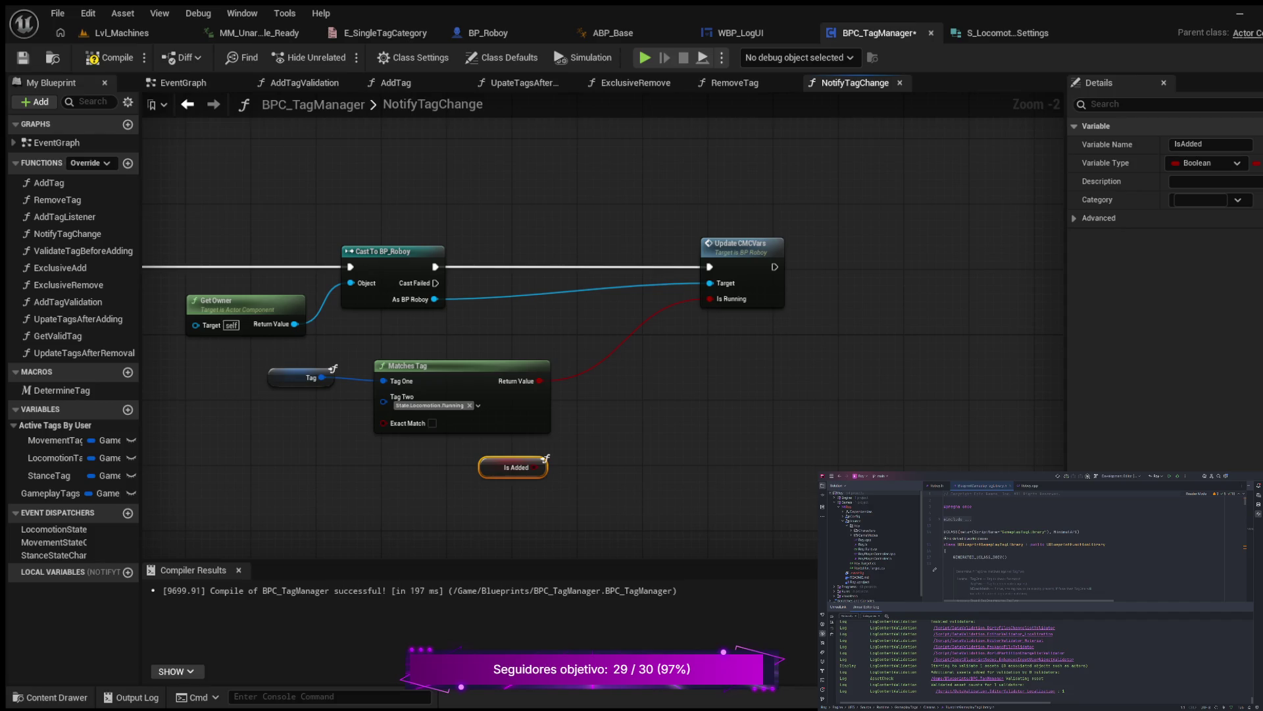
key(ctrl+v)
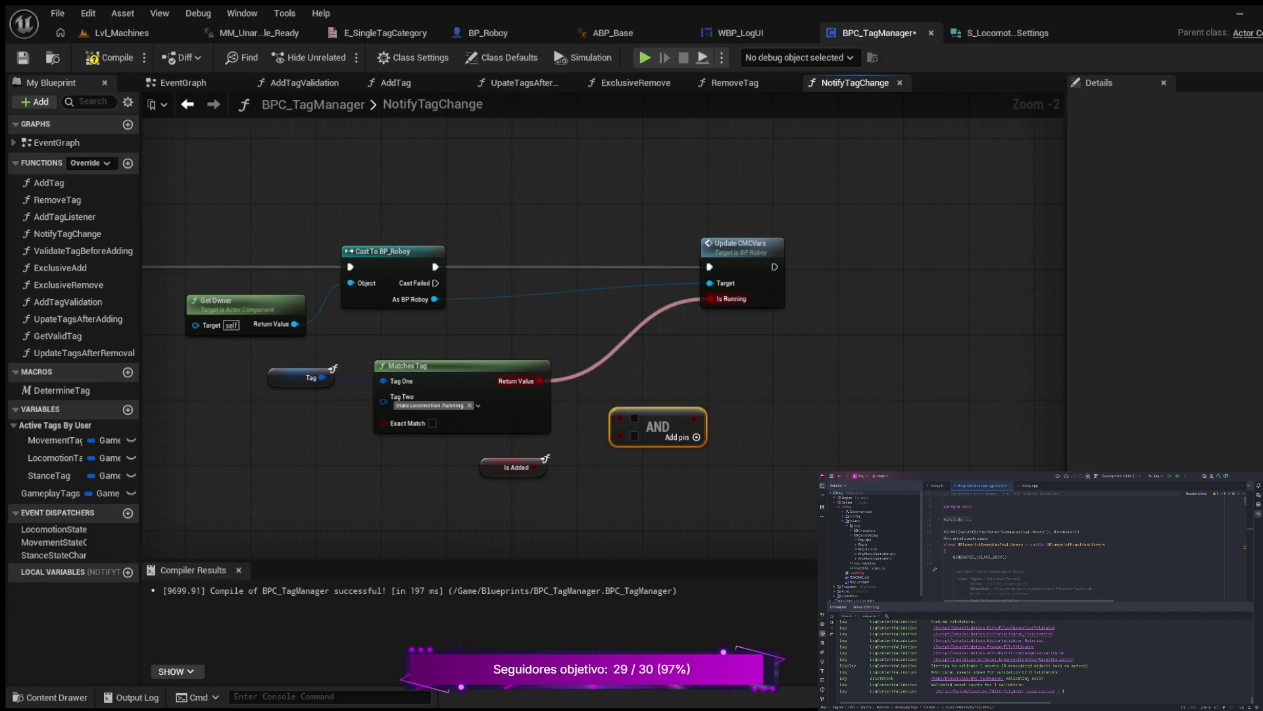
mouse_move(709, 299)
mouse_down()
mouse_move(609, 408)
mouse_move(620, 419)
mouse_up()
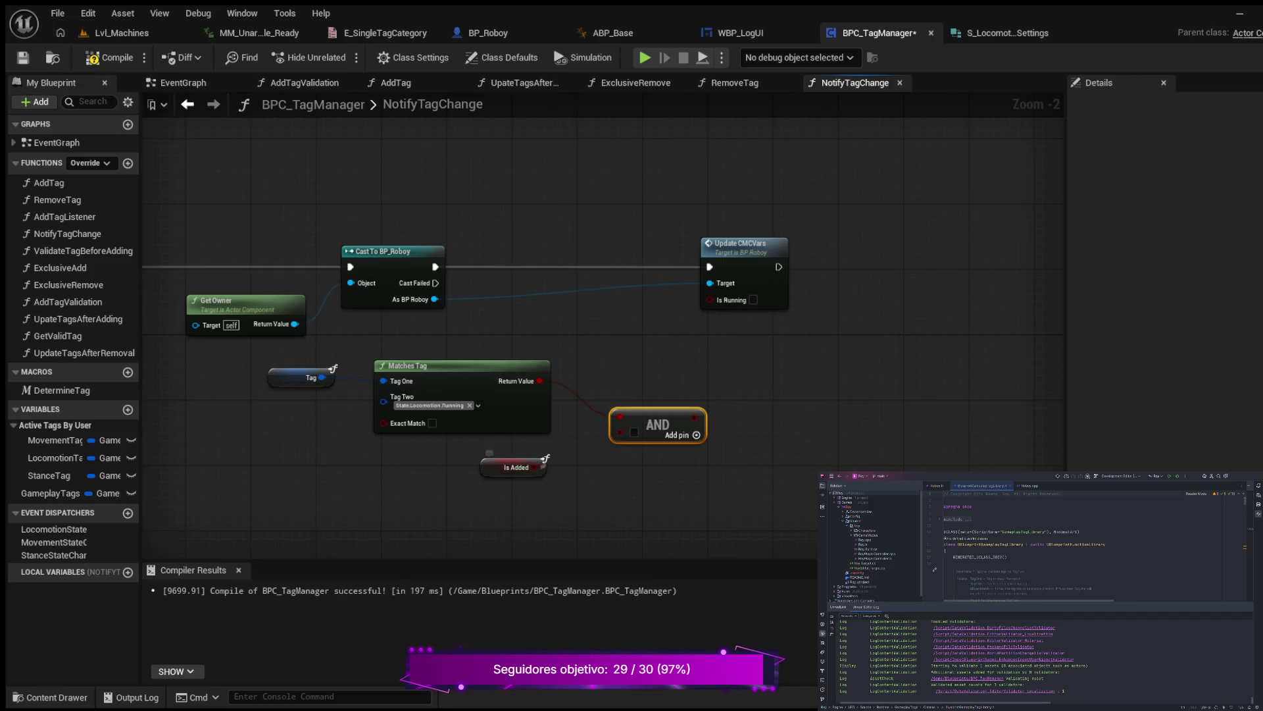
mouse_move(535, 467)
mouse_down()
mouse_move(620, 431)
mouse_move(603, 362)
mouse_move(668, 374)
mouse_move(698, 296)
mouse_move(710, 298)
mouse_up()
click(108, 58)
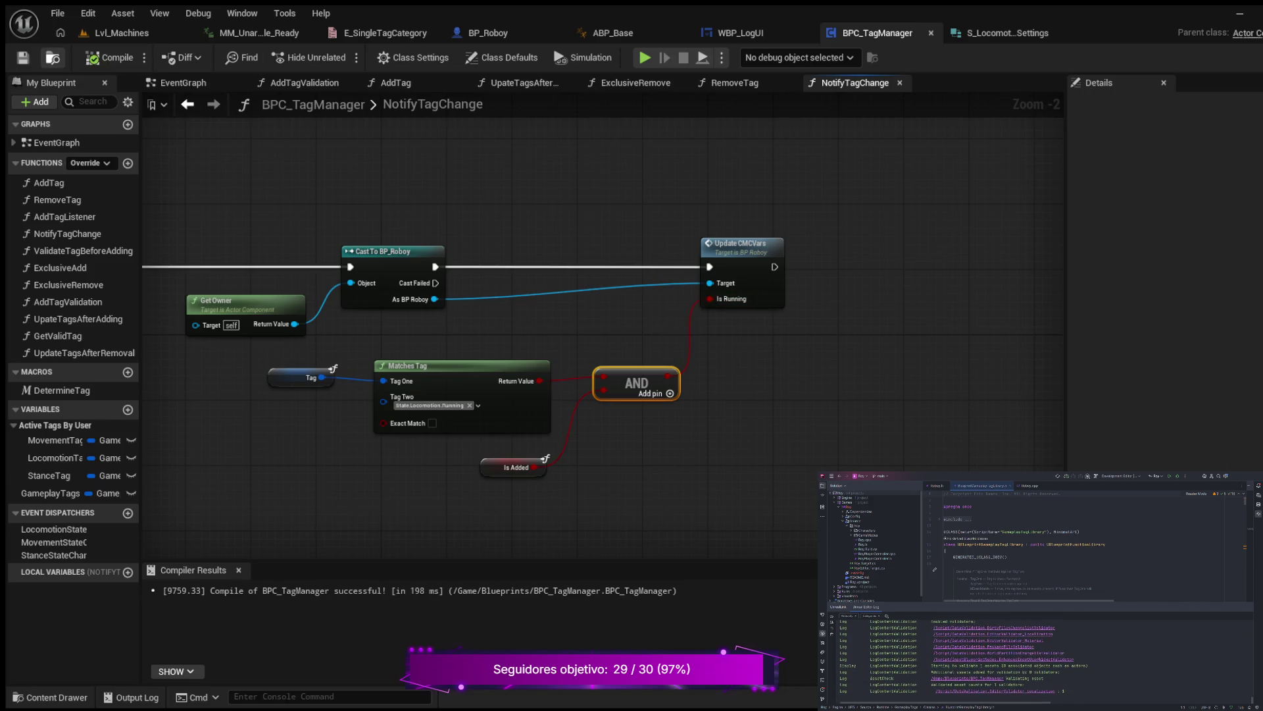
Recompile the tag manager, then start a Play session in Lvl_Machines.
click(53, 58)
click(122, 33)
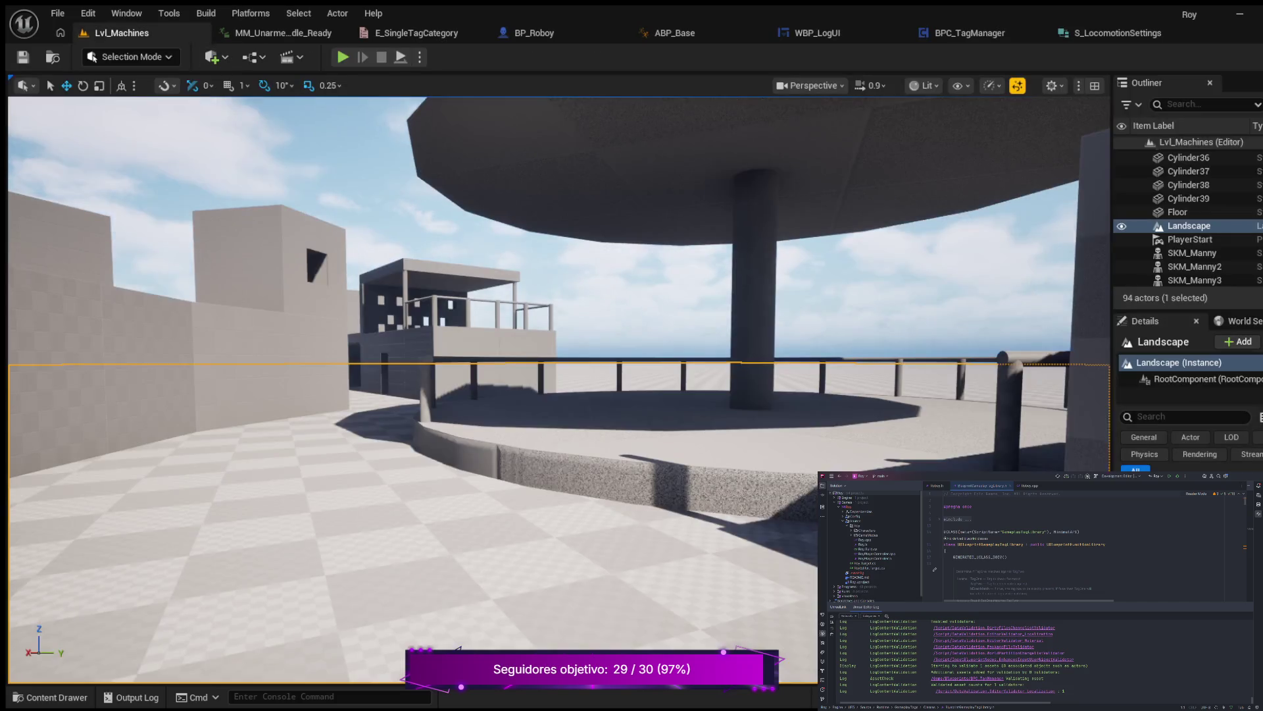
click(343, 57)
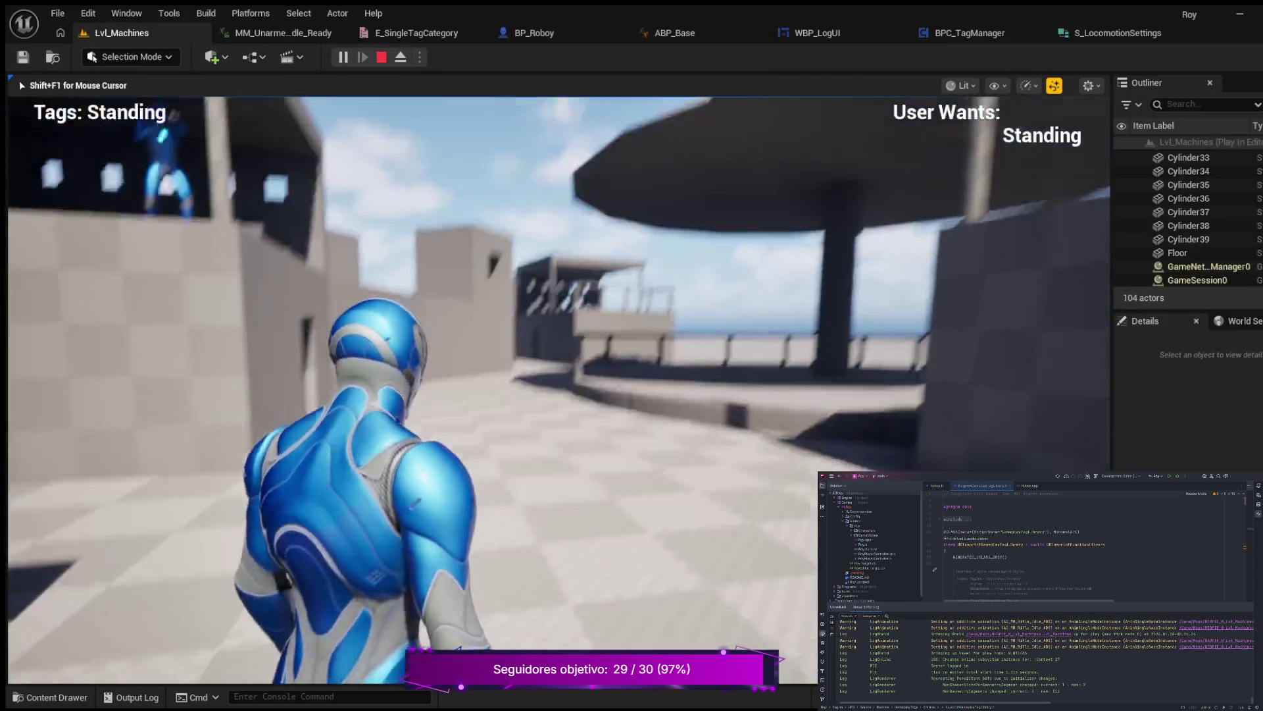
Walk forward with W, run using Shift, then stop the play-test with Esc.
key(w)
key(shift)
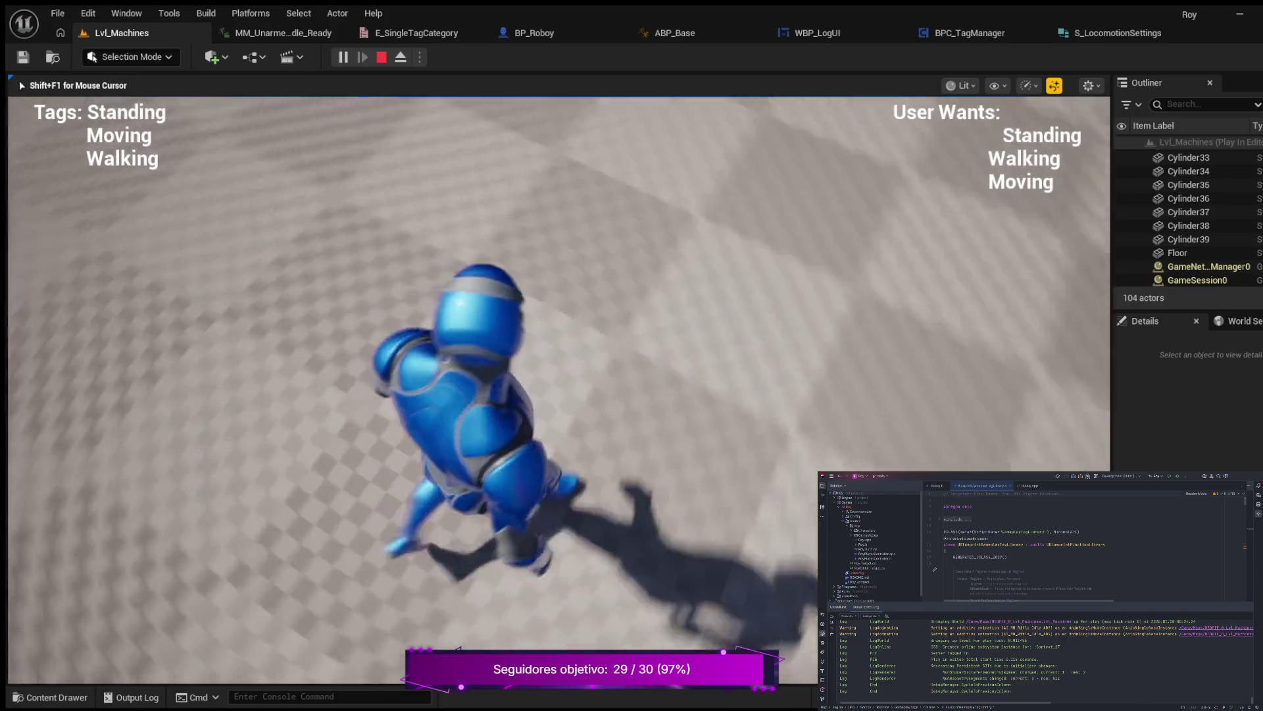
key(shift)
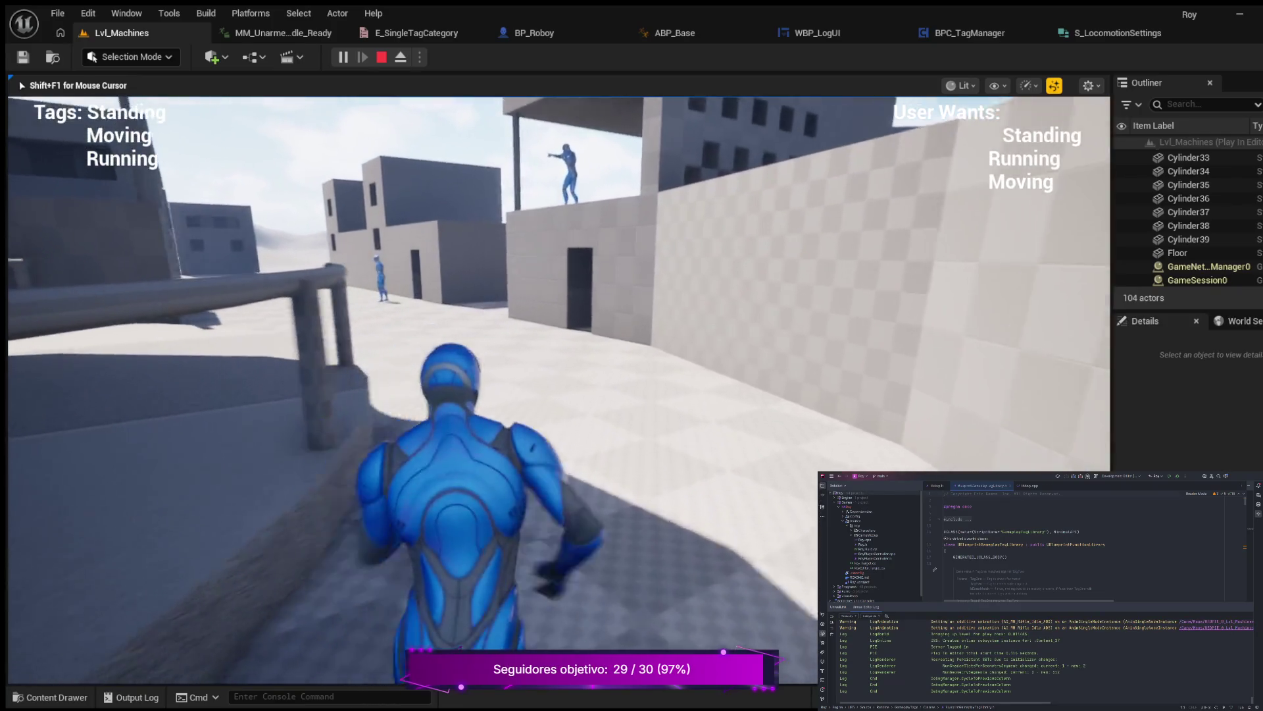
key(shift)
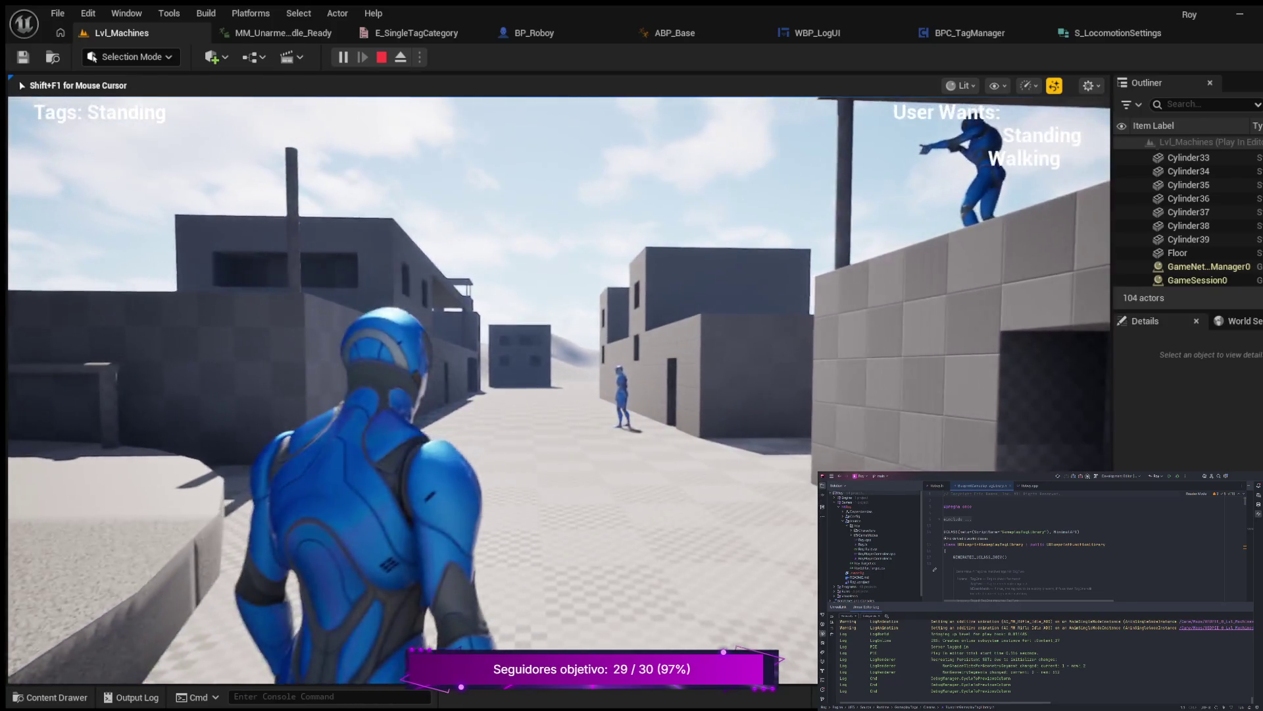
key(Escape)
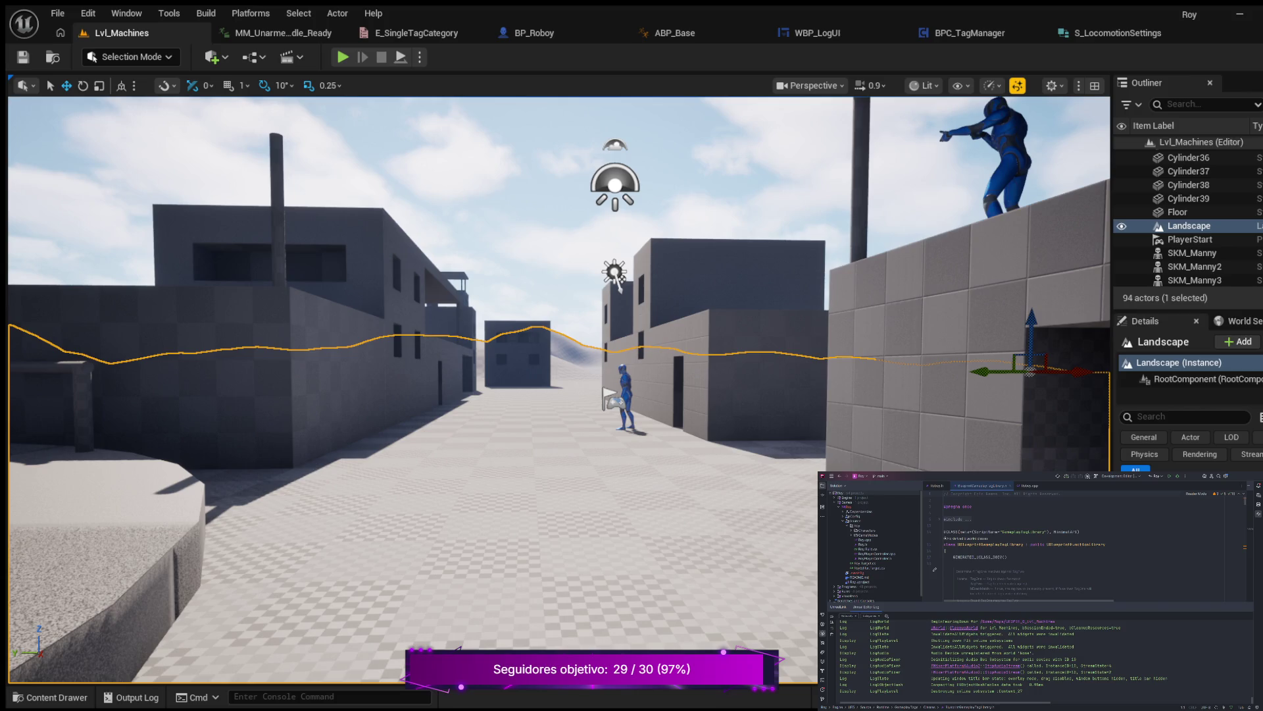
Switch to BP_Roboy and zoom out until every UpdateCMCVars node is visible.
click(530, 33)
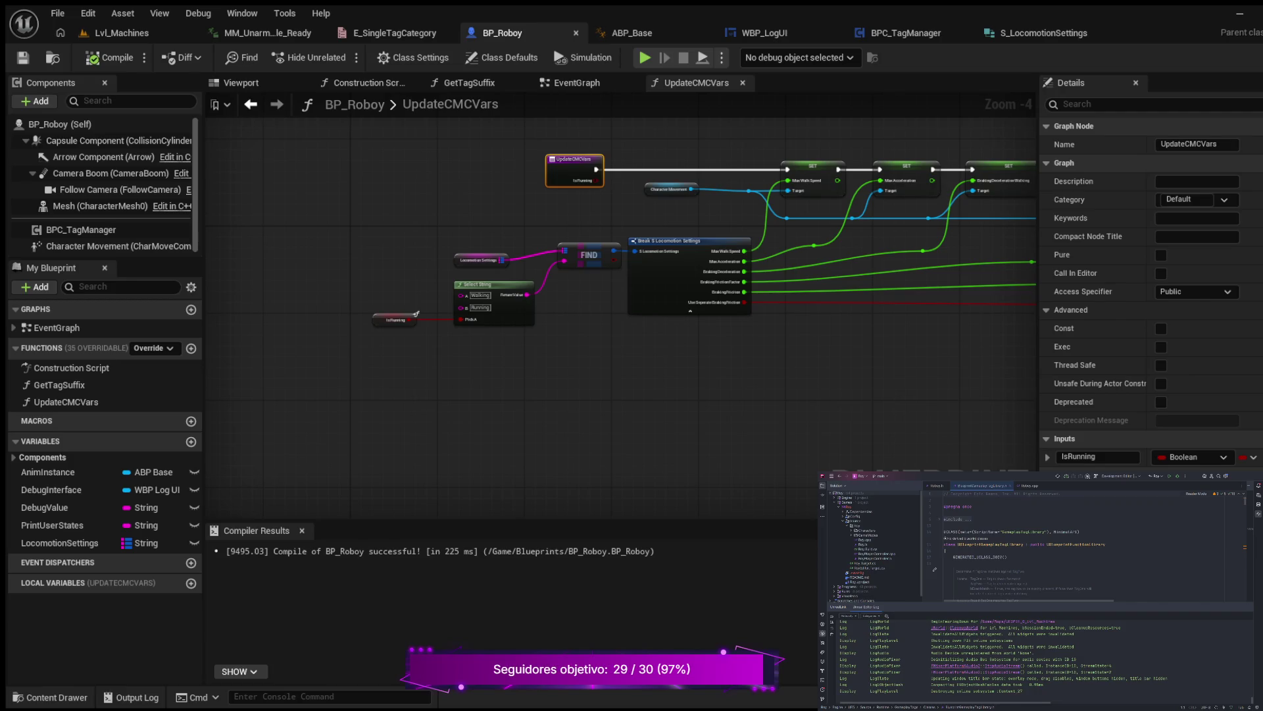
mouse_move(400, 219)
mouse_down()
mouse_move(397, 281)
mouse_move(393, 224)
mouse_up()
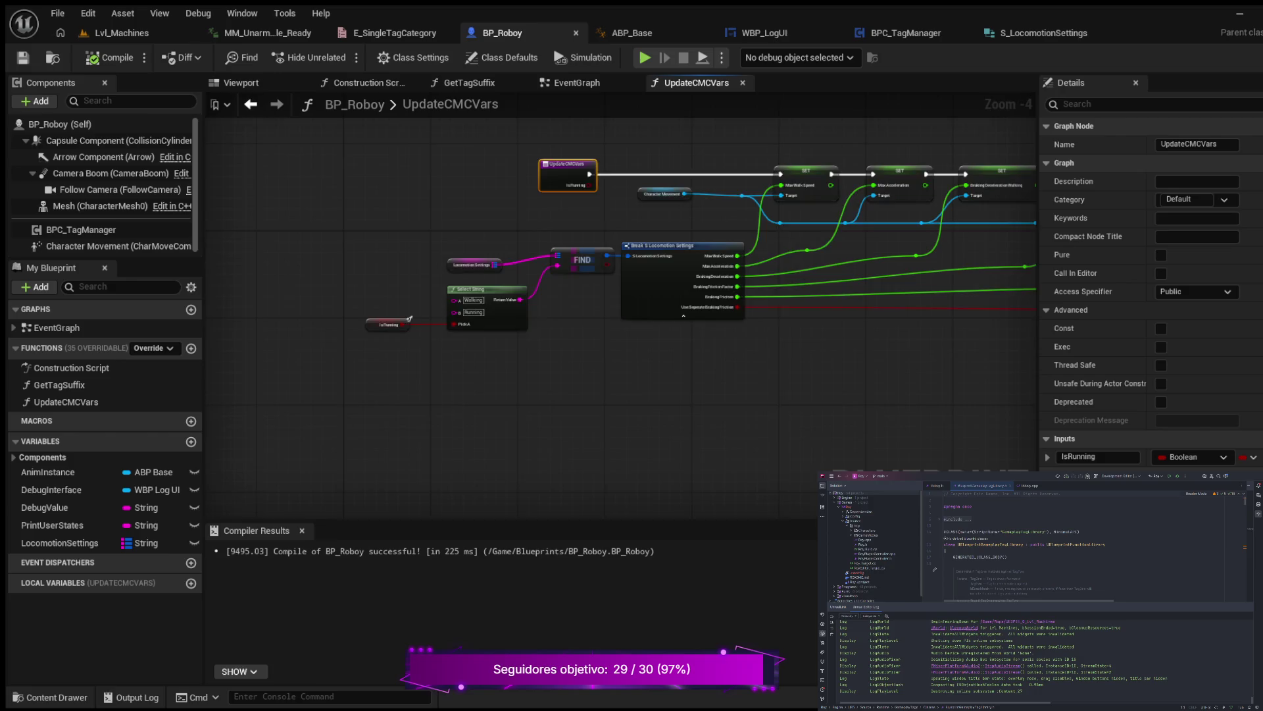
scroll(612, 168, down, 1)
mouse_move(652, 145)
mouse_down()
mouse_move(600, 232)
mouse_move(502, 305)
mouse_move(280, 282)
mouse_move(524, 290)
mouse_move(629, 264)
mouse_up()
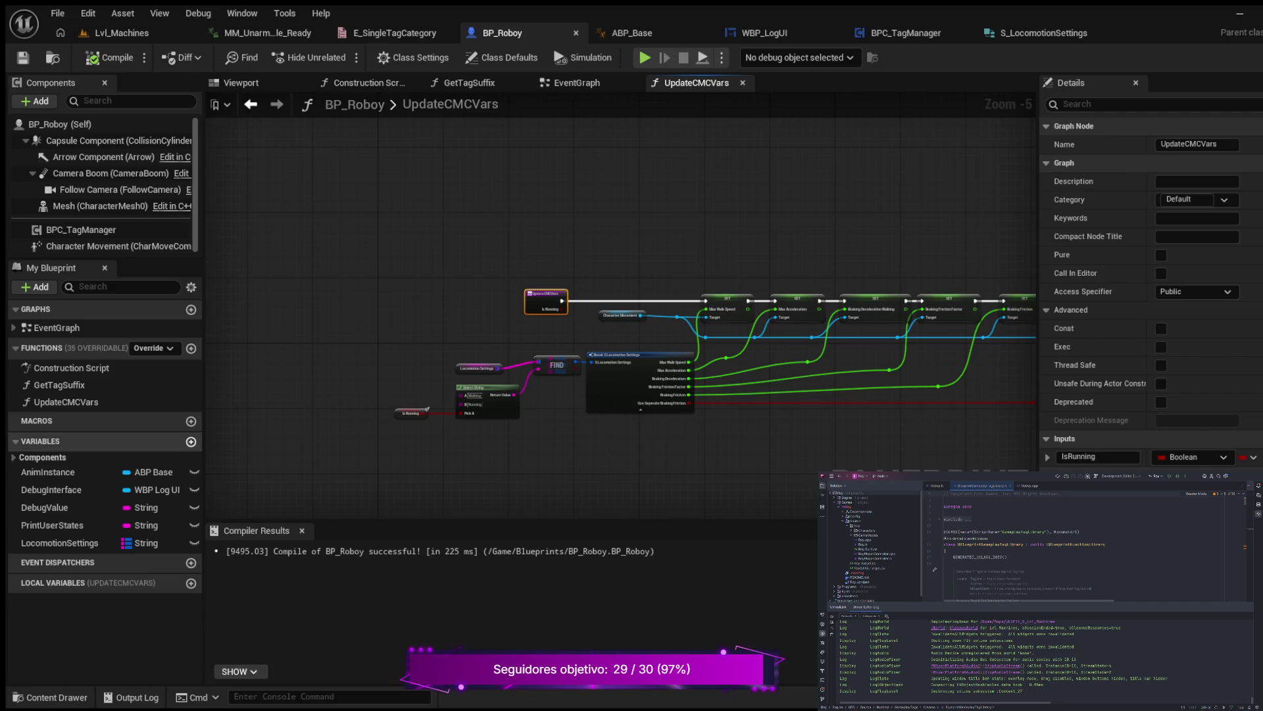
Create the Boolean variable IsRunningSettingsApplied in My Blueprint and compile BP_Roboy.
click(191, 442)
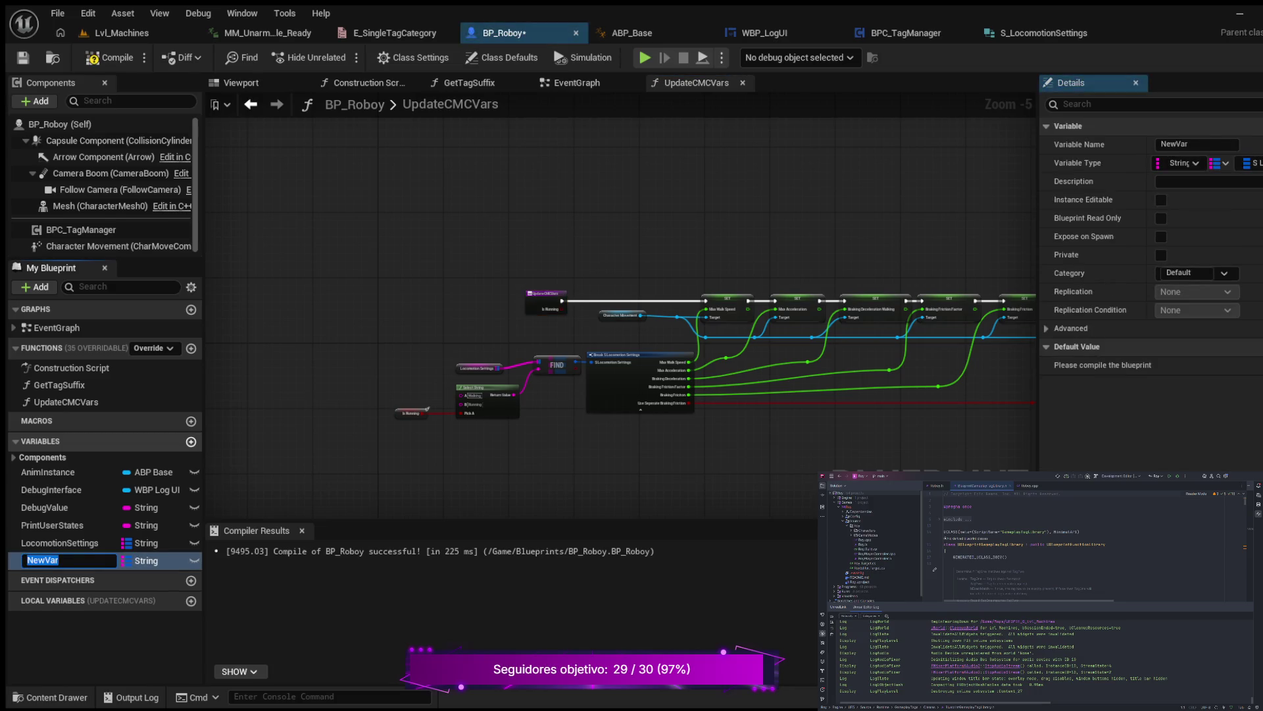
text(IsR)
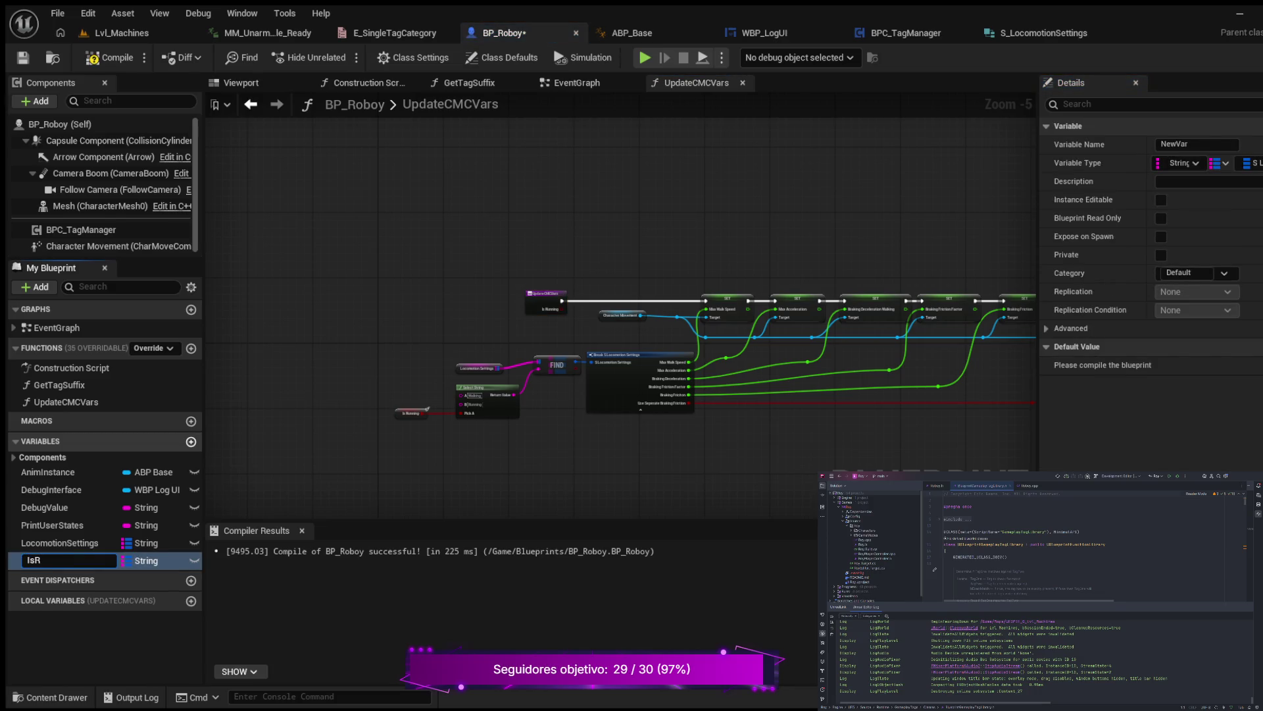
text(unnin)
text(g)
text(Settings)
text(A)
text(pplied)
key(Return)
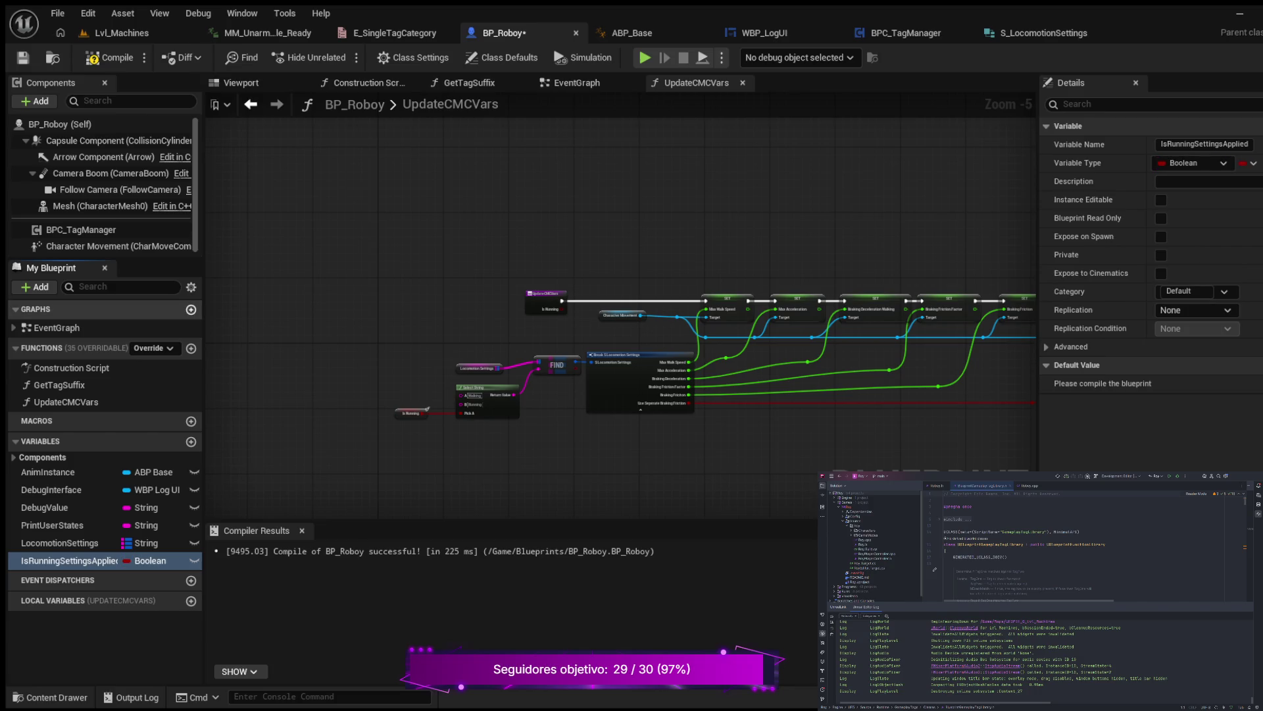
click(112, 57)
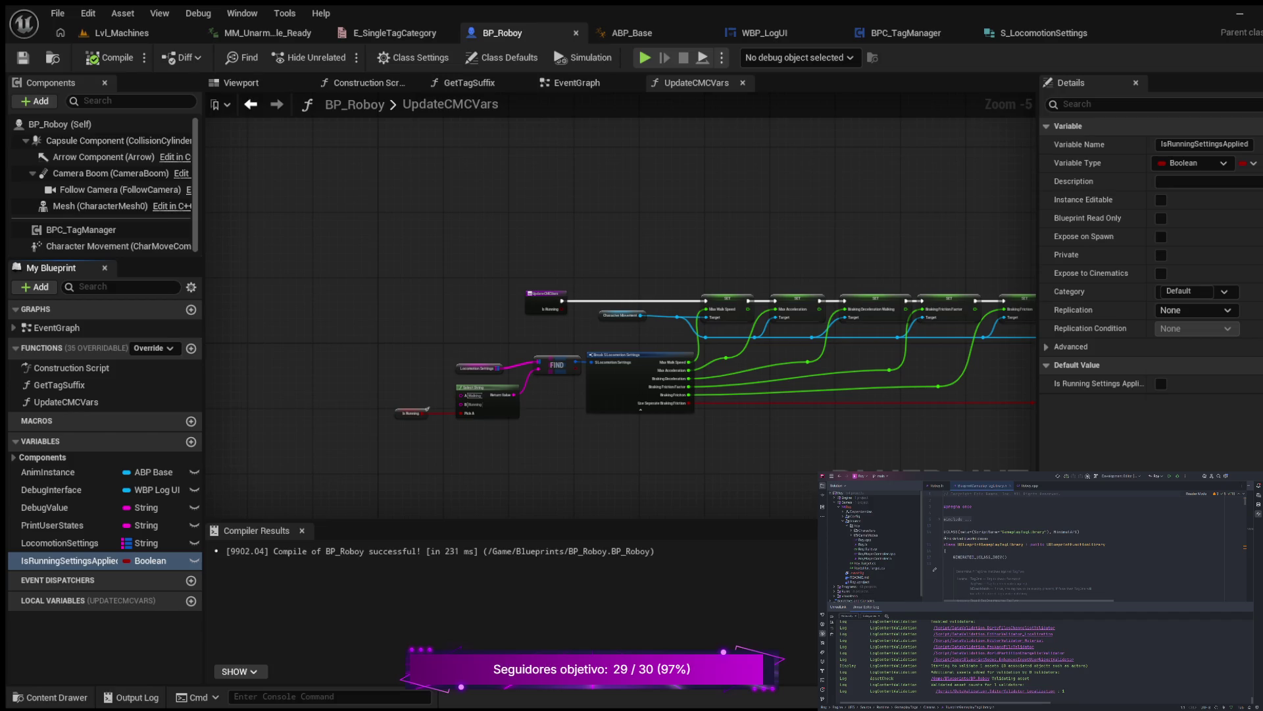
Move the UpdateCMCVars entry node left and disconnect it from the first SET node.
scroll(590, 267, up, 4)
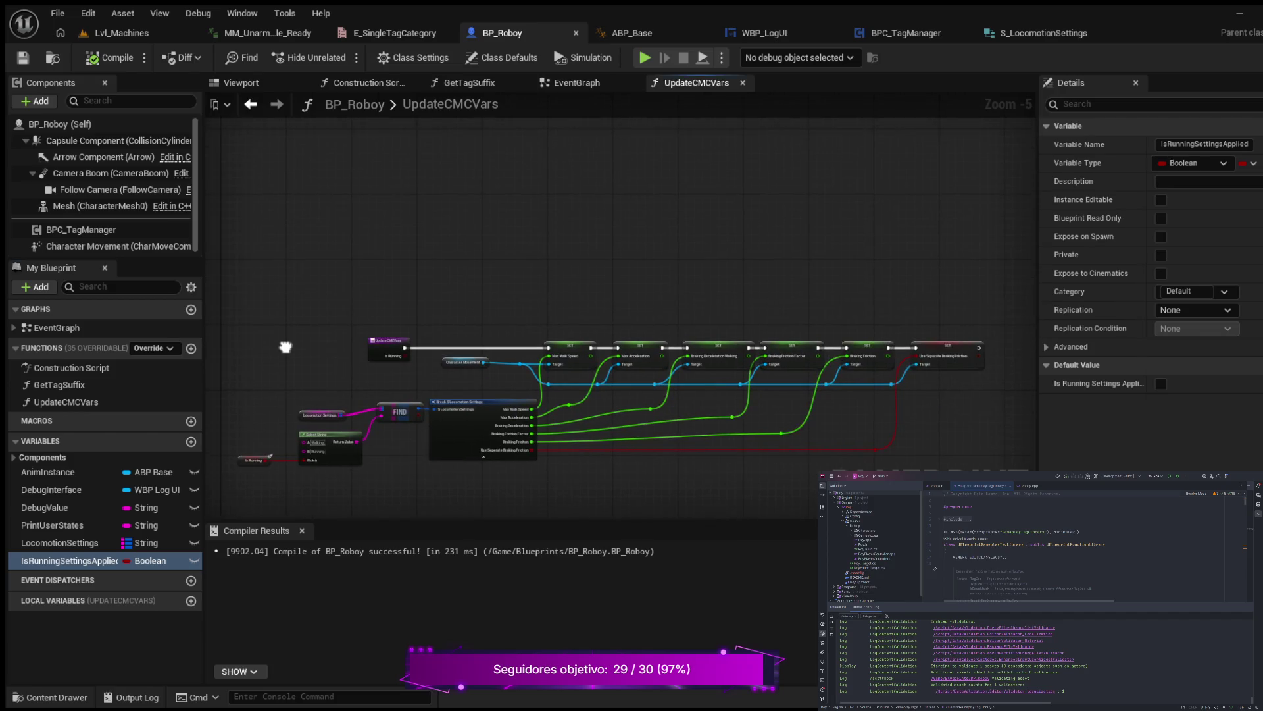
drag(375, 388, 293, 361)
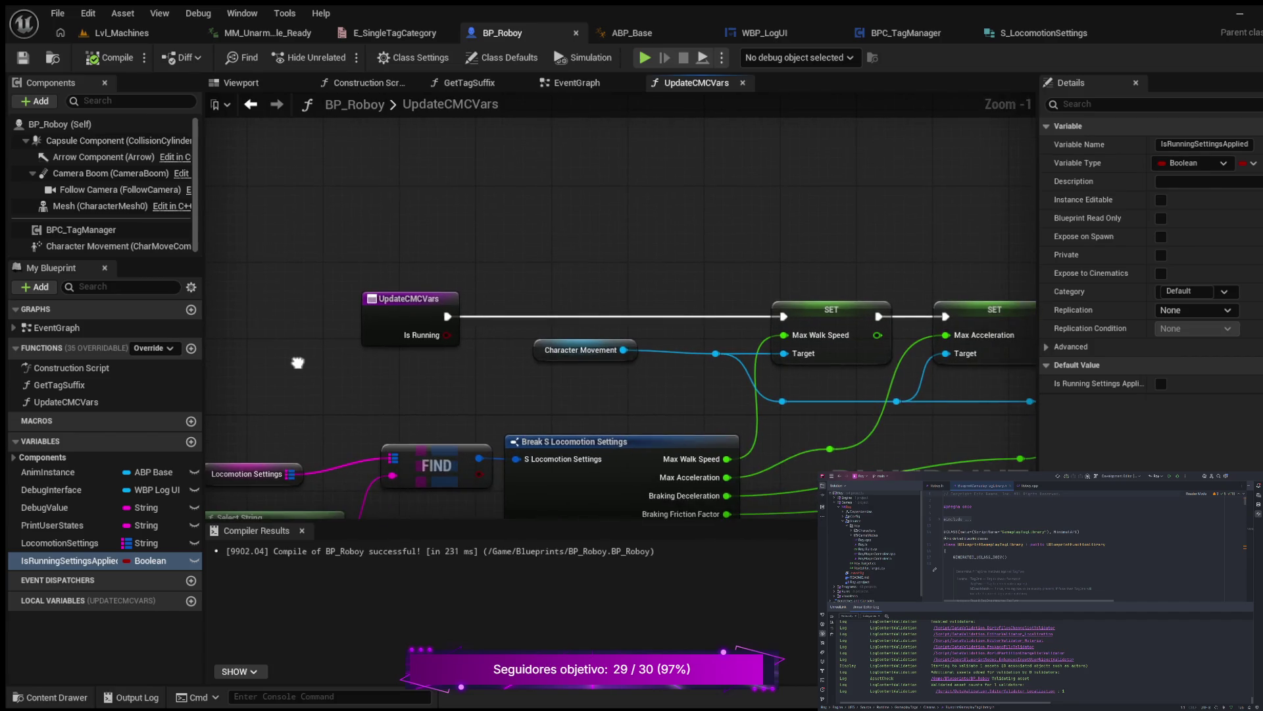
drag(408, 298, 323, 298)
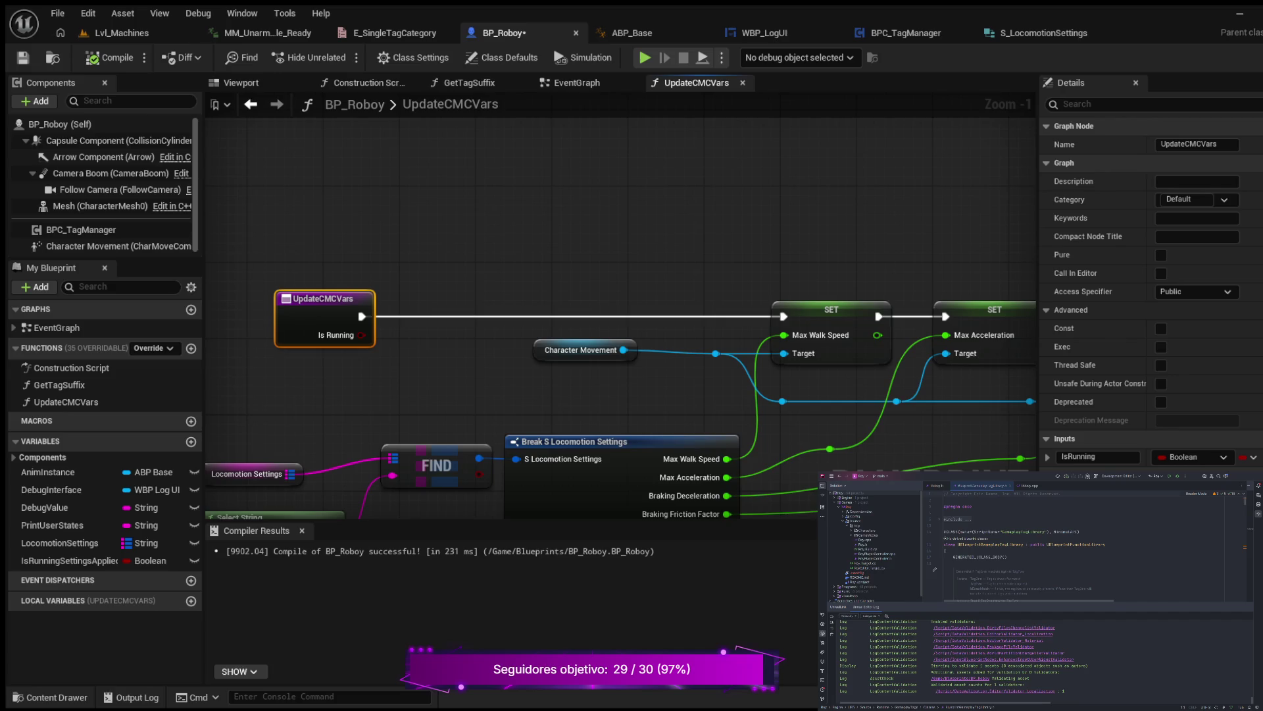
click(360, 316)
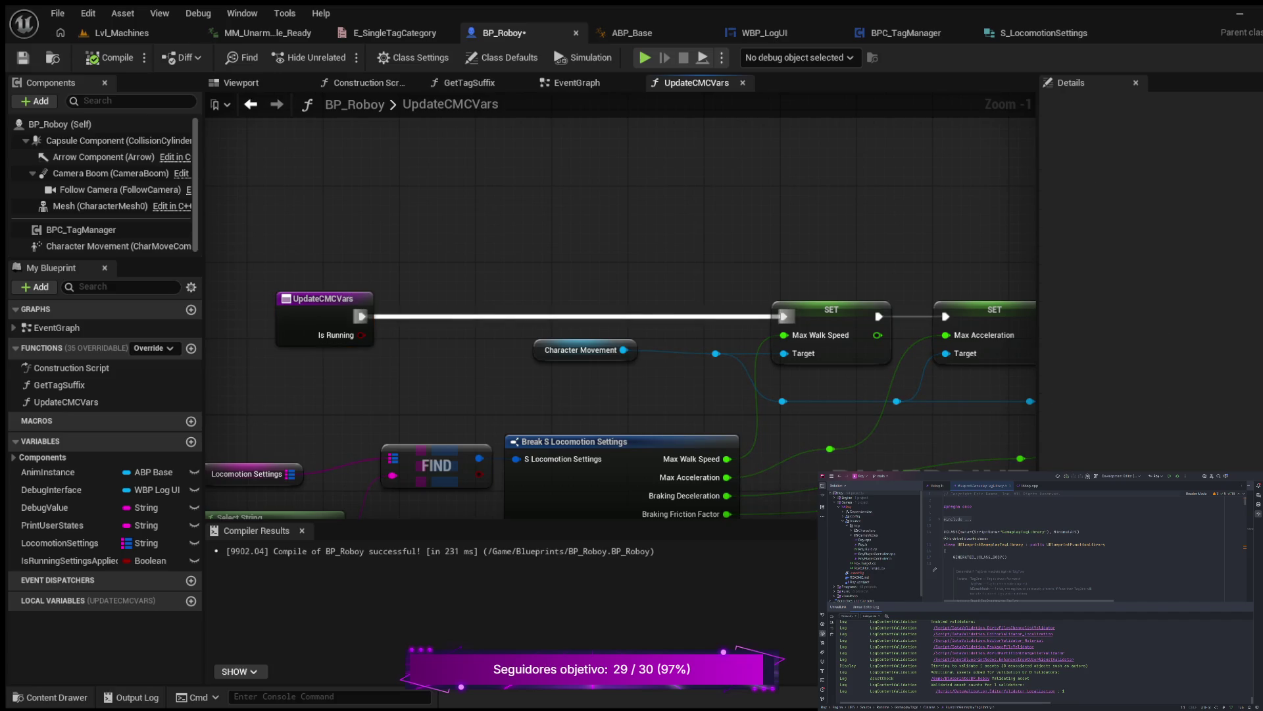
drag(360, 317, 484, 316)
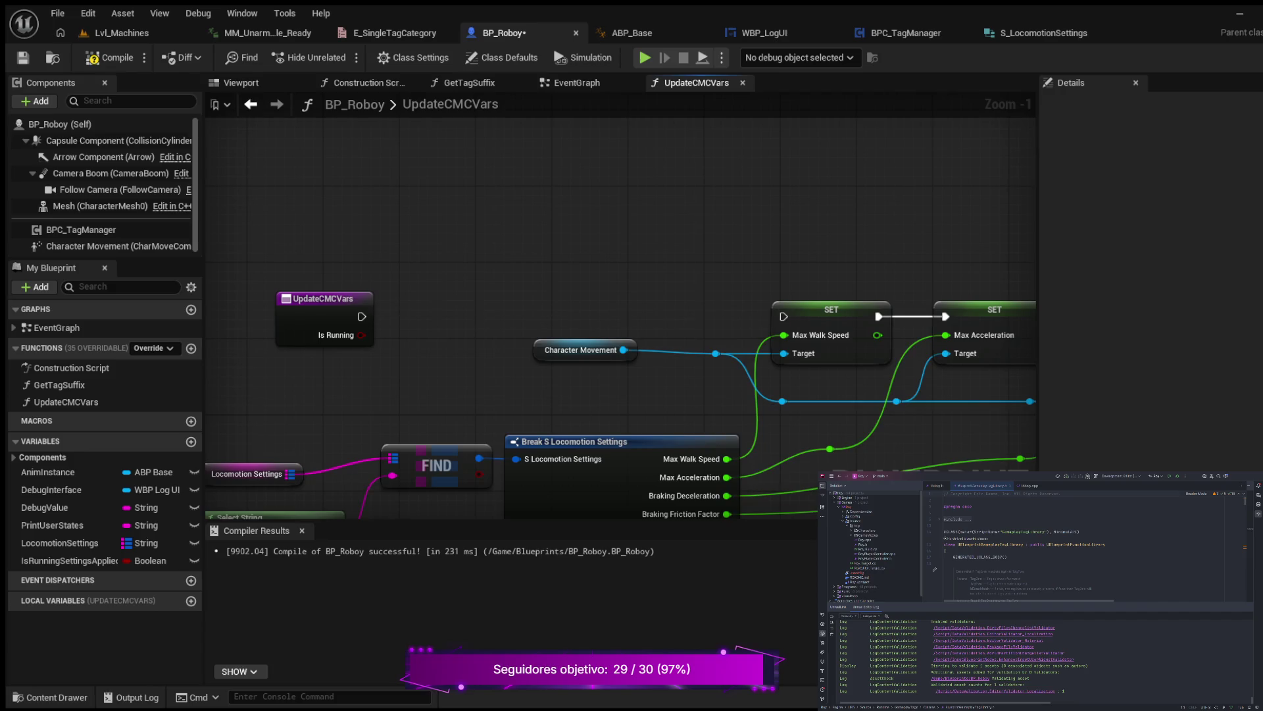
Insert a Branch node before the SET chain and move Character Movement out from under it.
click(479, 294)
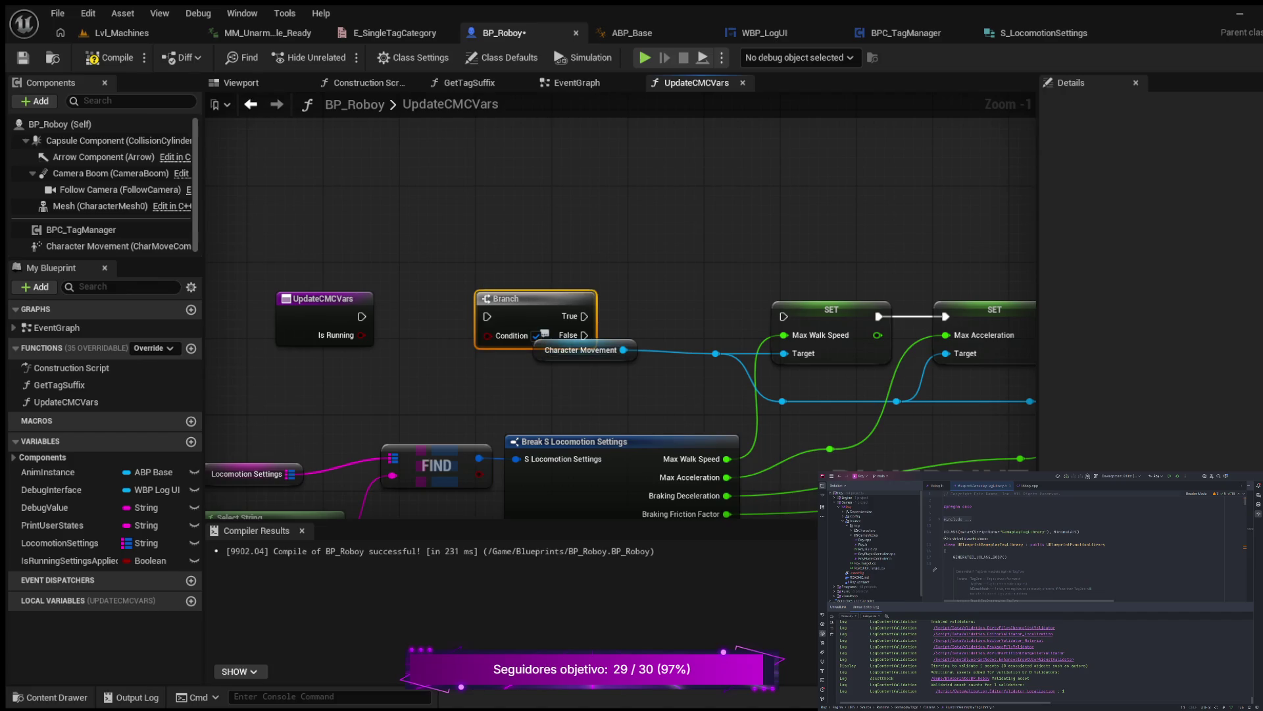
drag(507, 298, 516, 307)
click(546, 343)
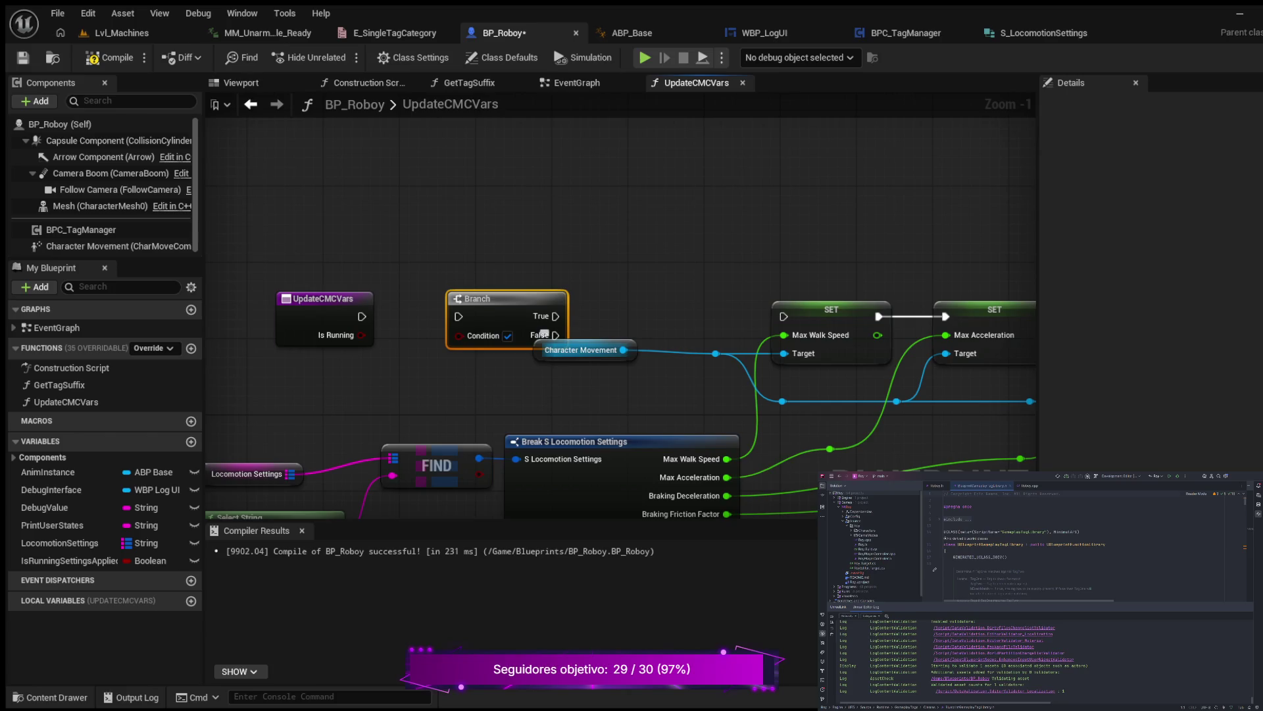
mouse_move(544, 334)
mouse_down()
mouse_move(581, 343)
mouse_move(572, 316)
mouse_move(783, 316)
mouse_up()
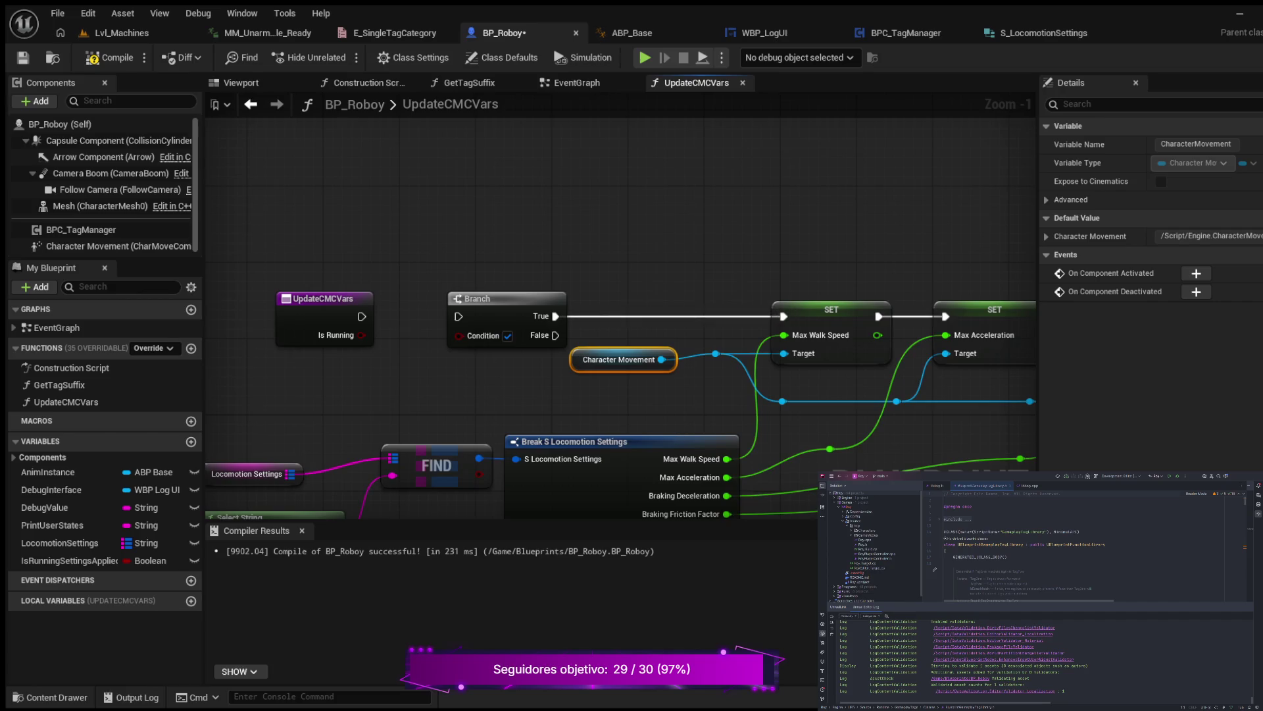
drag(379, 379, 500, 347)
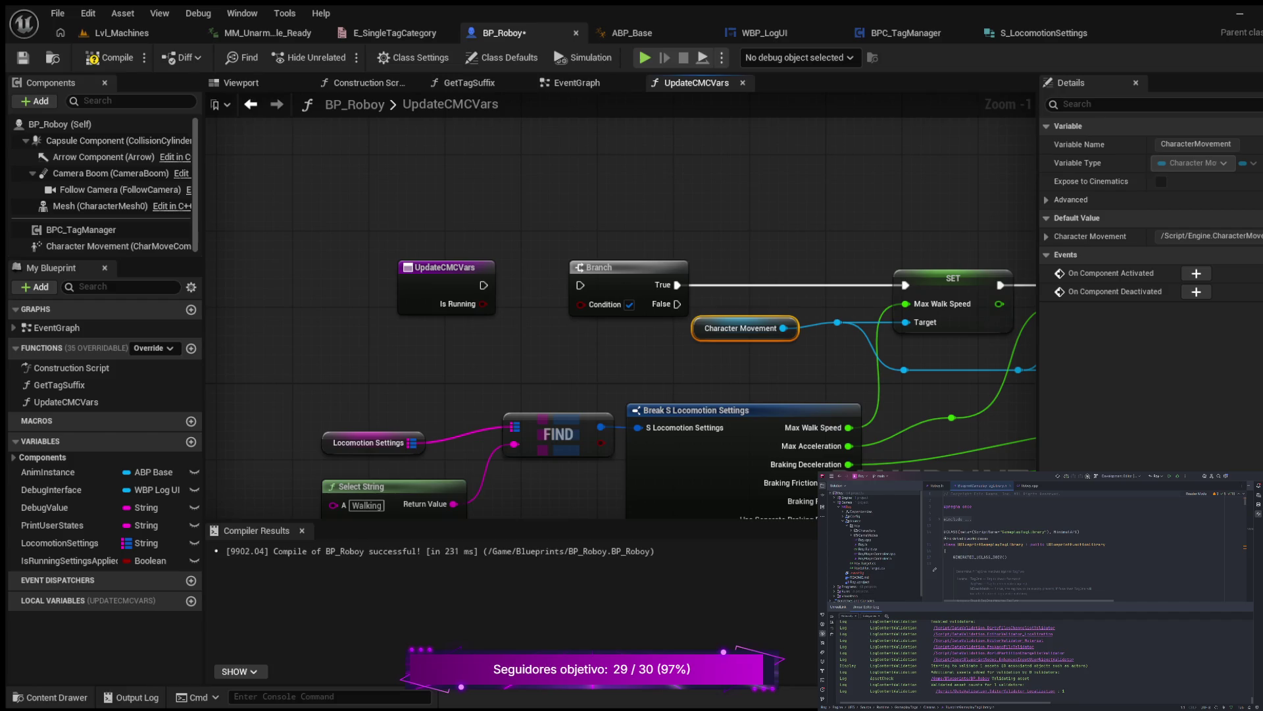
Add Is Running and Is Running Settings Applied getters near the entry node.
key(ctrl+v)
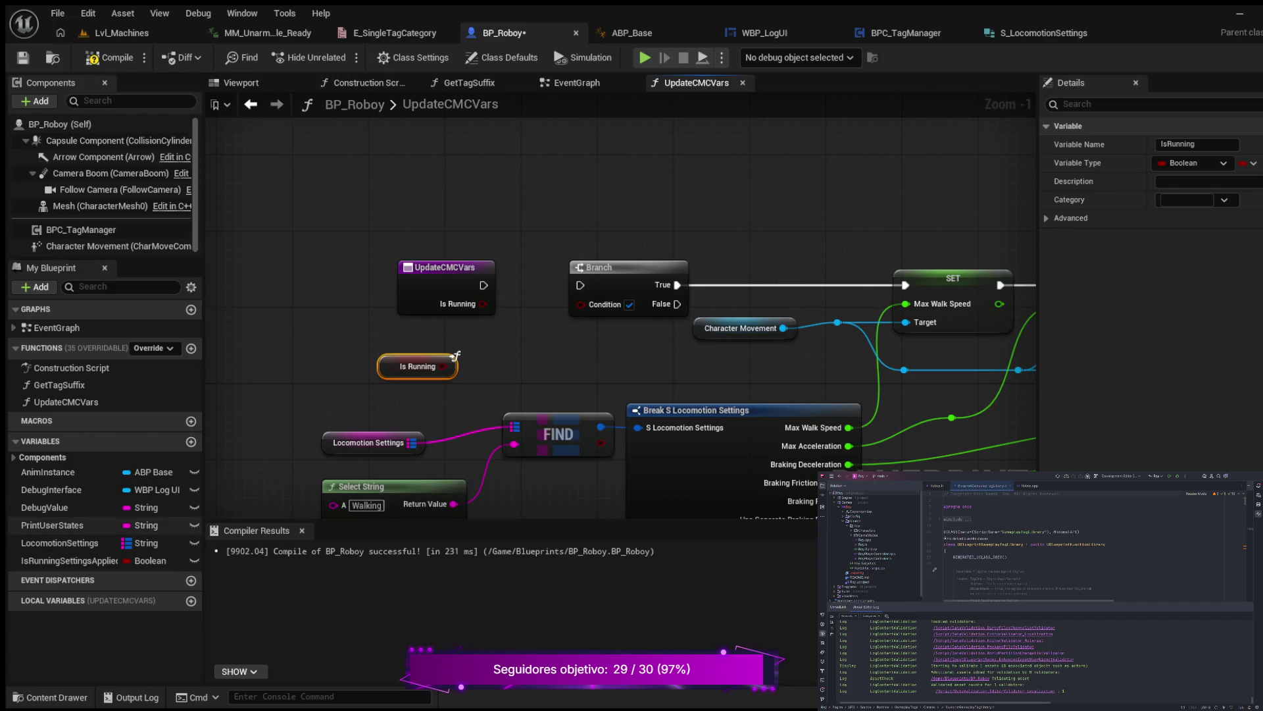
drag(66, 561, 355, 385)
mouse_move(454, 357)
mouse_down()
mouse_move(424, 338)
mouse_move(309, 360)
mouse_up()
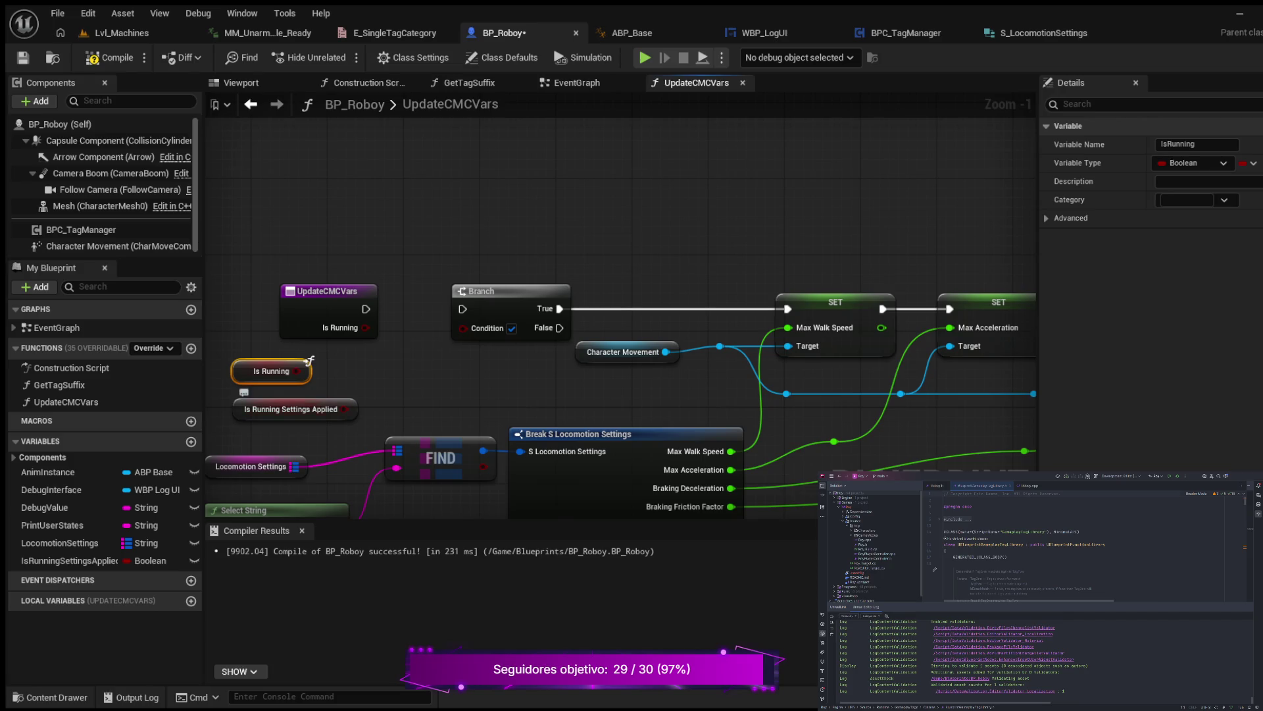
mouse_move(309, 360)
mouse_down()
mouse_move(223, 360)
mouse_move(385, 366)
mouse_up()
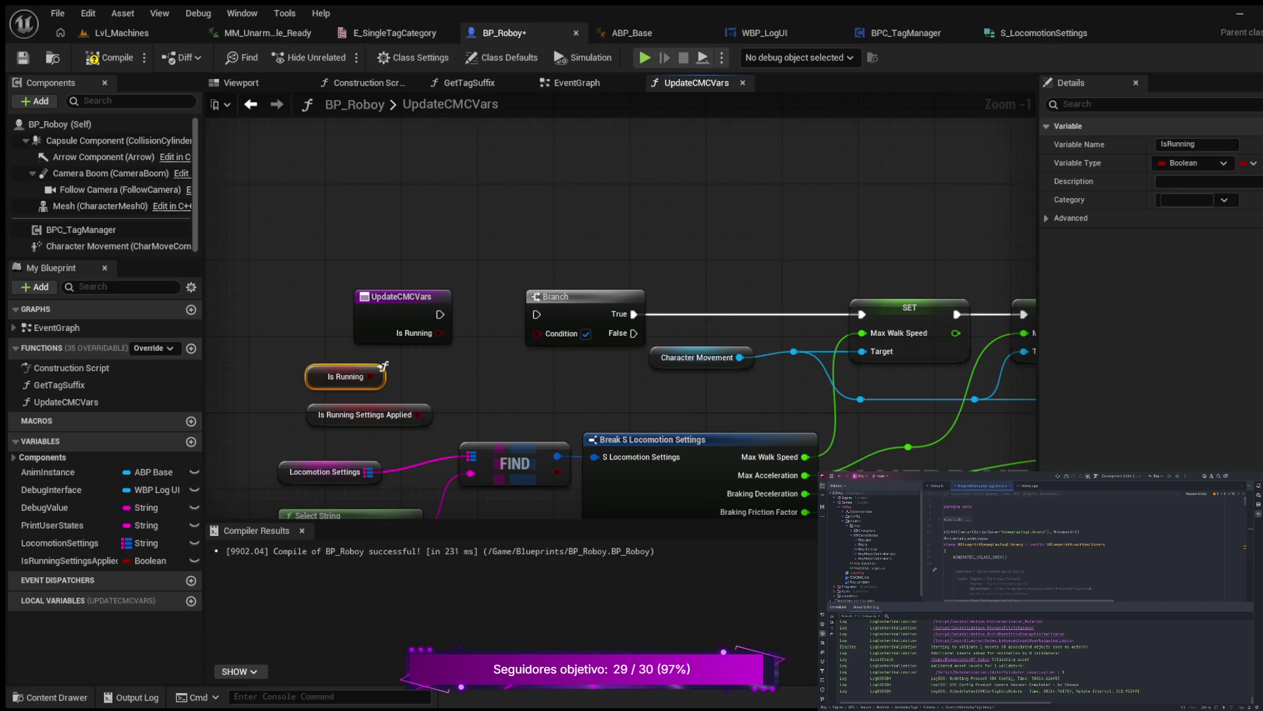
Add an XOR of Is Running and Is Running Settings Applied, and wire the entry exec into the Branch.
key(ctrl+v)
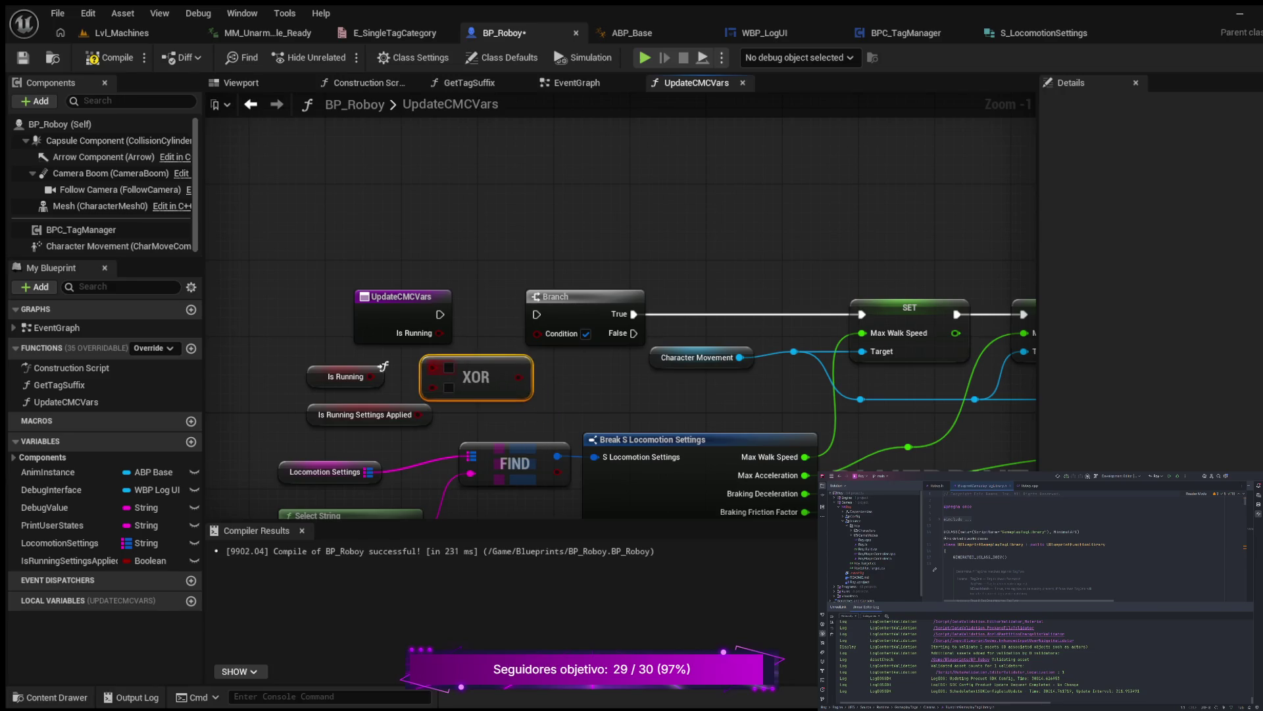
drag(366, 415, 298, 414)
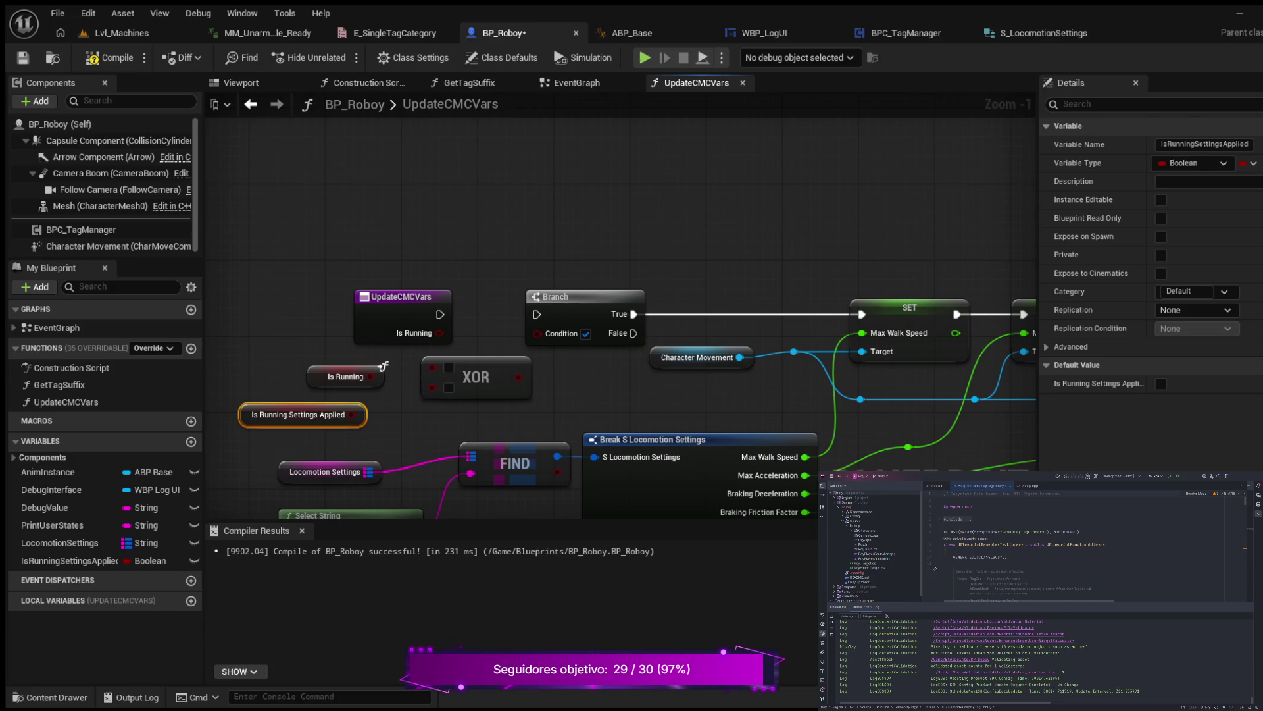
mouse_move(383, 366)
mouse_down()
mouse_move(336, 366)
mouse_move(432, 365)
mouse_up()
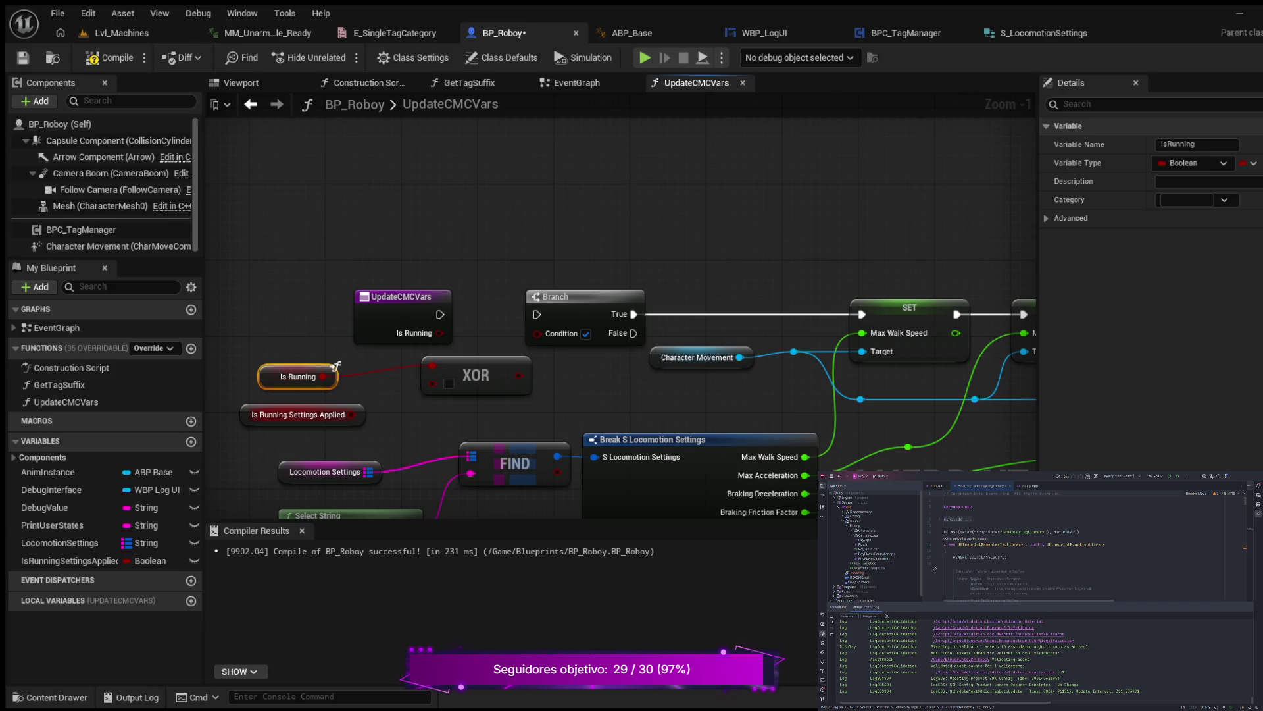
mouse_move(351, 414)
mouse_down()
mouse_move(432, 382)
mouse_move(461, 392)
mouse_move(537, 333)
mouse_up()
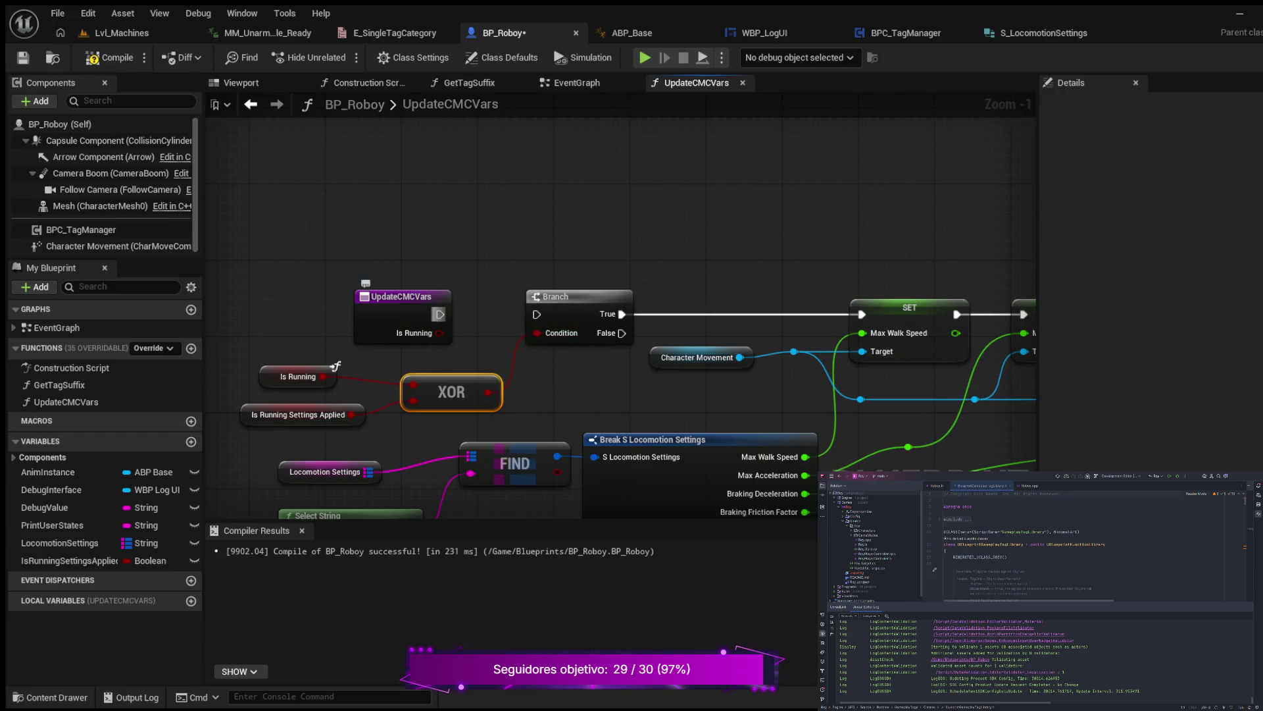
drag(441, 315, 537, 314)
Add a Set Is Running Settings Applied node between Branch True and Set Max Walk Speed.
drag(342, 241, 675, 411)
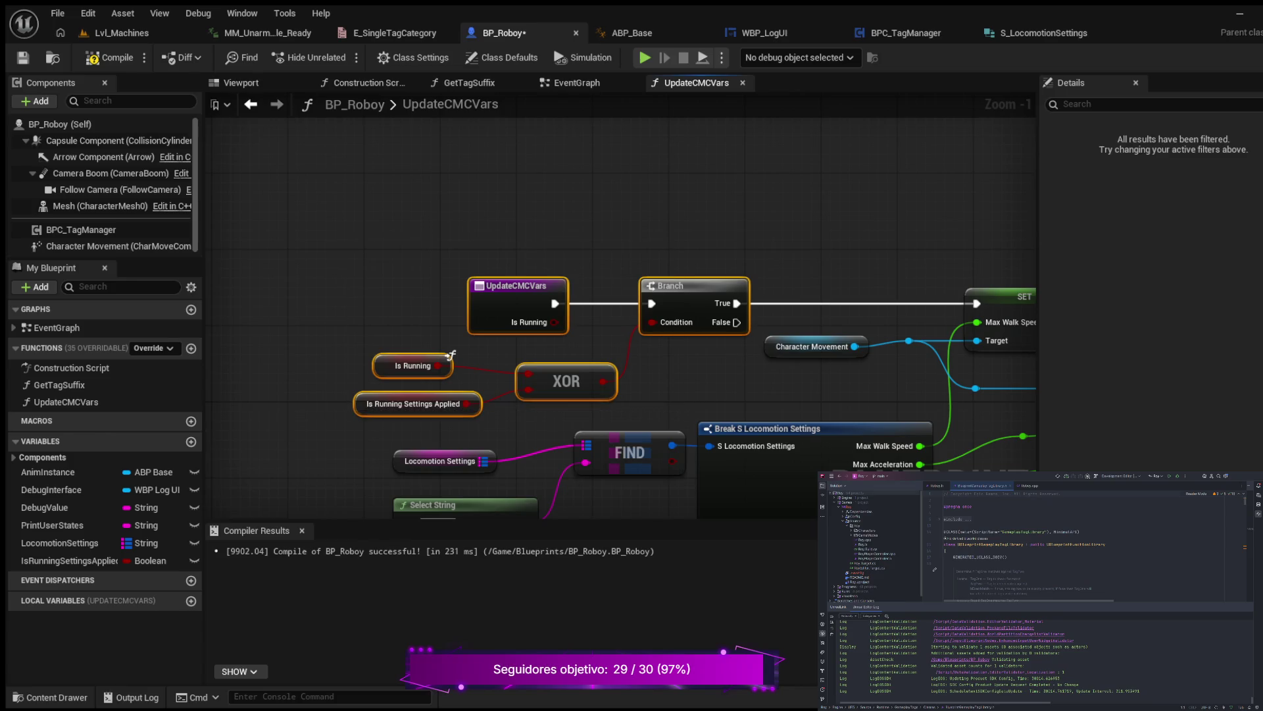
drag(451, 356, 288, 355)
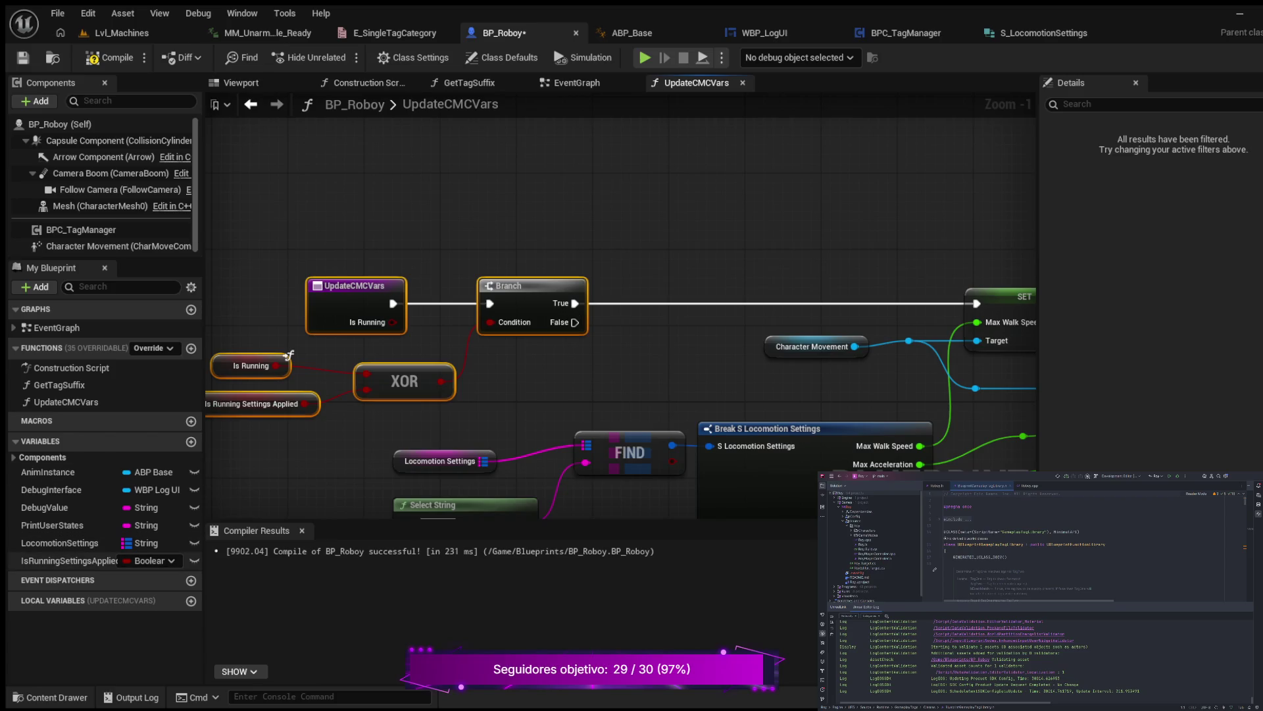
click(69, 560)
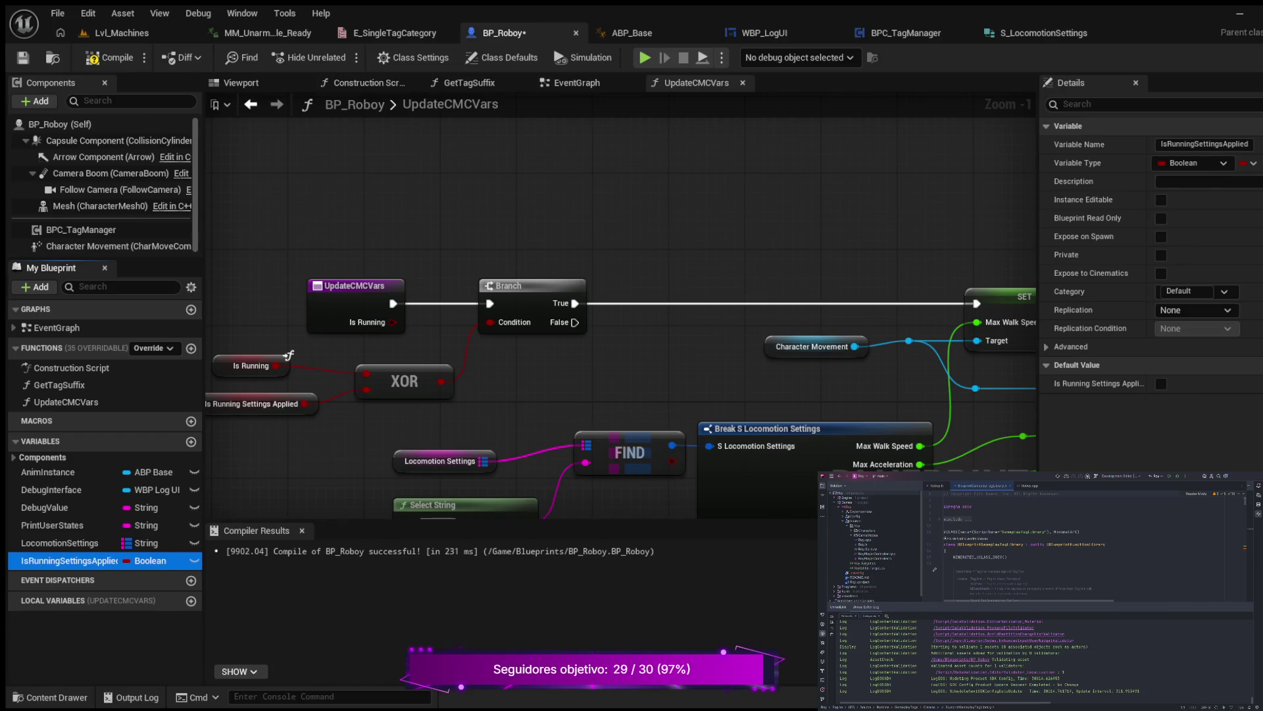
drag(69, 560, 755, 283)
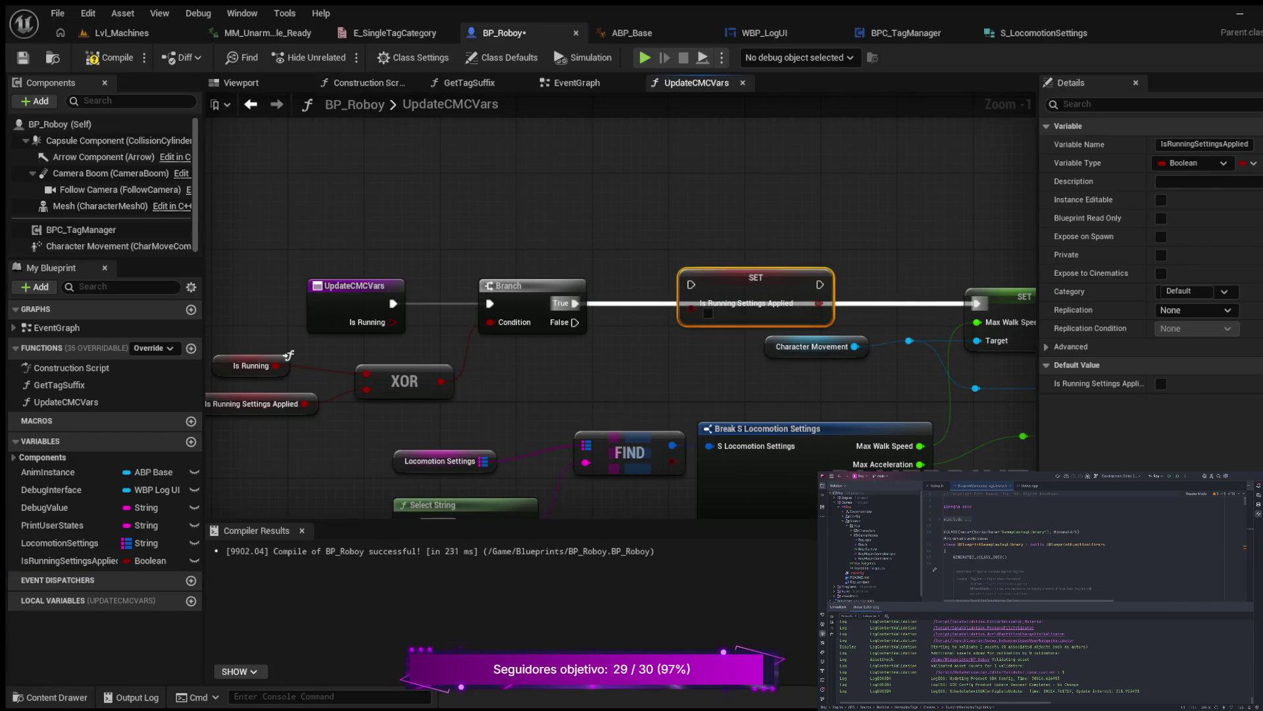
mouse_move(574, 304)
mouse_down()
mouse_move(835, 286)
mouse_move(820, 284)
mouse_up()
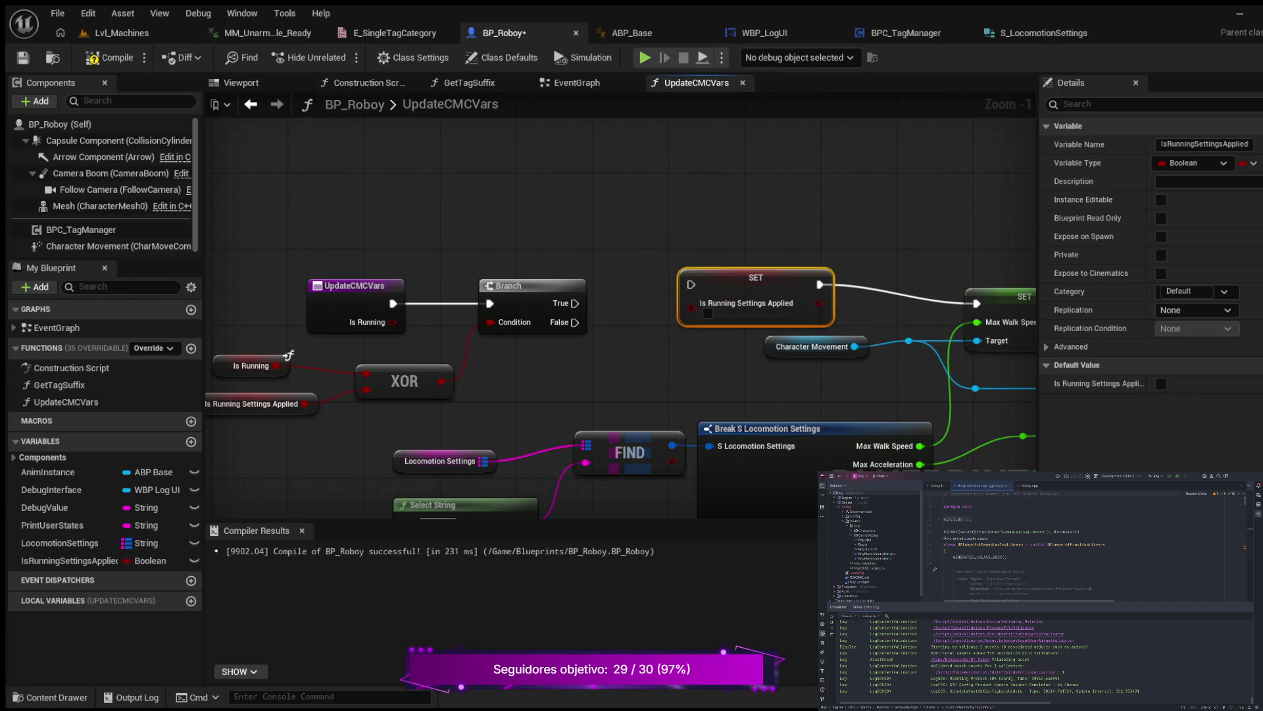
mouse_move(575, 303)
mouse_down()
mouse_move(691, 284)
mouse_move(681, 276)
mouse_up()
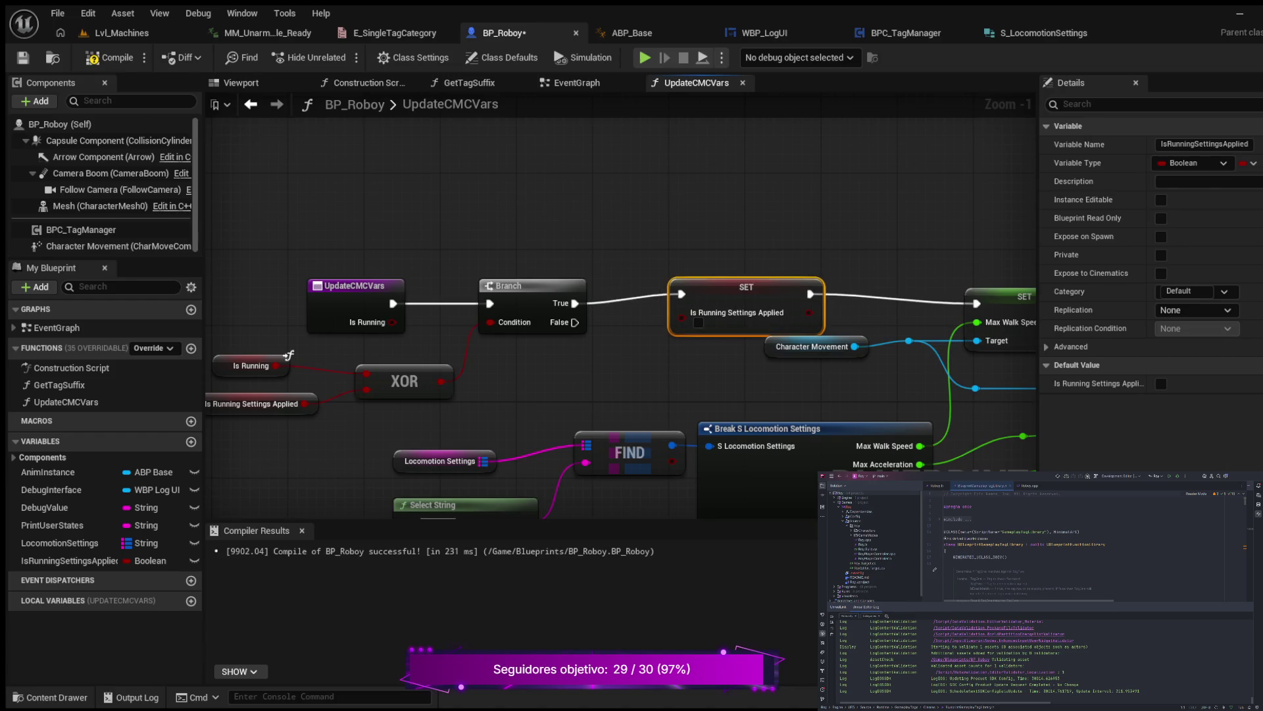
Tidy the layout by moving Character Movement, the new set node and its reroute point lower.
drag(812, 346, 811, 356)
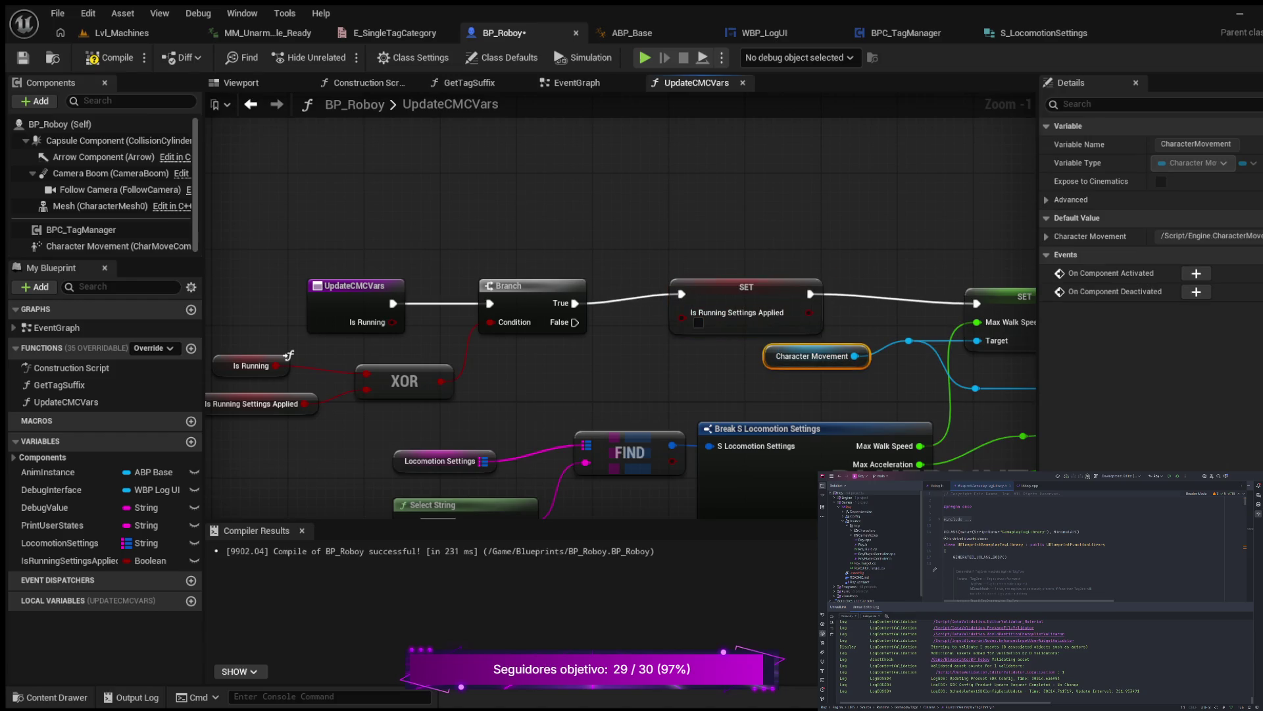
drag(746, 287, 746, 297)
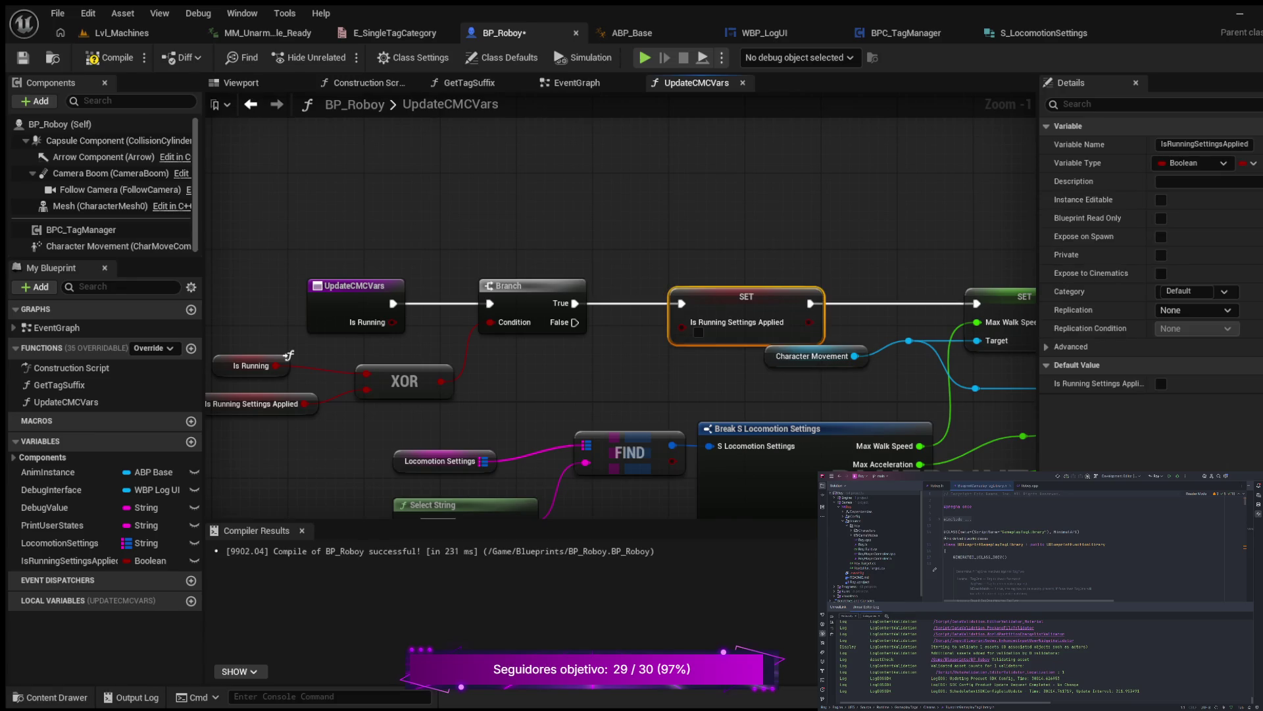
click(812, 356)
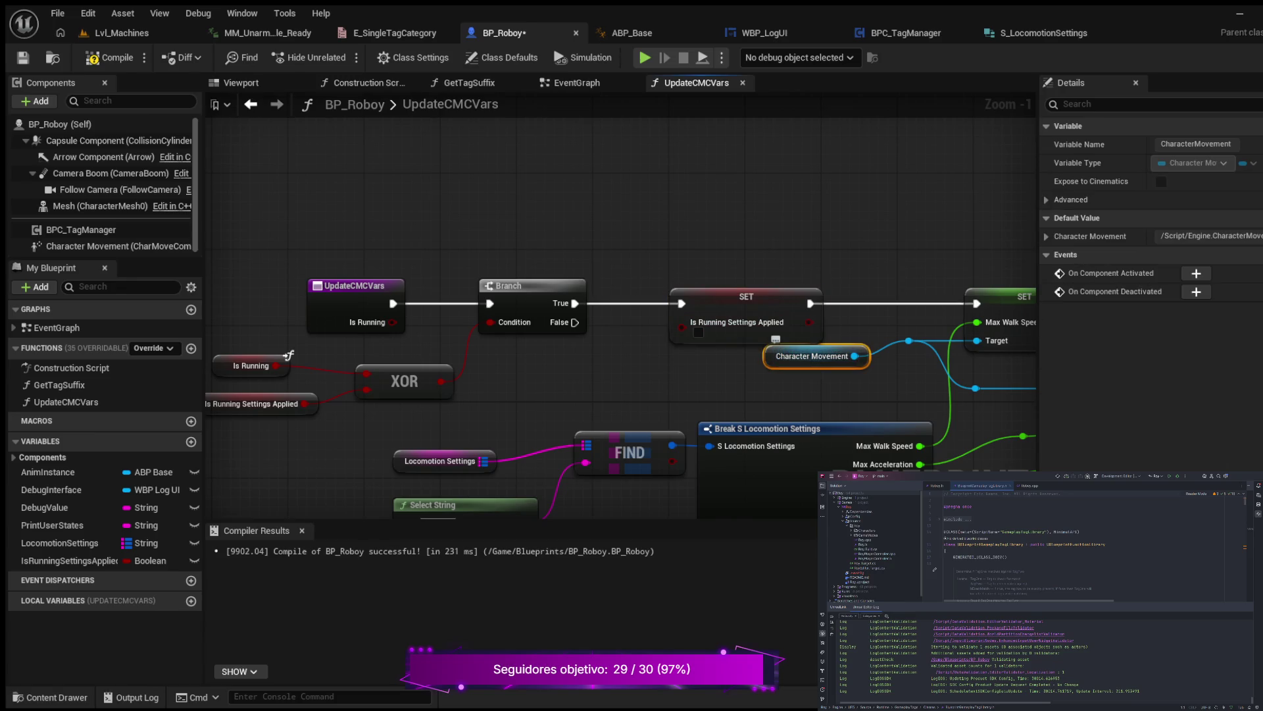
drag(812, 356, 831, 375)
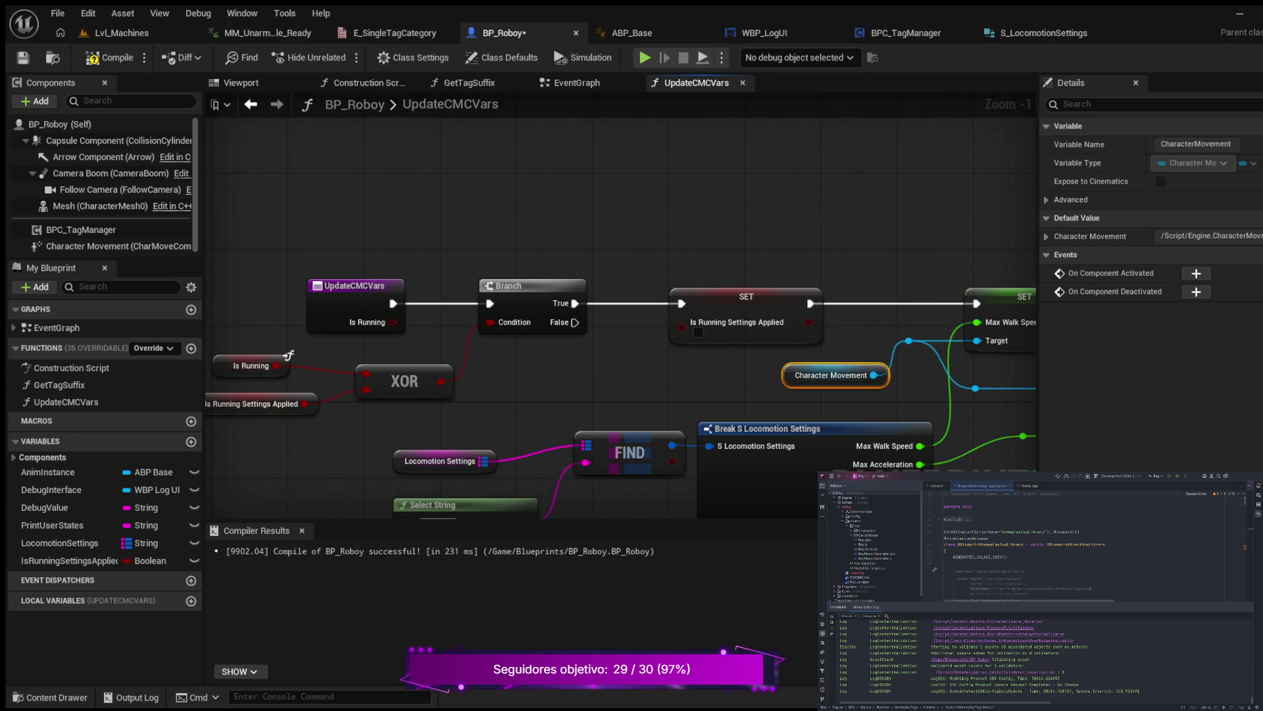
click(909, 341)
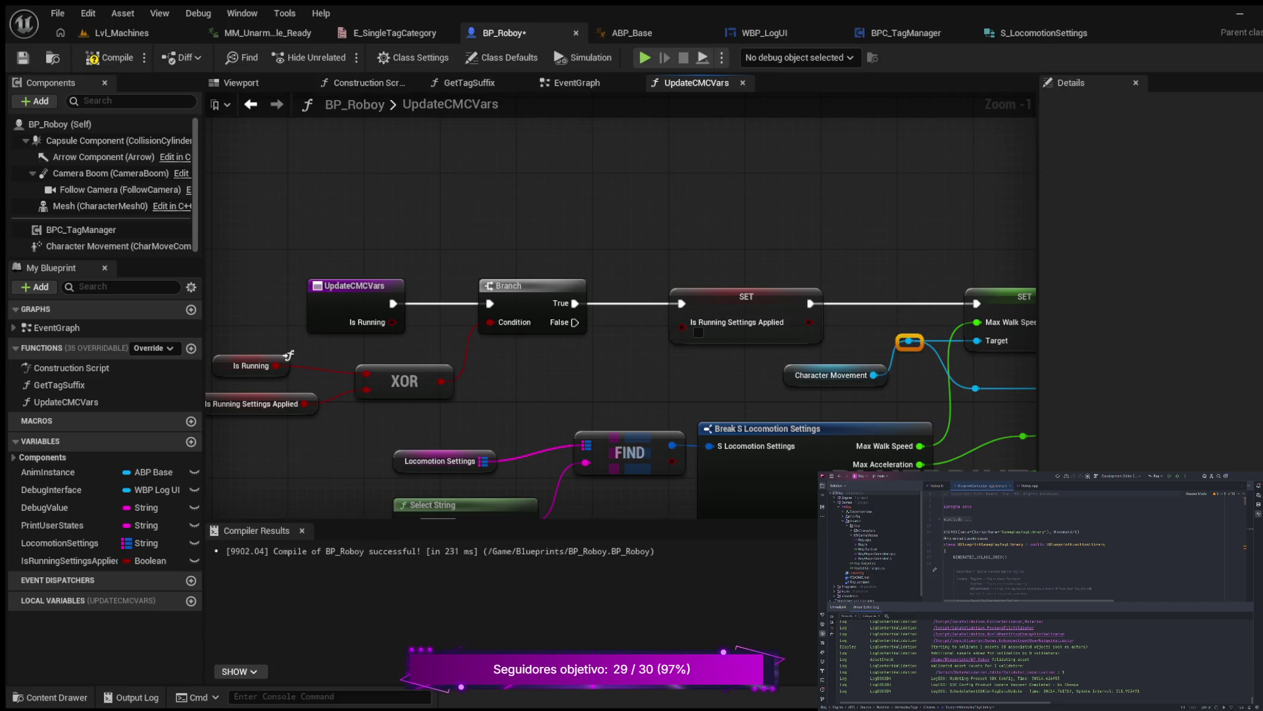
drag(909, 341, 919, 370)
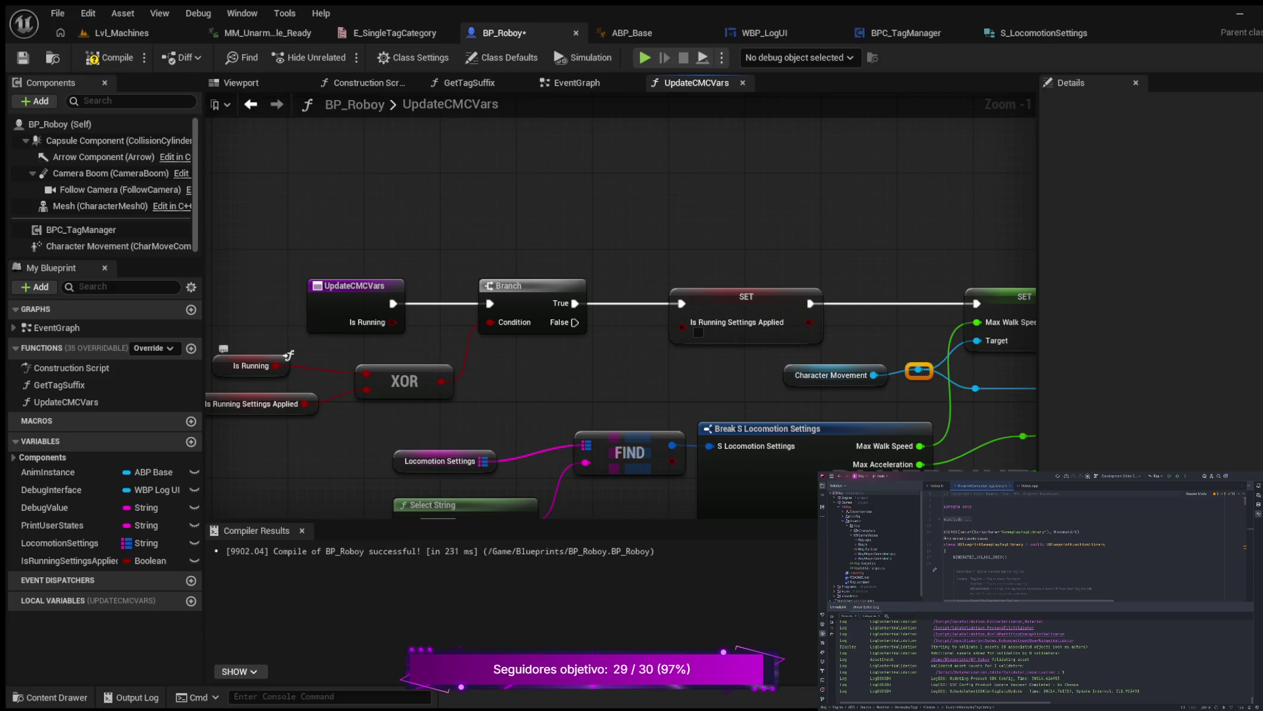
Wire Is Running into the set node's value input, adding a reroute knot on the wire.
click(286, 360)
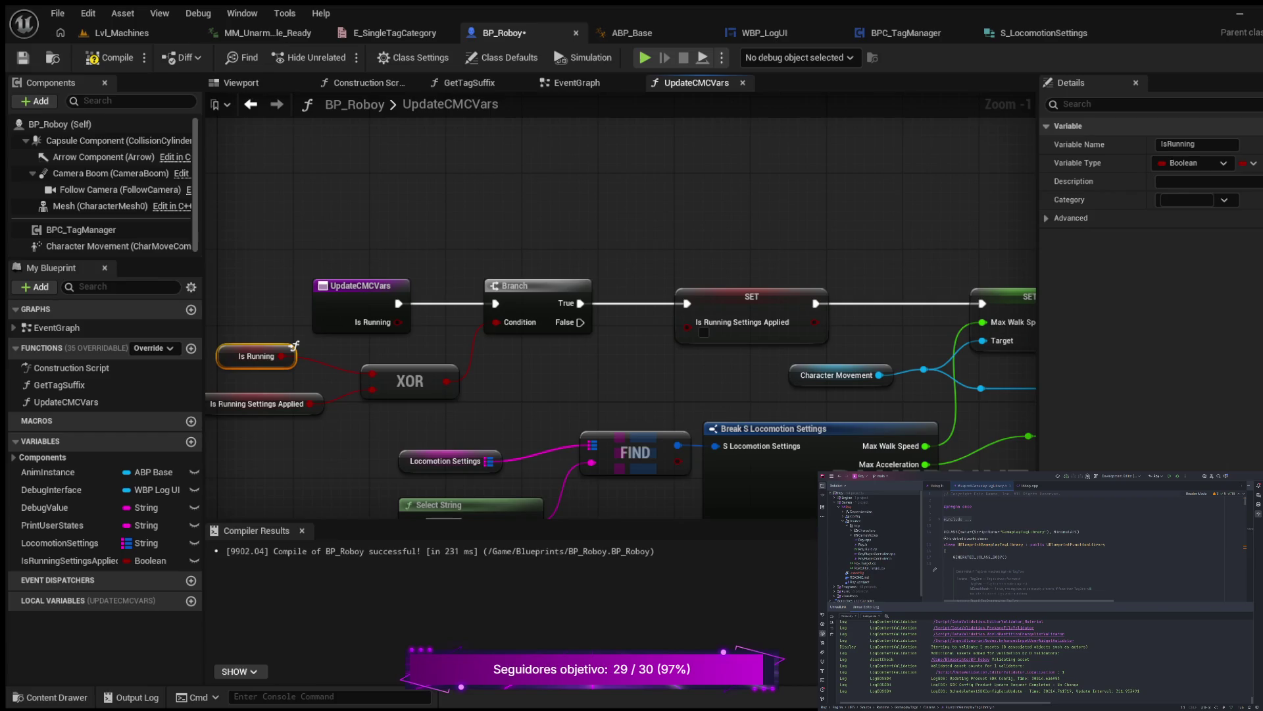
mouse_move(281, 356)
mouse_down()
mouse_move(658, 339)
mouse_move(688, 323)
mouse_move(572, 361)
mouse_up()
double_click(618, 316)
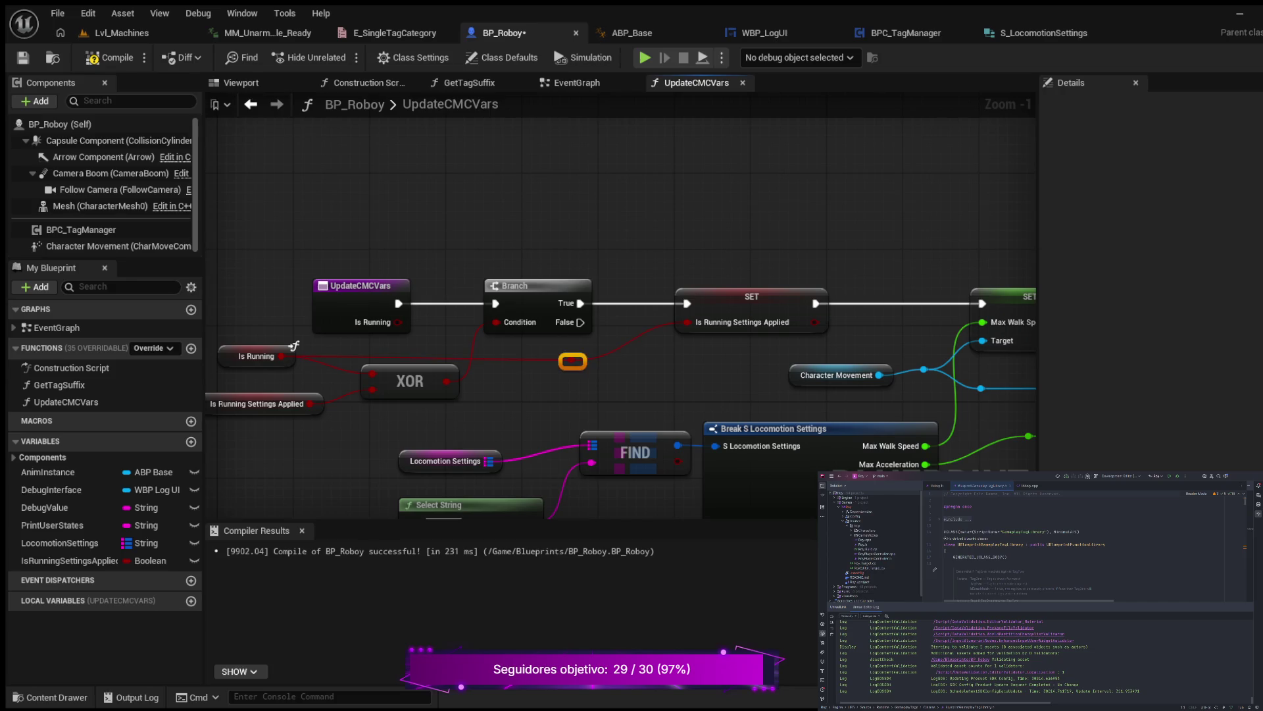
drag(308, 442, 393, 426)
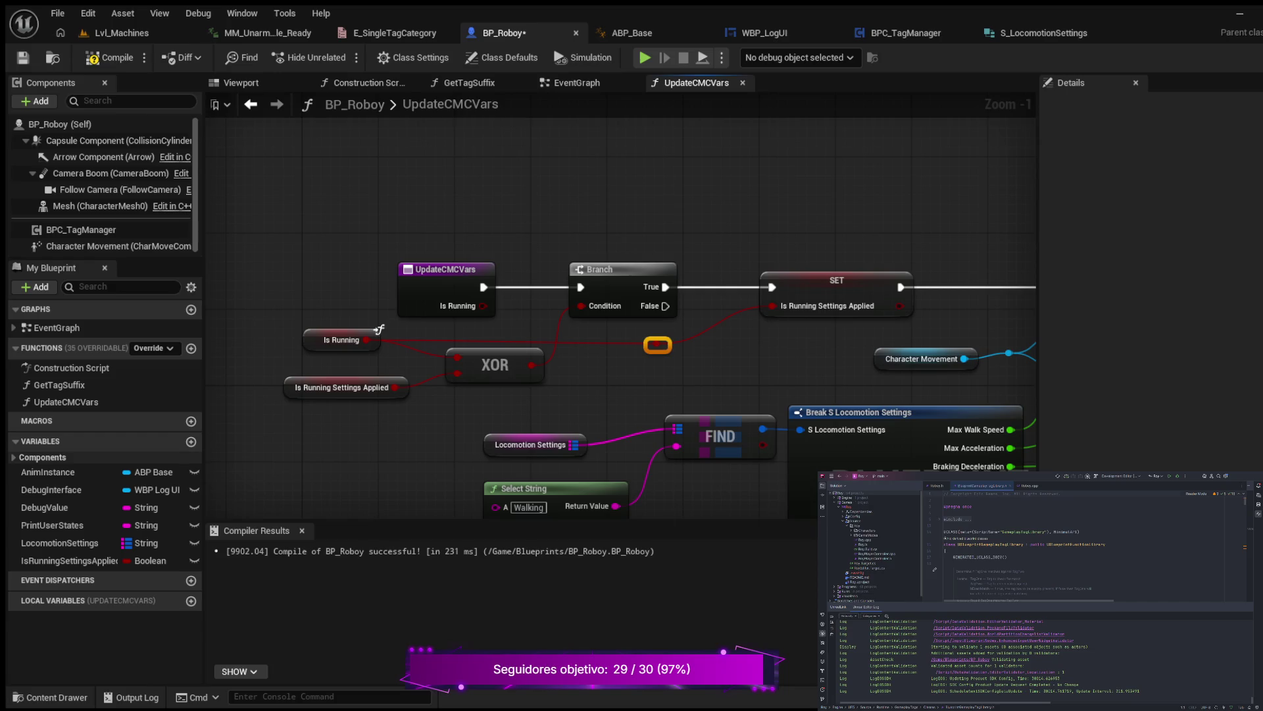
Compile and save BP_Roboy, then zoom out to review the finished UpdateCMCVars graph.
click(66, 560)
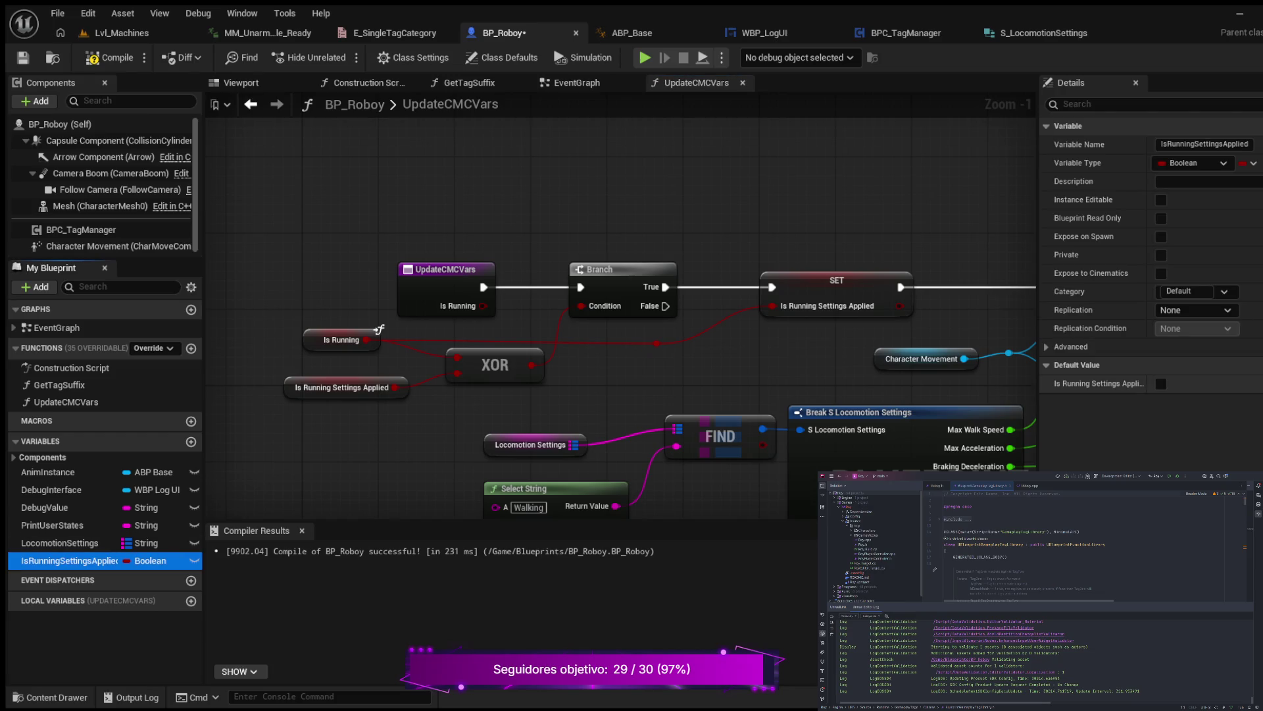
click(111, 57)
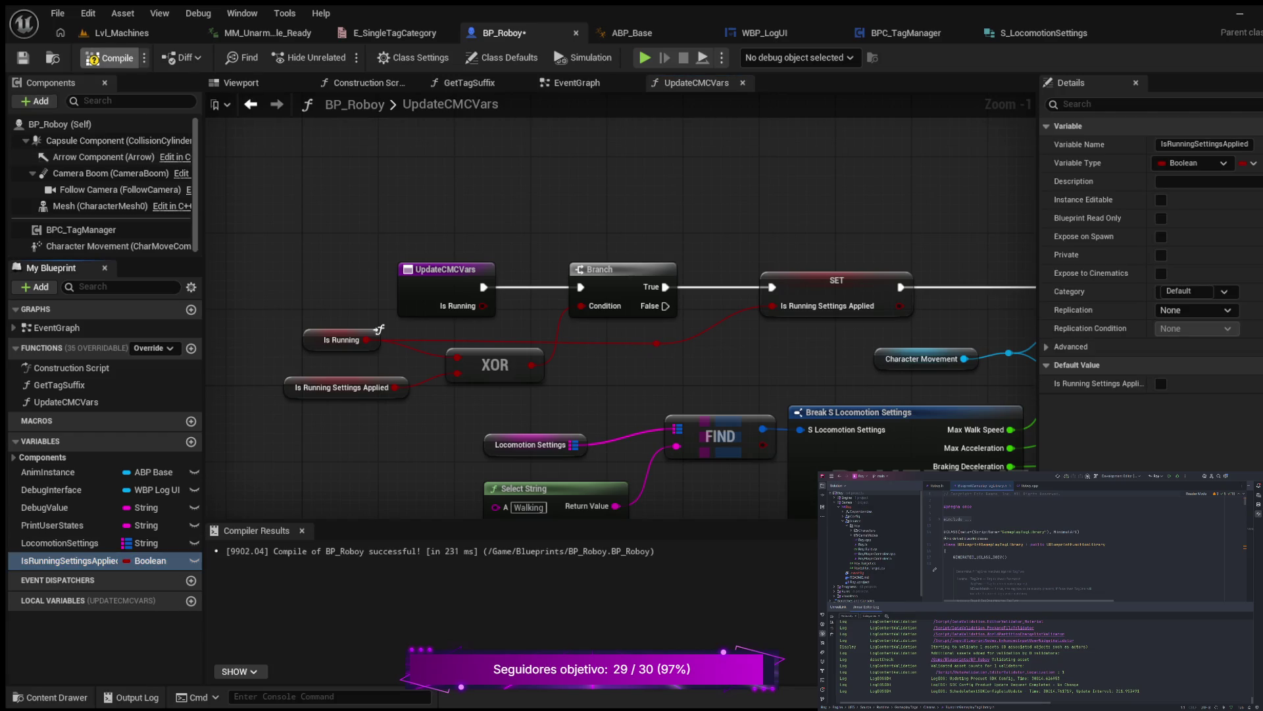
click(23, 57)
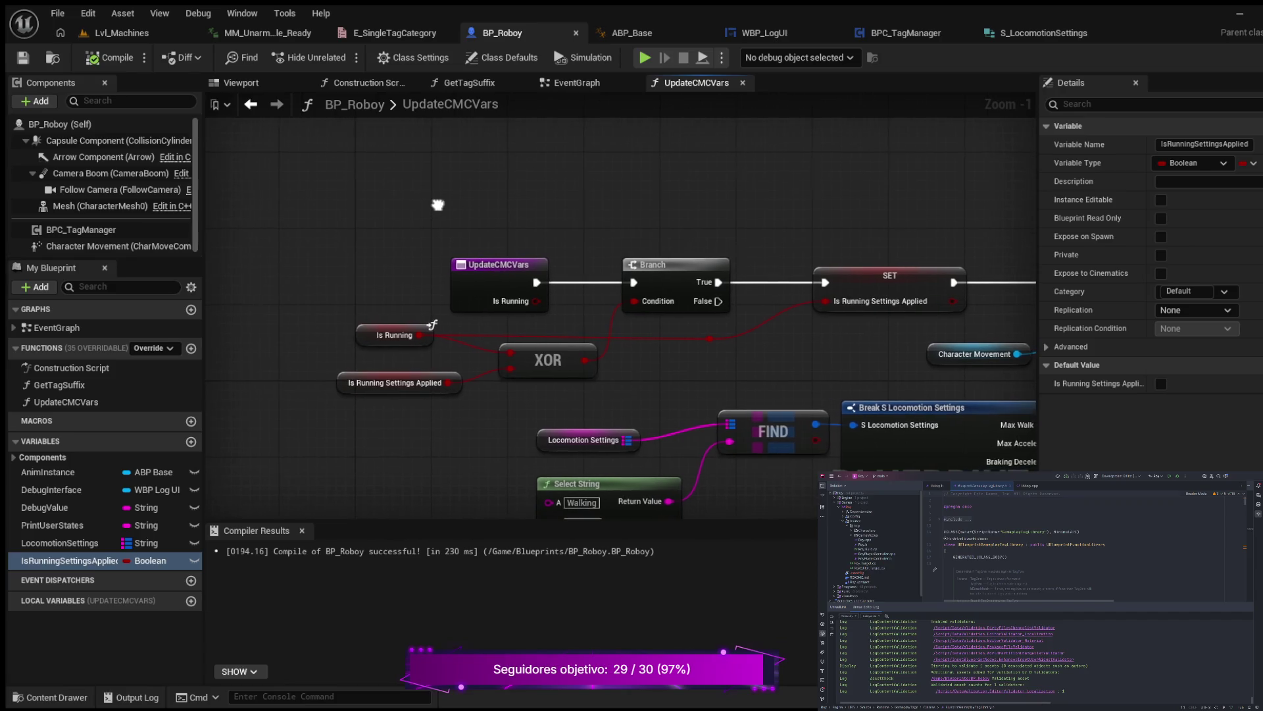
scroll(437, 203, down, 5)
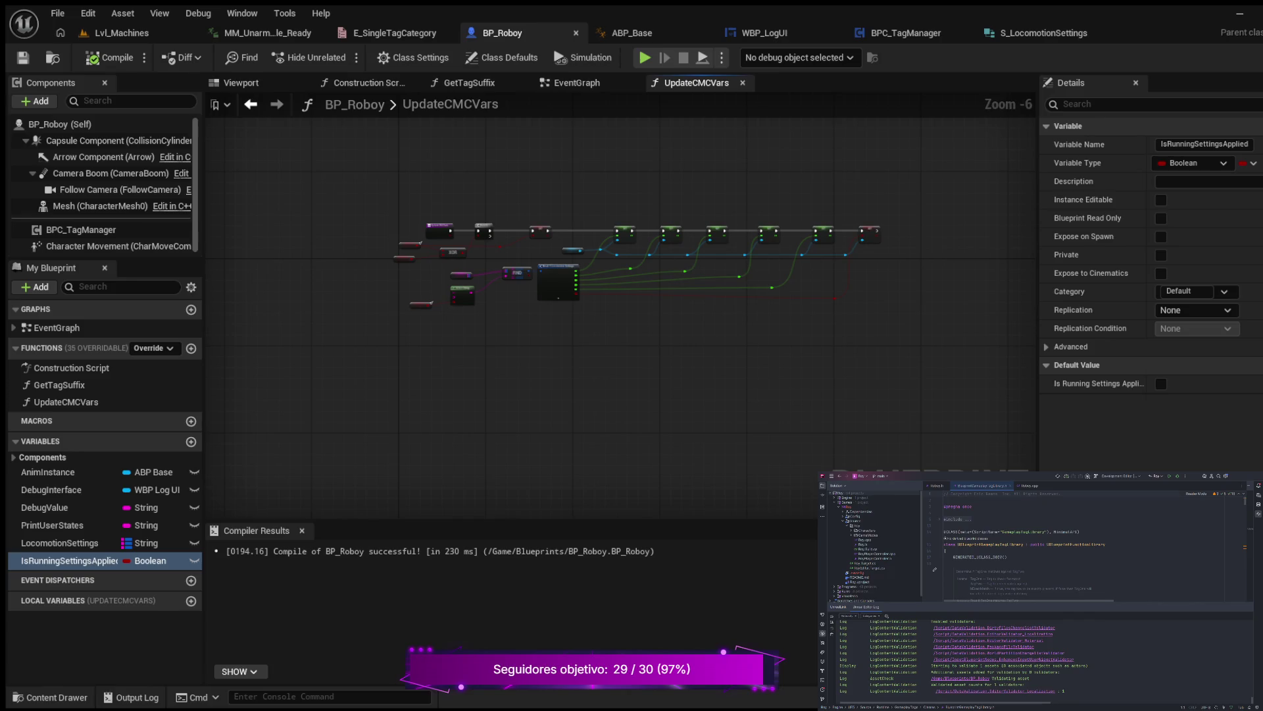
drag(369, 162, 338, 398)
scroll(572, 342, down, 6)
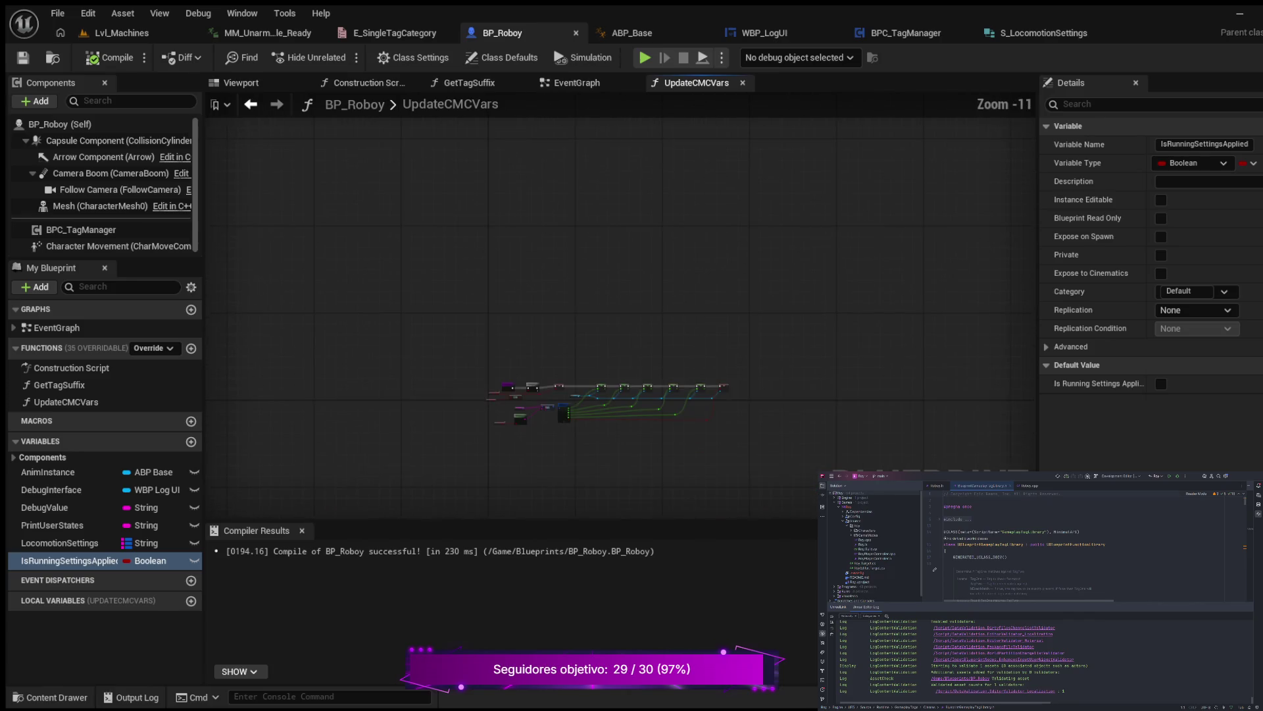
scroll(572, 342, up, 7)
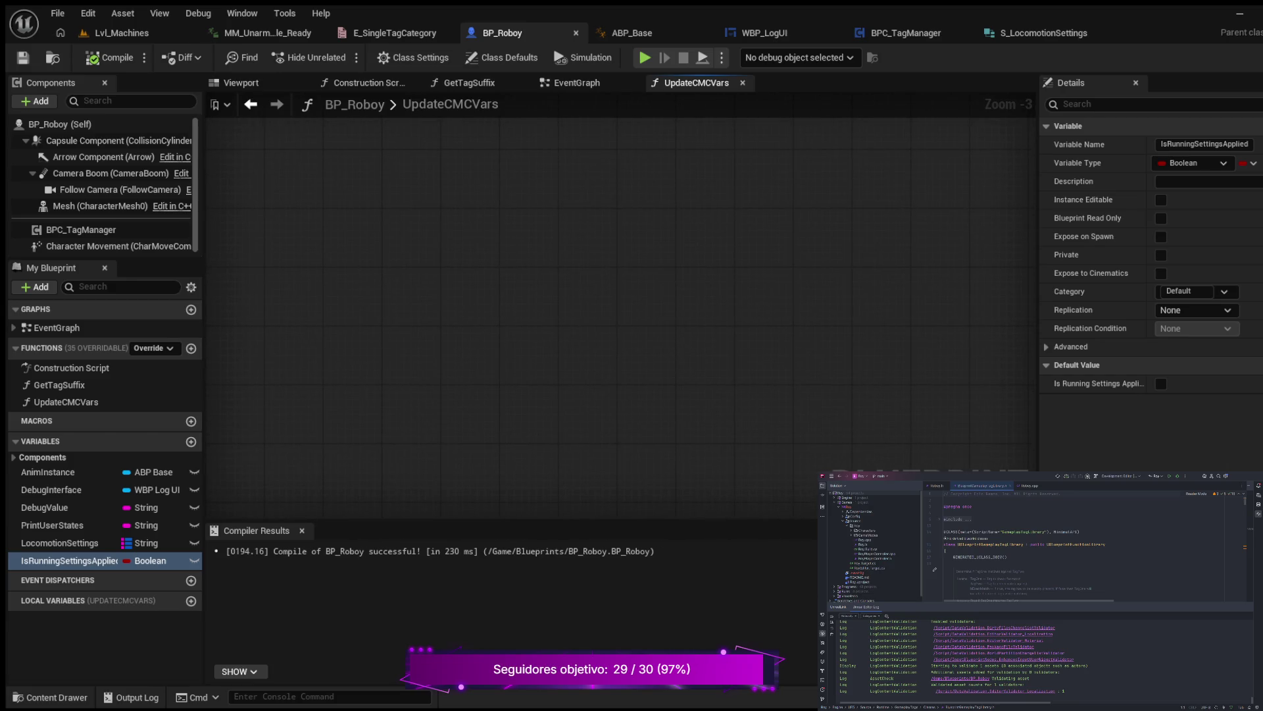
Pan across the EventGraph from Event BeginPlay through the tag logging and LogUserStates nodes.
click(572, 82)
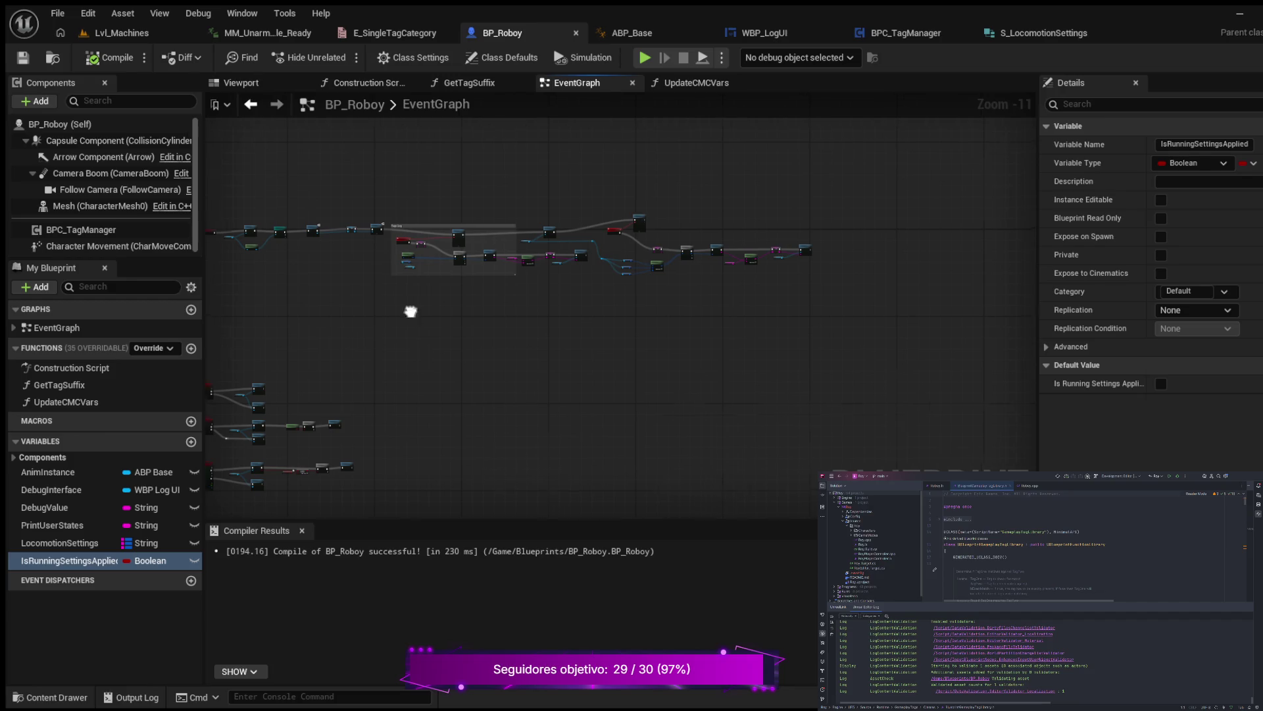
mouse_move(412, 310)
mouse_down()
mouse_move(863, 347)
mouse_move(620, 318)
mouse_move(700, 350)
mouse_up()
scroll(830, 279, up, 8)
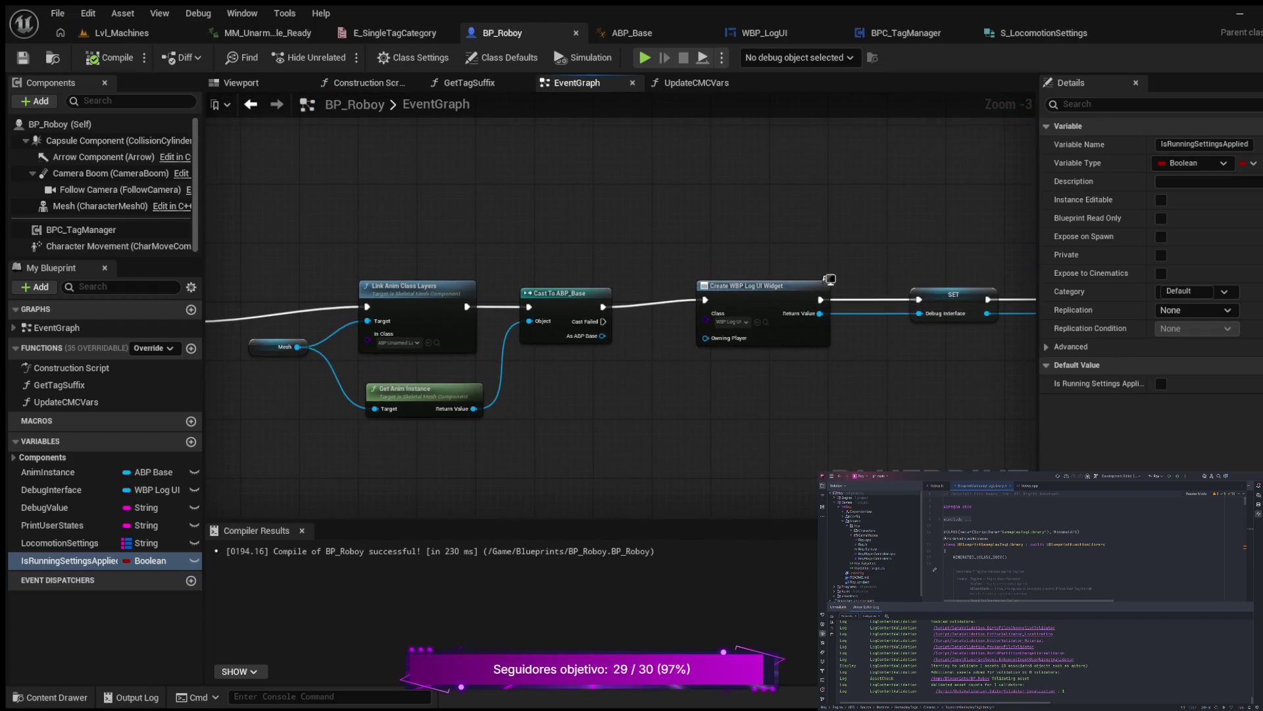
mouse_move(654, 417)
mouse_down()
mouse_move(870, 408)
mouse_move(276, 407)
mouse_up()
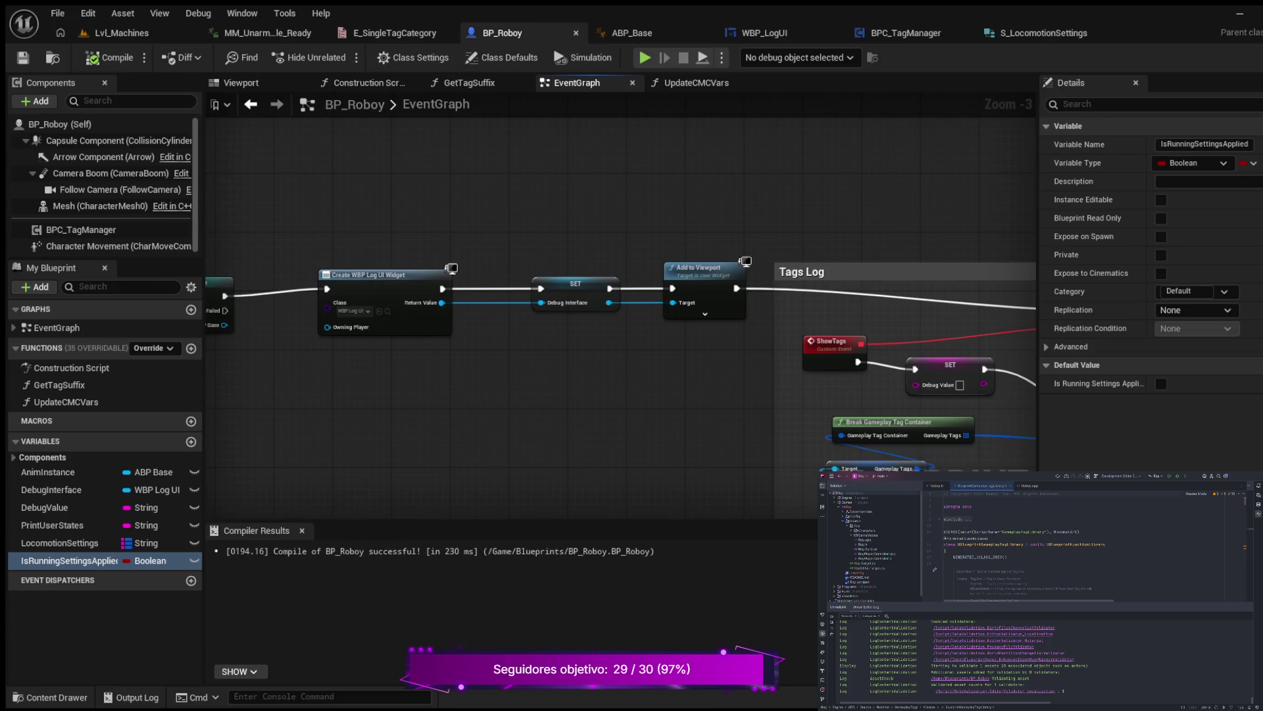
mouse_move(986, 408)
mouse_down()
mouse_move(548, 410)
mouse_move(173, 310)
mouse_up()
mouse_move(885, 421)
mouse_down()
mouse_move(405, 415)
mouse_move(208, 454)
mouse_move(342, 428)
mouse_move(197, 395)
mouse_move(489, 367)
mouse_move(1026, 429)
mouse_up()
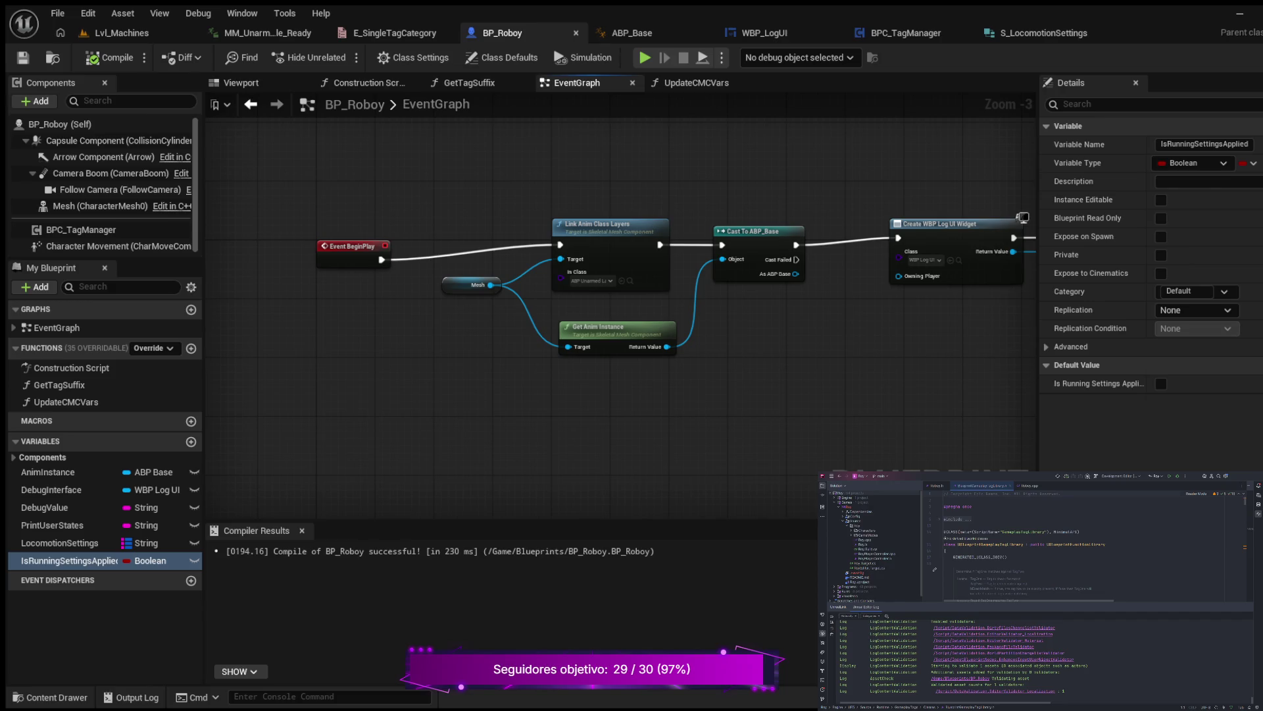
drag(836, 372, 790, 372)
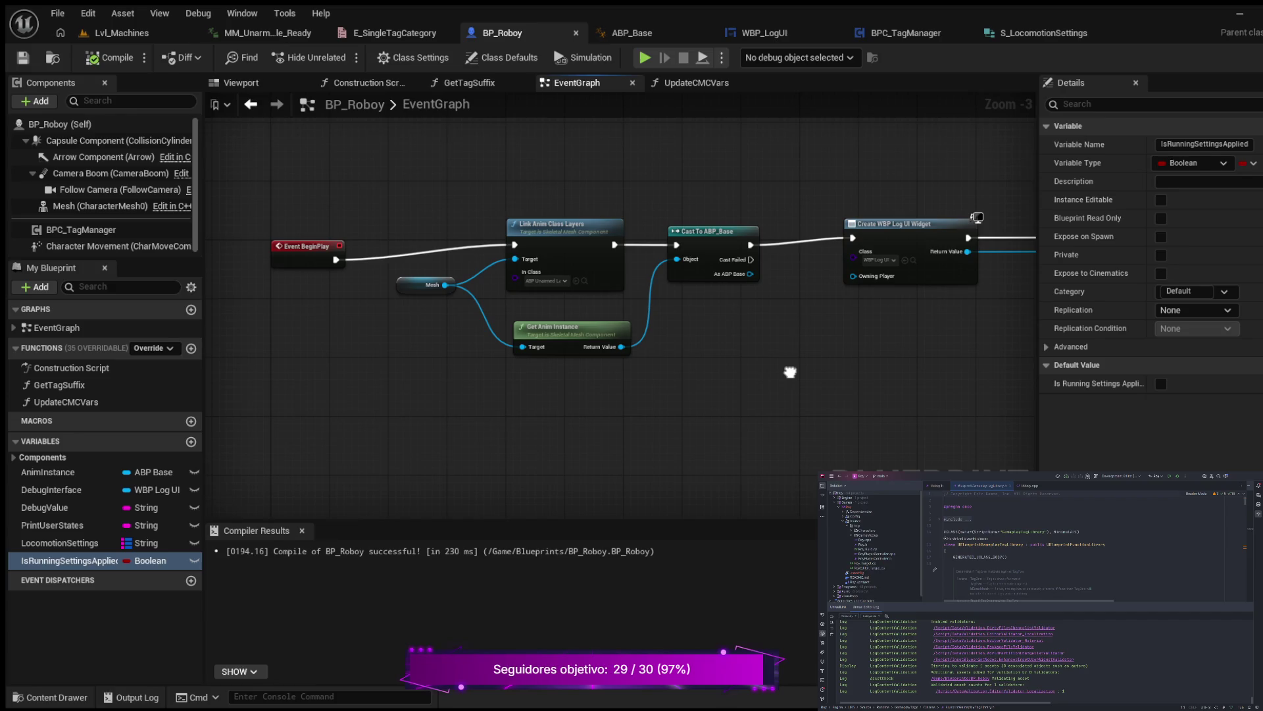
drag(790, 372, 776, 375)
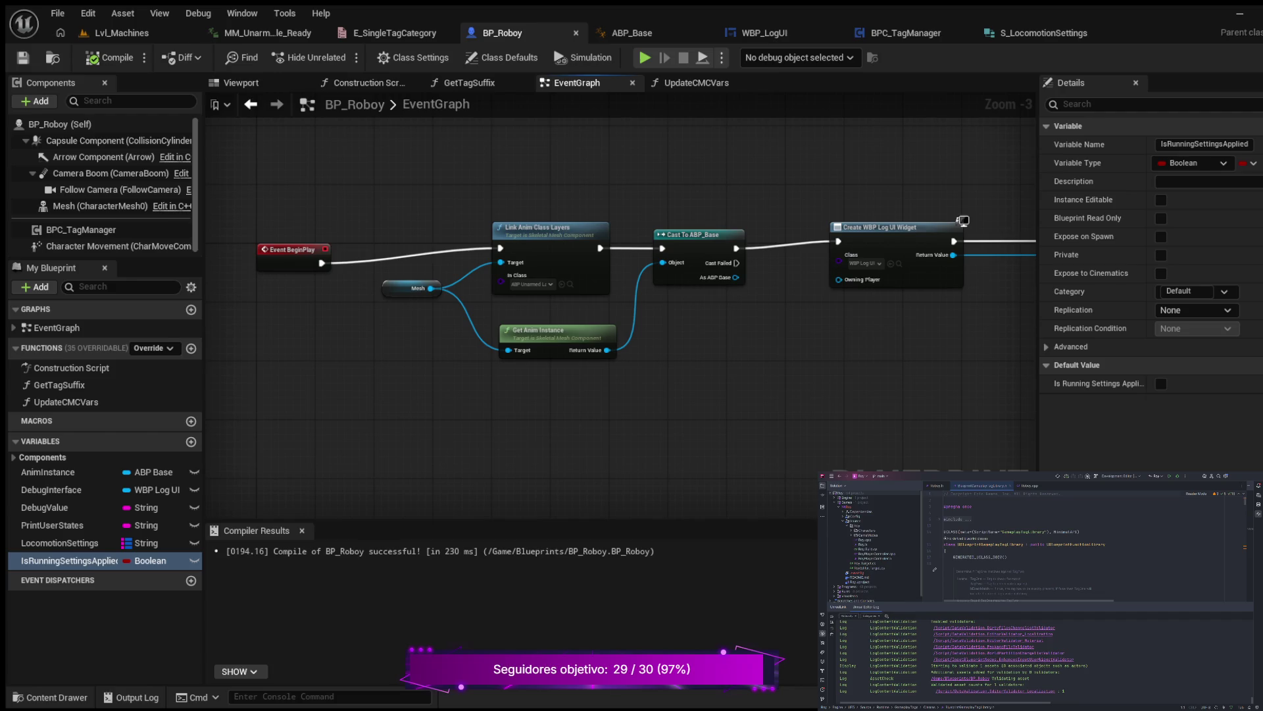
drag(434, 382, 578, 387)
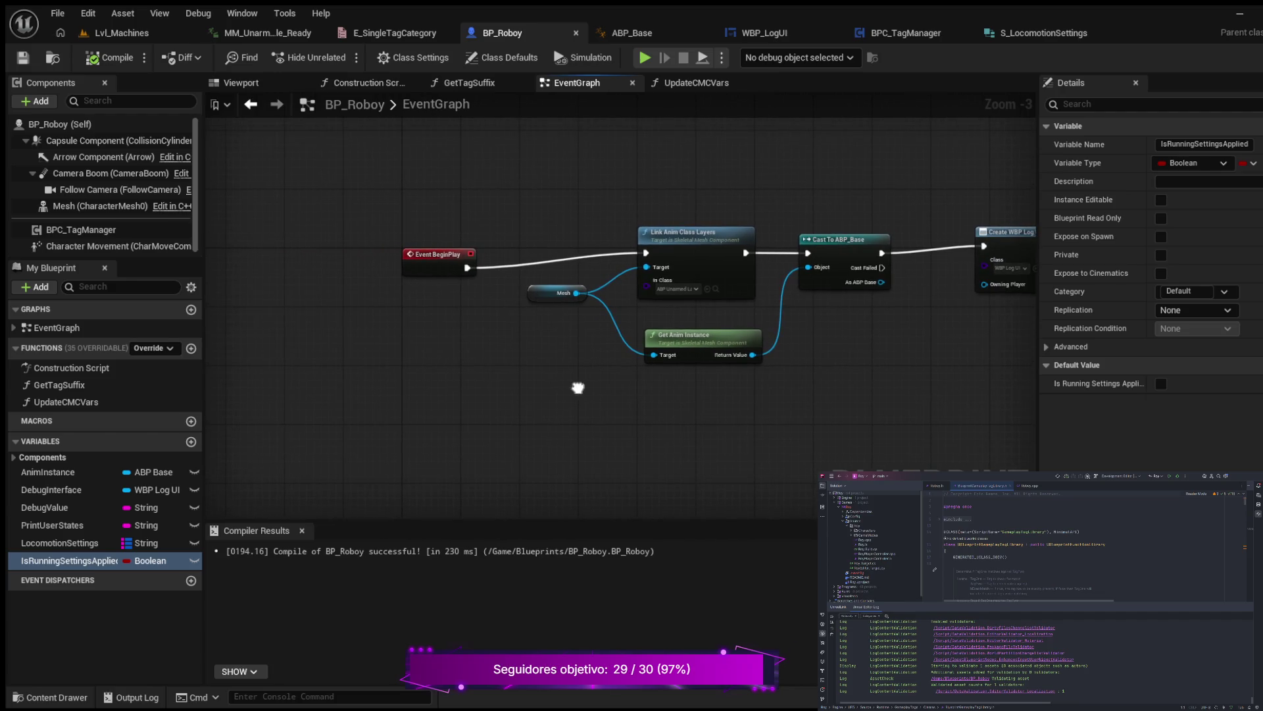
Insert an Update CMCVars call right after Event BeginPlay and compile BP_Roboy.
click(434, 254)
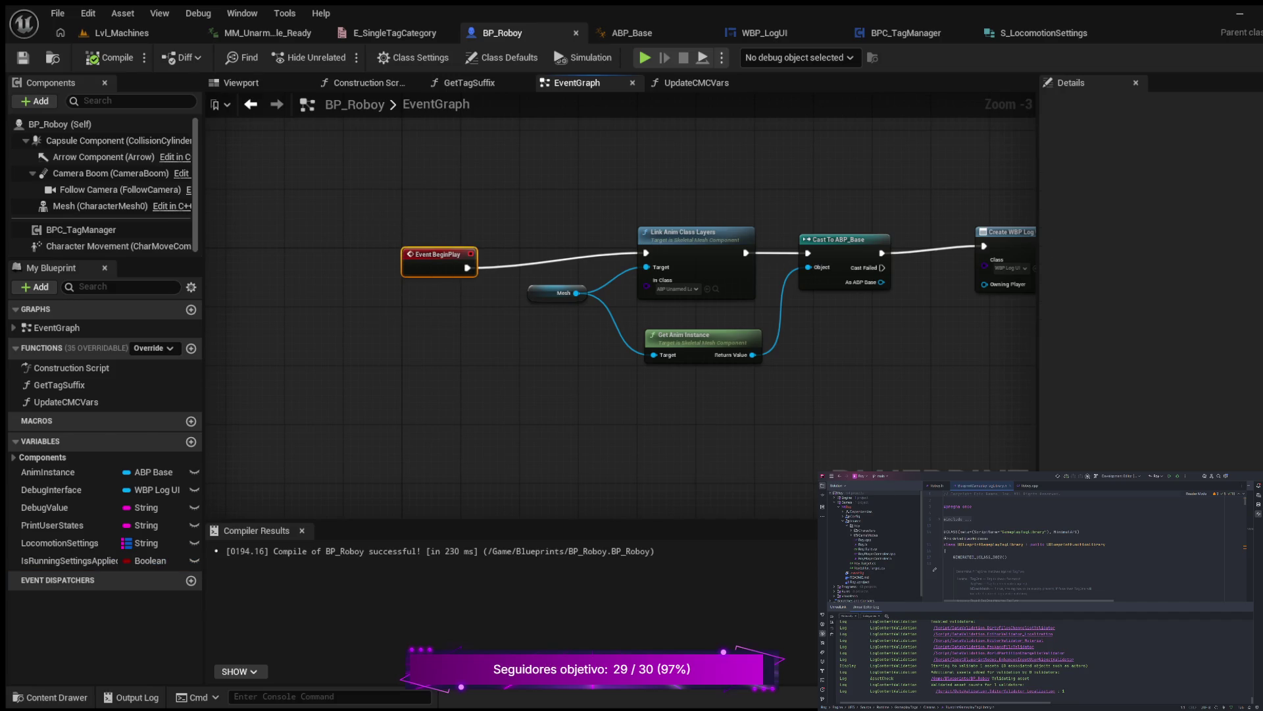
mouse_move(434, 254)
mouse_down()
mouse_move(556, 248)
mouse_move(338, 239)
mouse_up()
drag(619, 197, 611, 294)
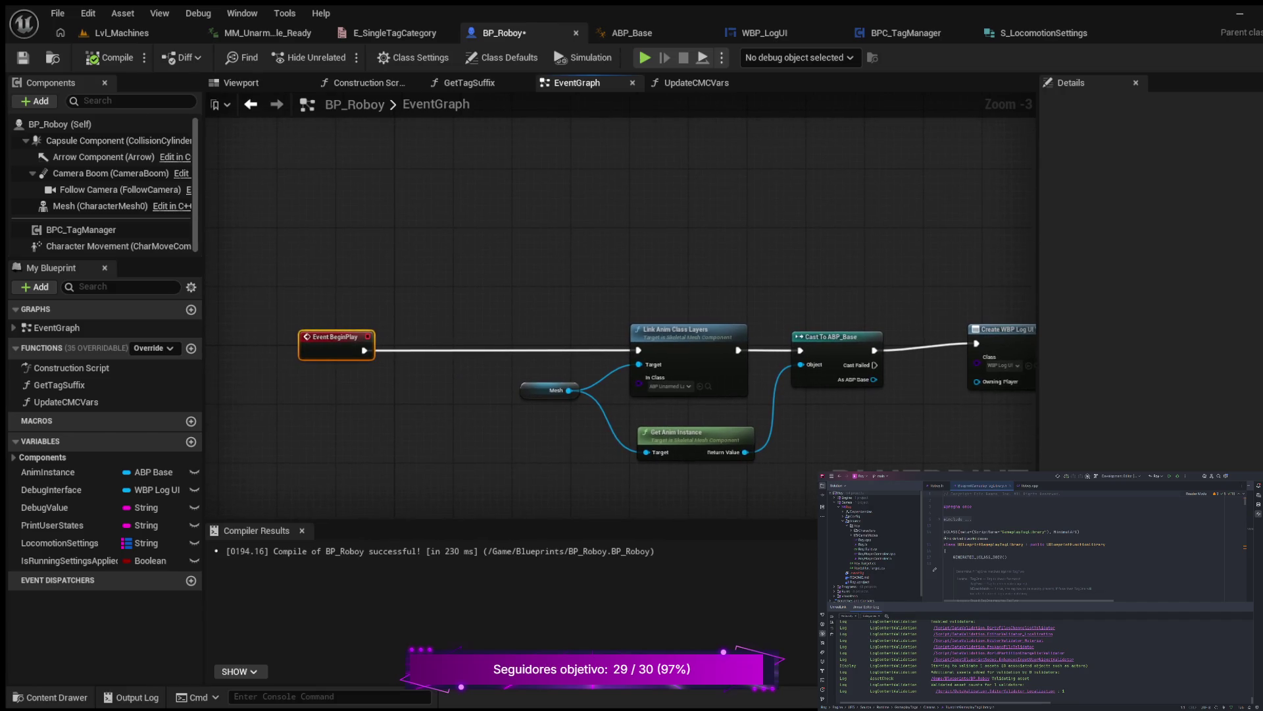
drag(409, 404, 567, 437)
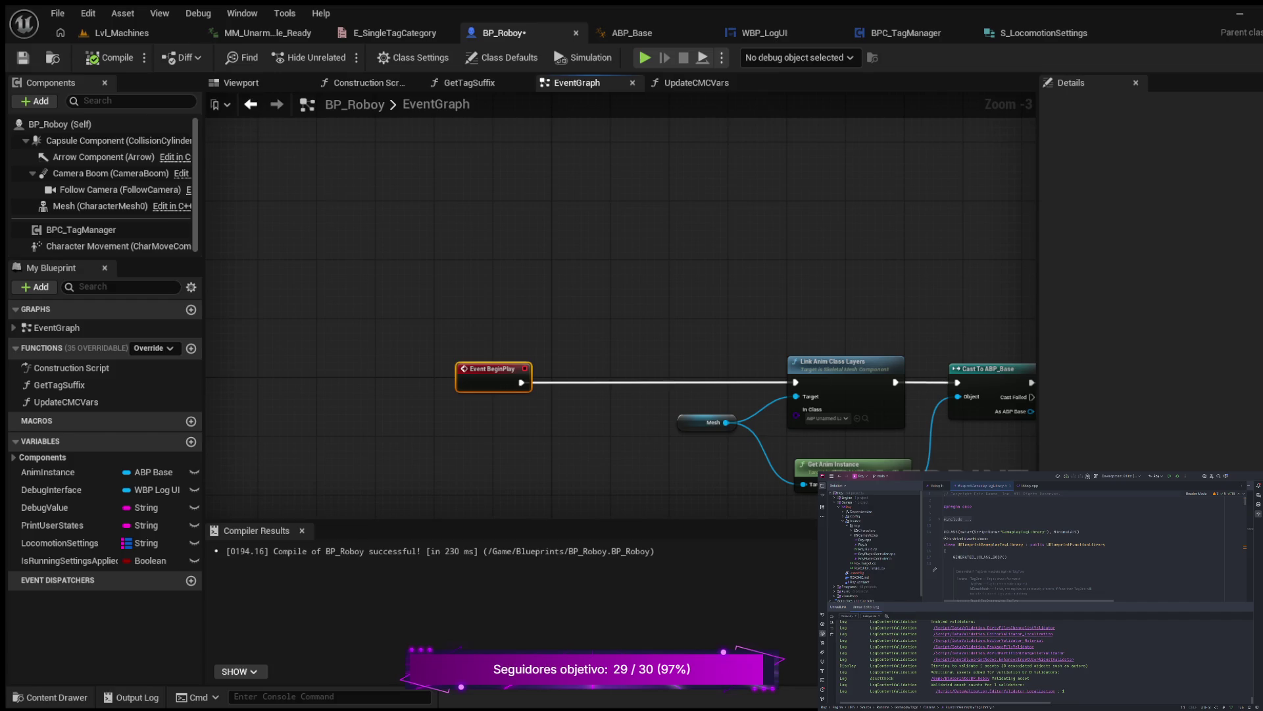
mouse_move(66, 402)
mouse_down()
mouse_move(615, 401)
mouse_move(589, 388)
mouse_up()
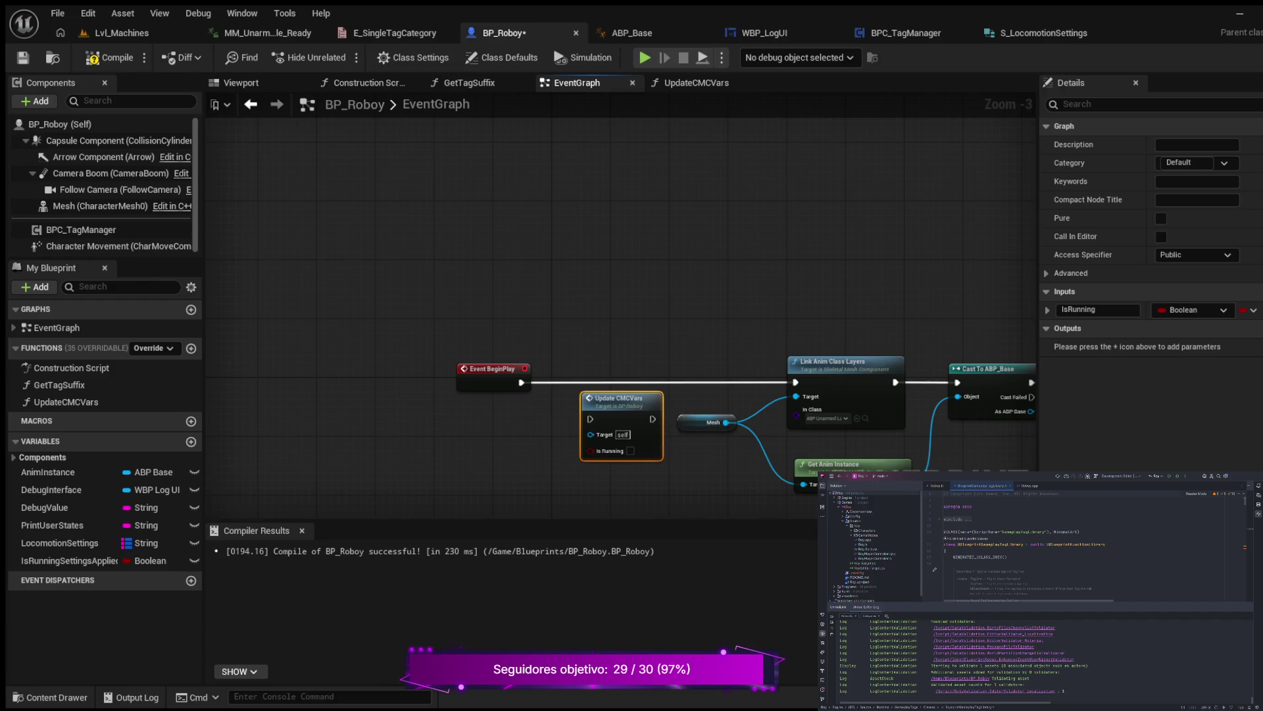
click(757, 329)
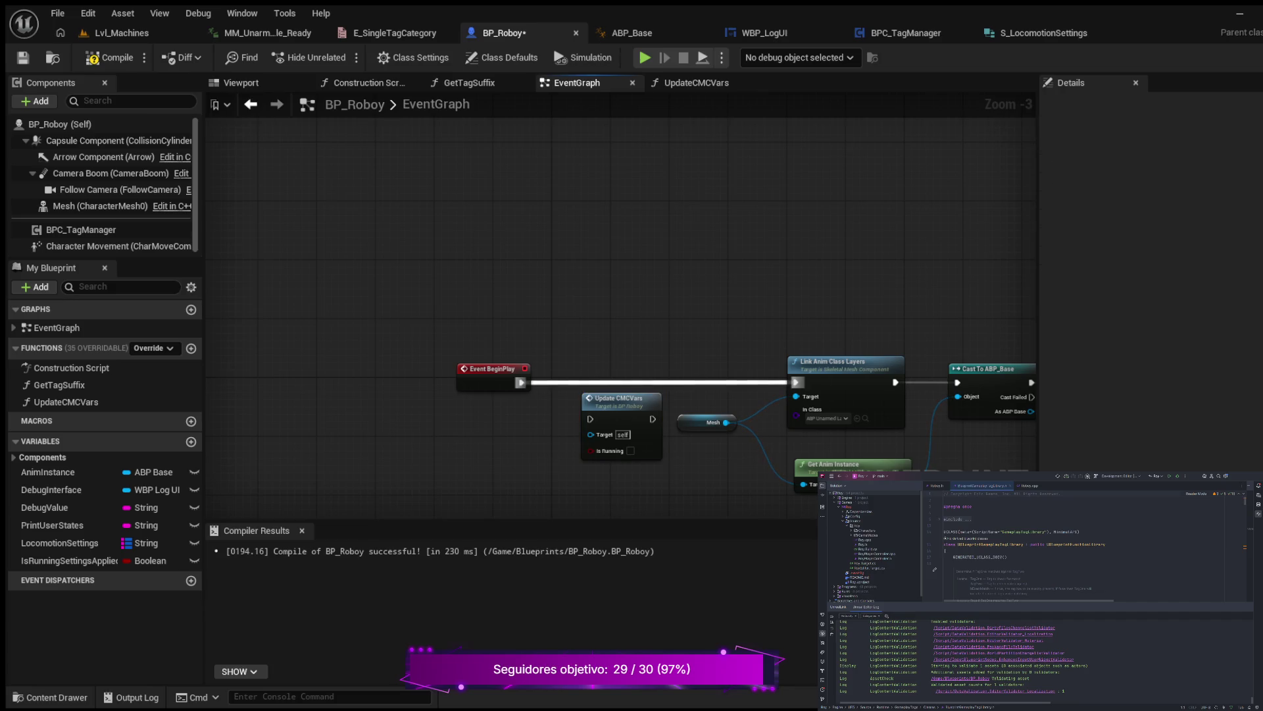
mouse_move(794, 382)
mouse_down()
mouse_move(579, 411)
mouse_move(590, 418)
mouse_move(612, 394)
mouse_move(612, 362)
mouse_move(795, 382)
mouse_up()
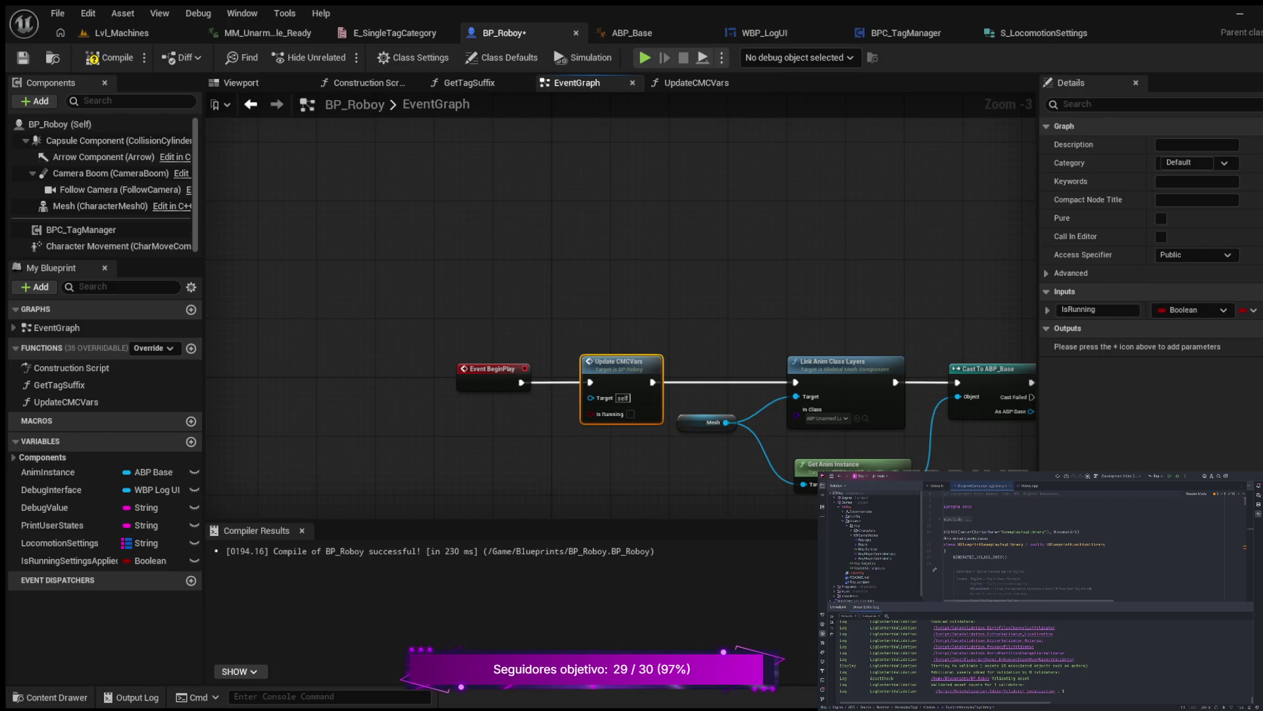
click(111, 57)
Play Lvl_Machines in the editor and alternate walking forward with Shift running.
click(122, 33)
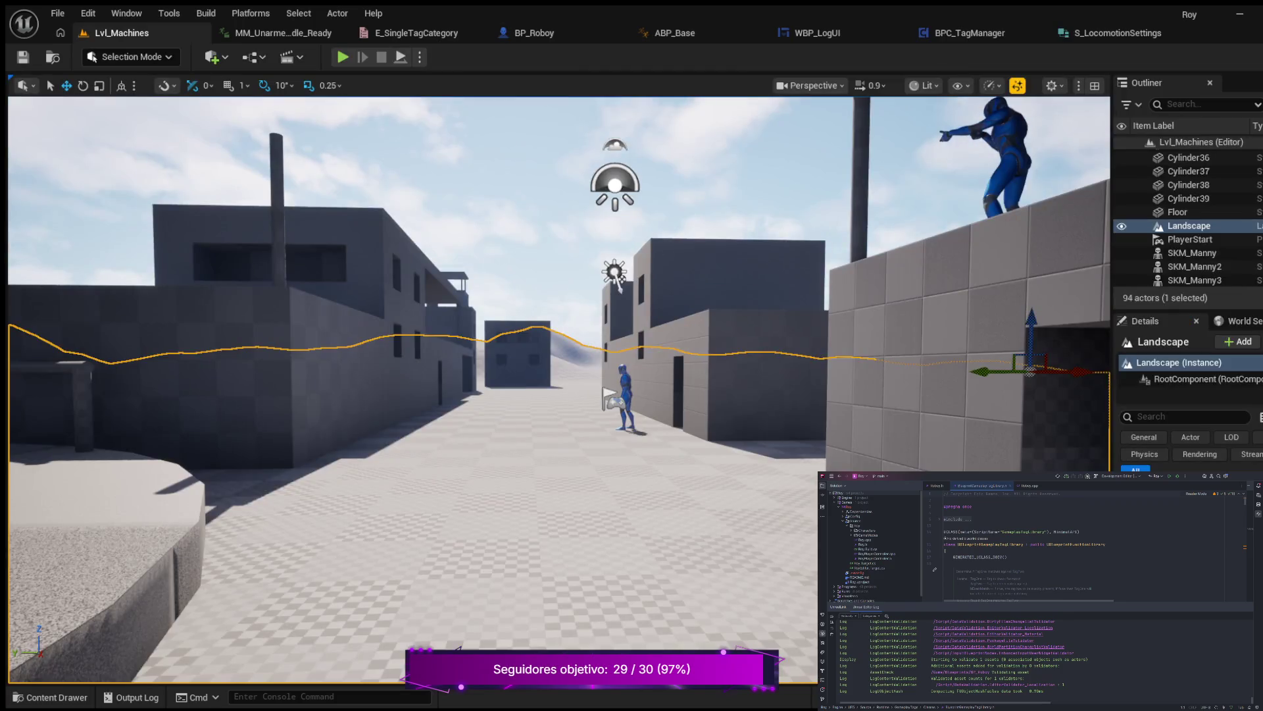
click(343, 57)
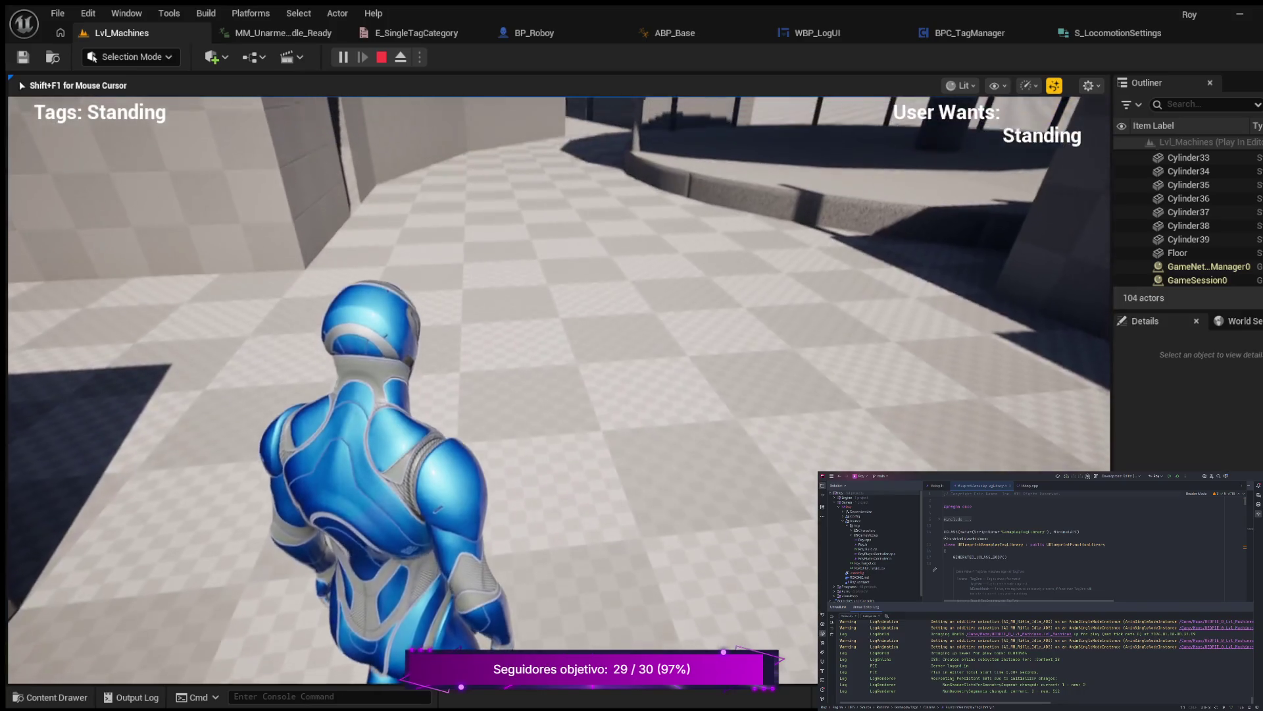
key(w)
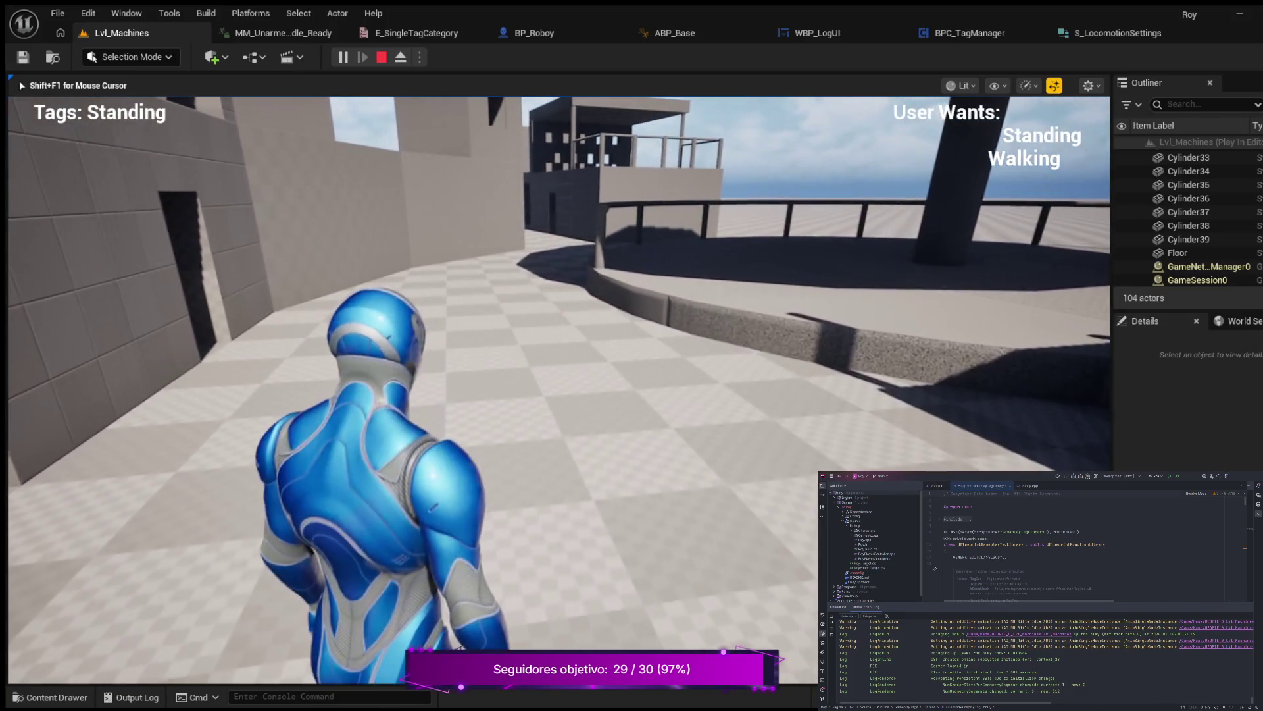
key(shift)
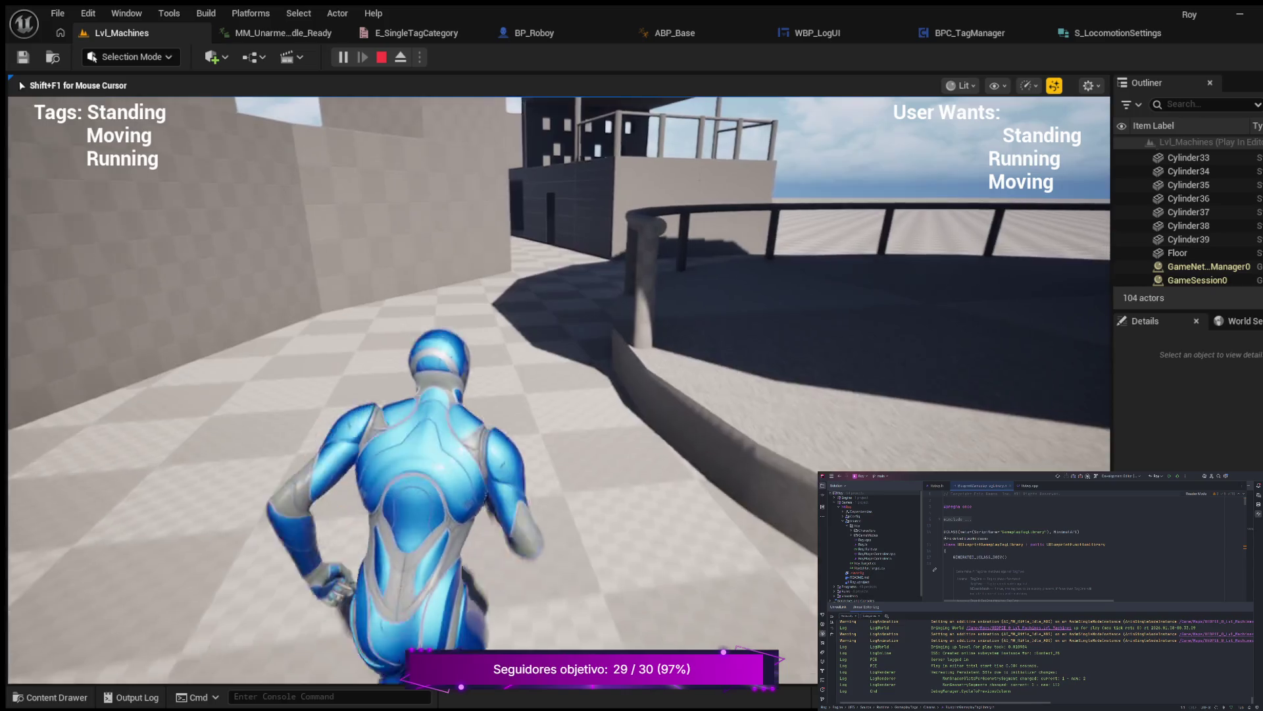
key(w)
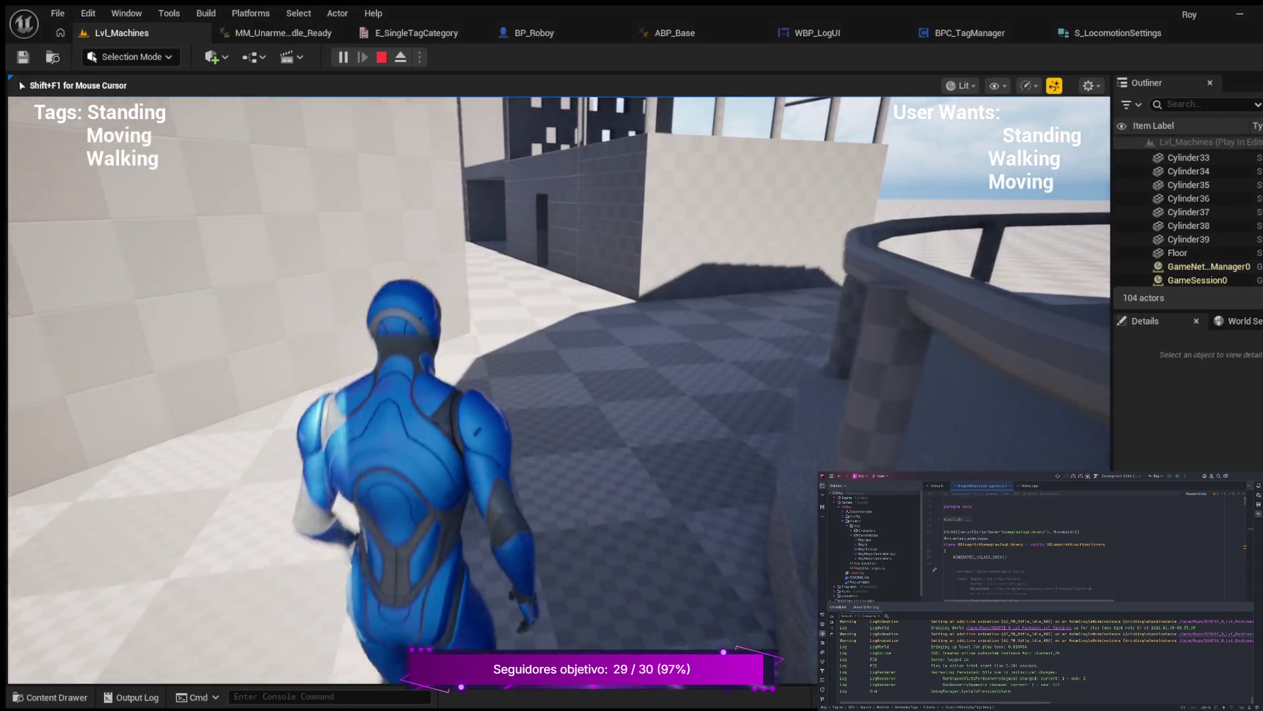
key(shift)
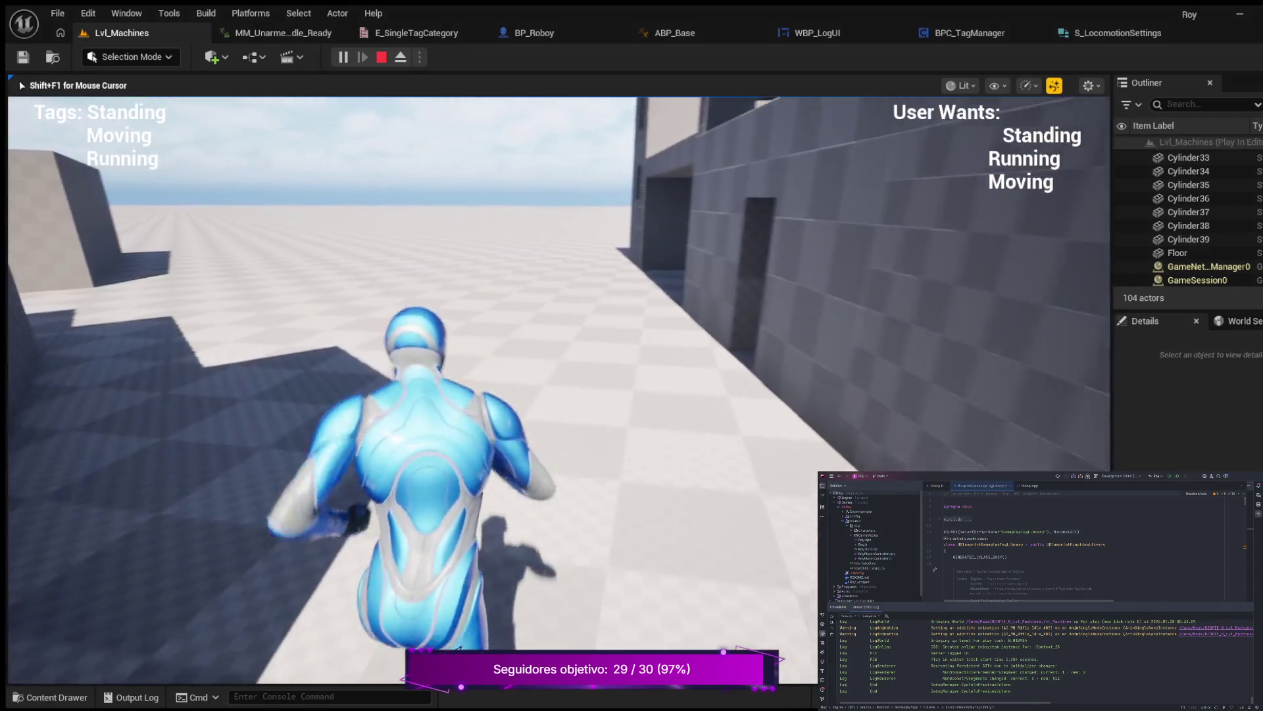
key(shift)
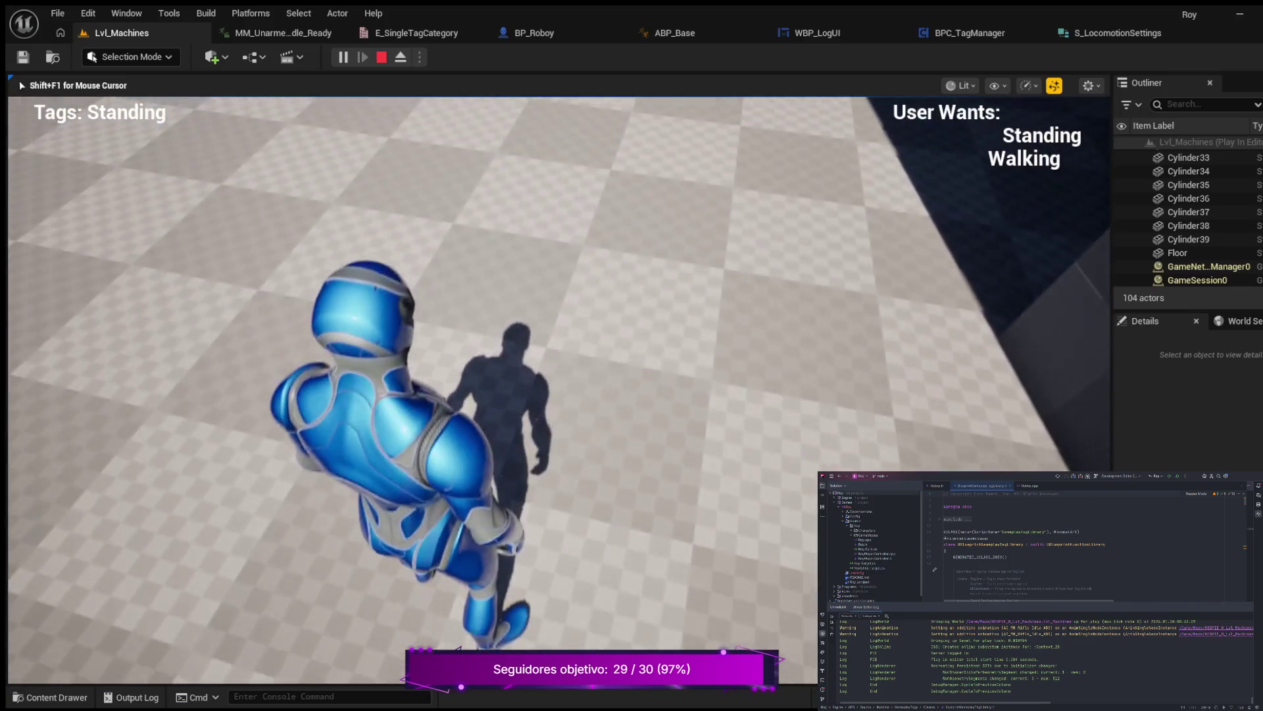
key(w)
Crouch with C, stand back up, then run, stop and walk briefly again.
key(c)
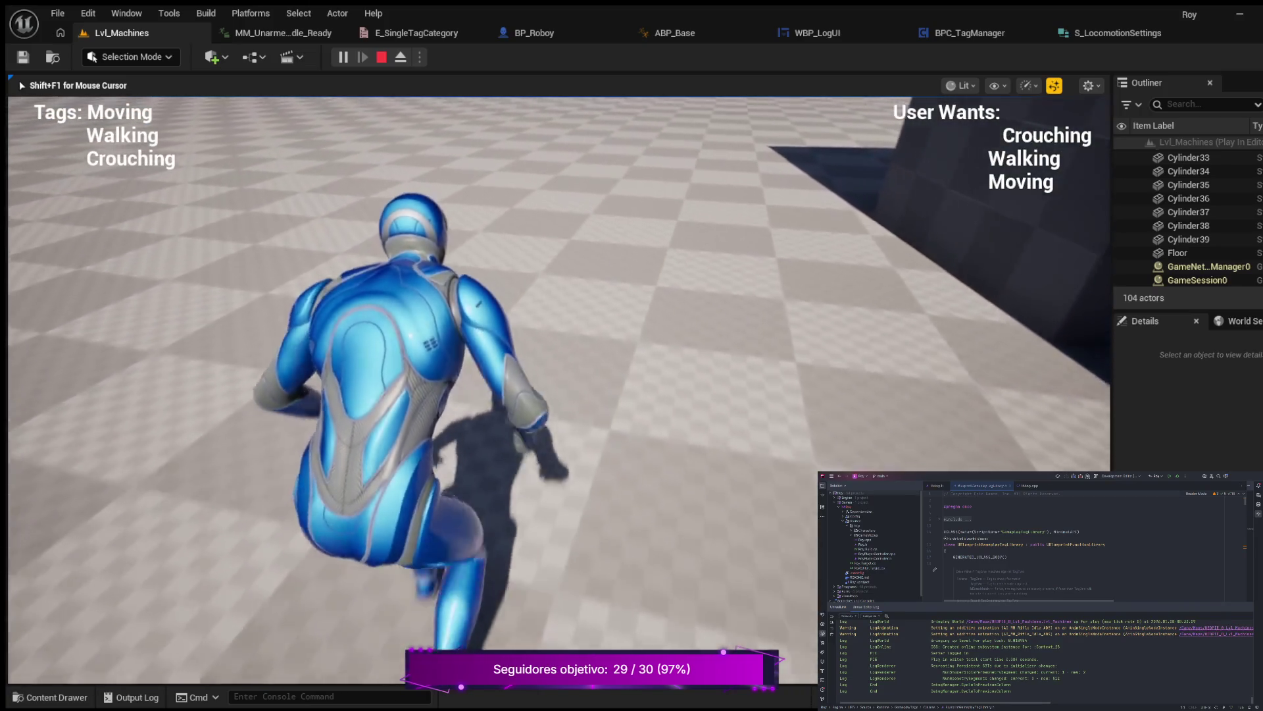
key(c)
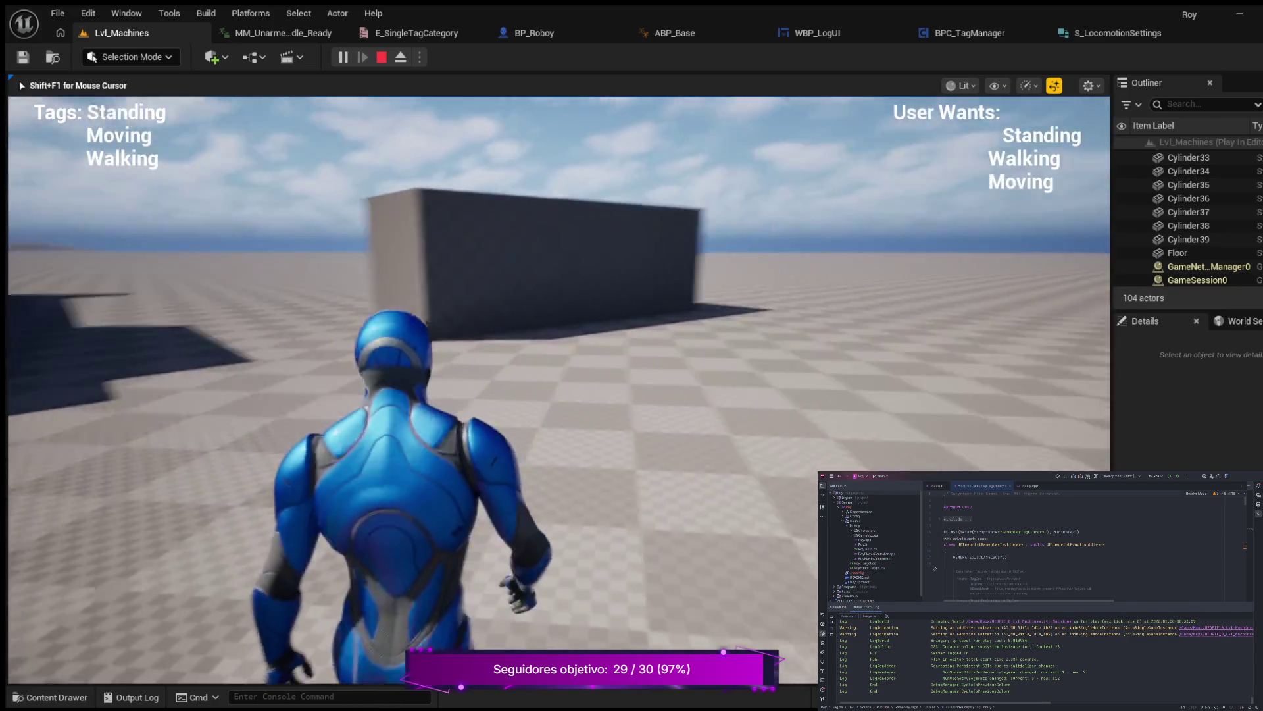
key(shift)
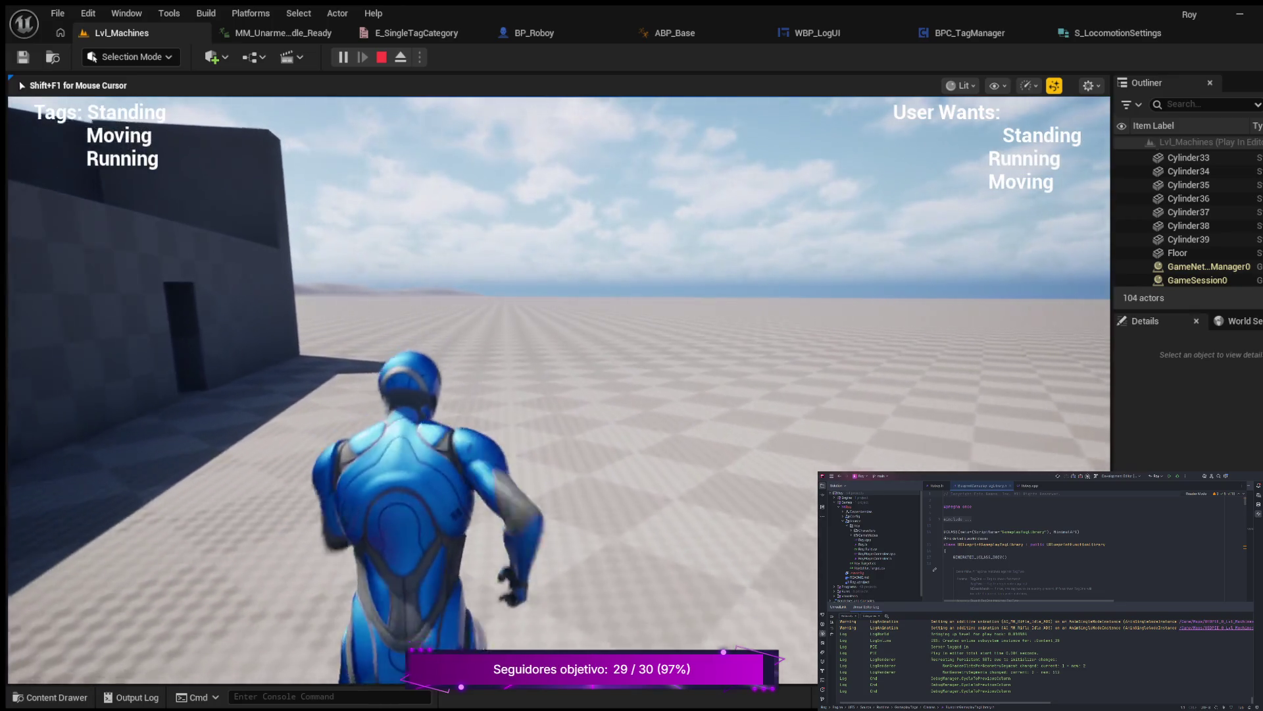
key(shift)
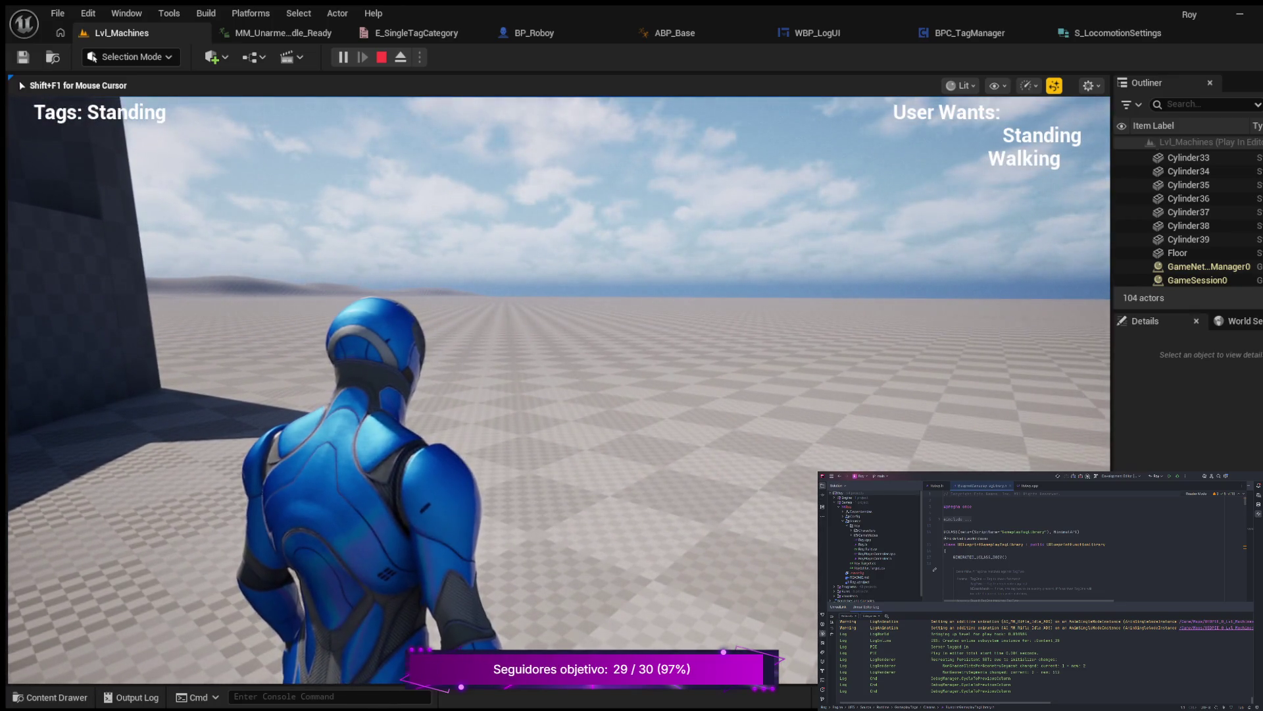
key(w)
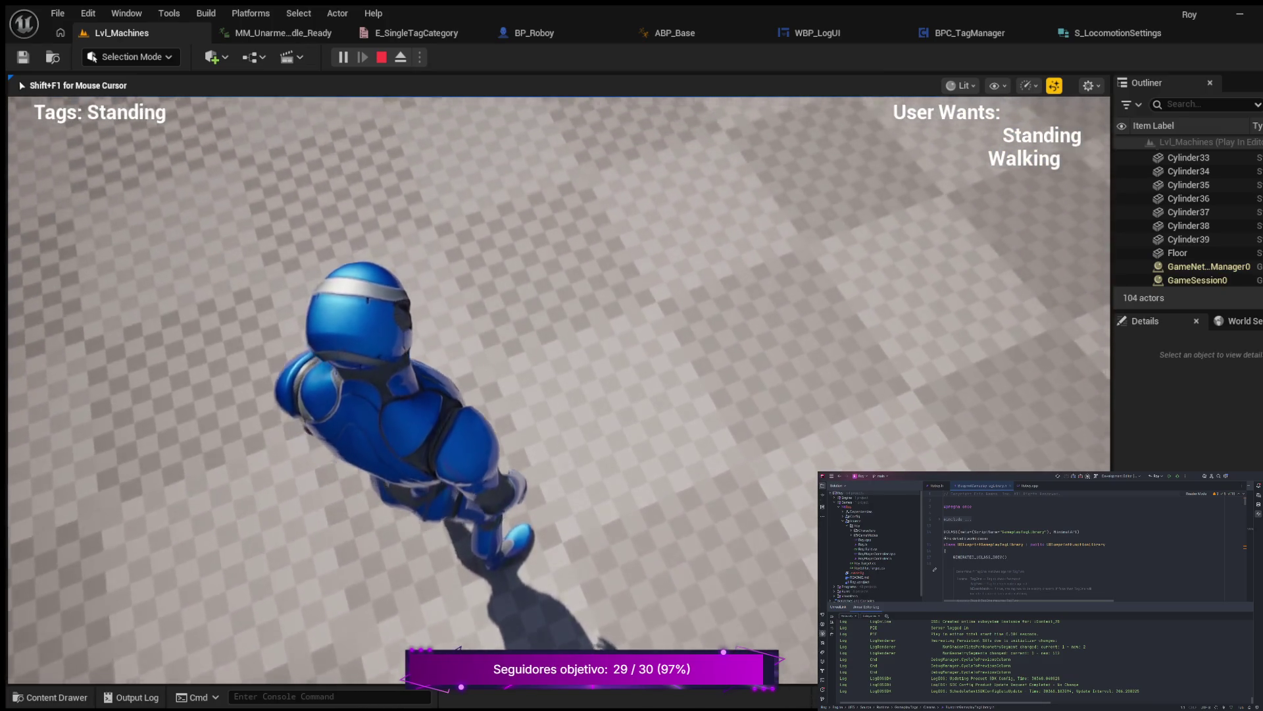
Walk the character forward, toggle running on and off with Shift, then stop the play-test.
key(w)
key(shift)
key(shift)
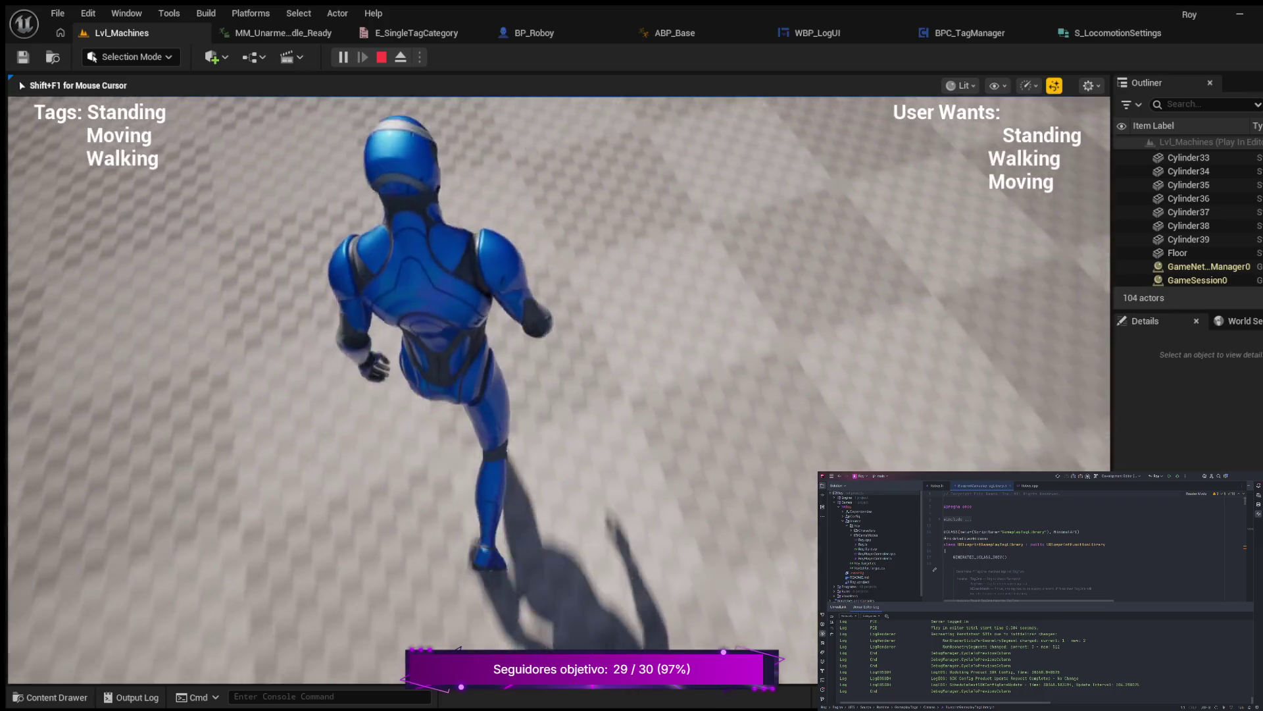
key(shift)
key(shift)
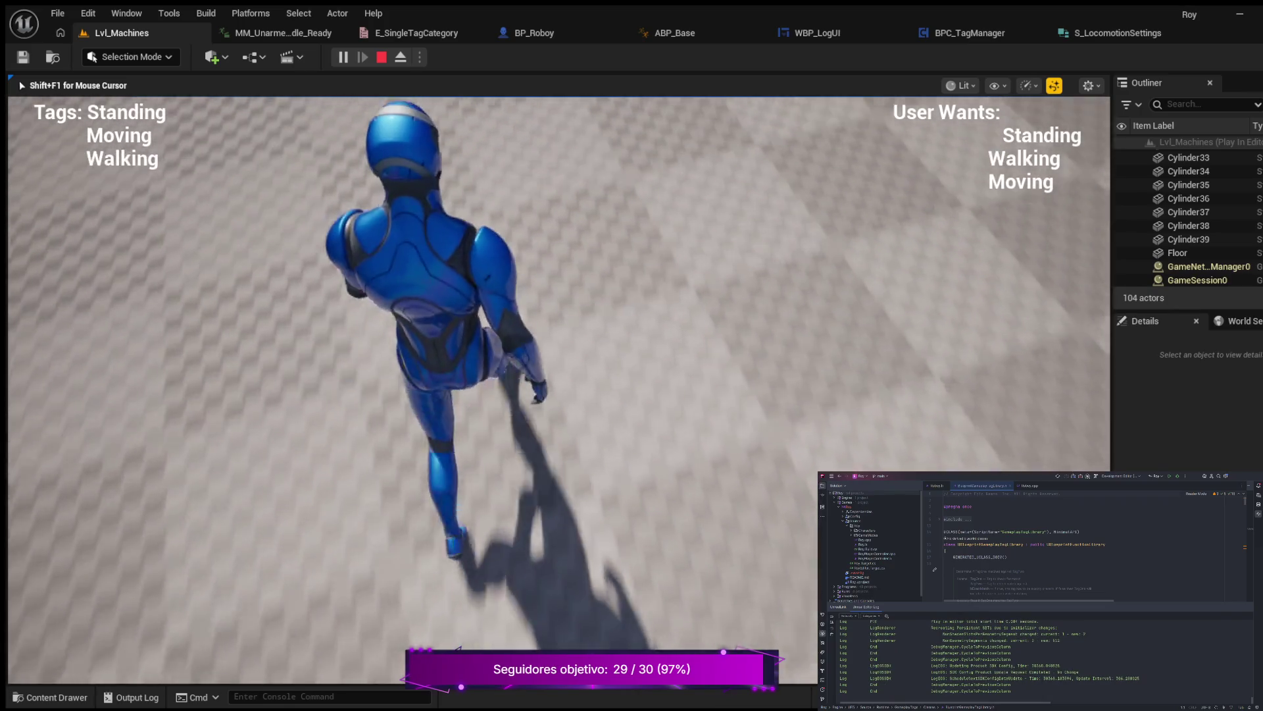
key(Escape)
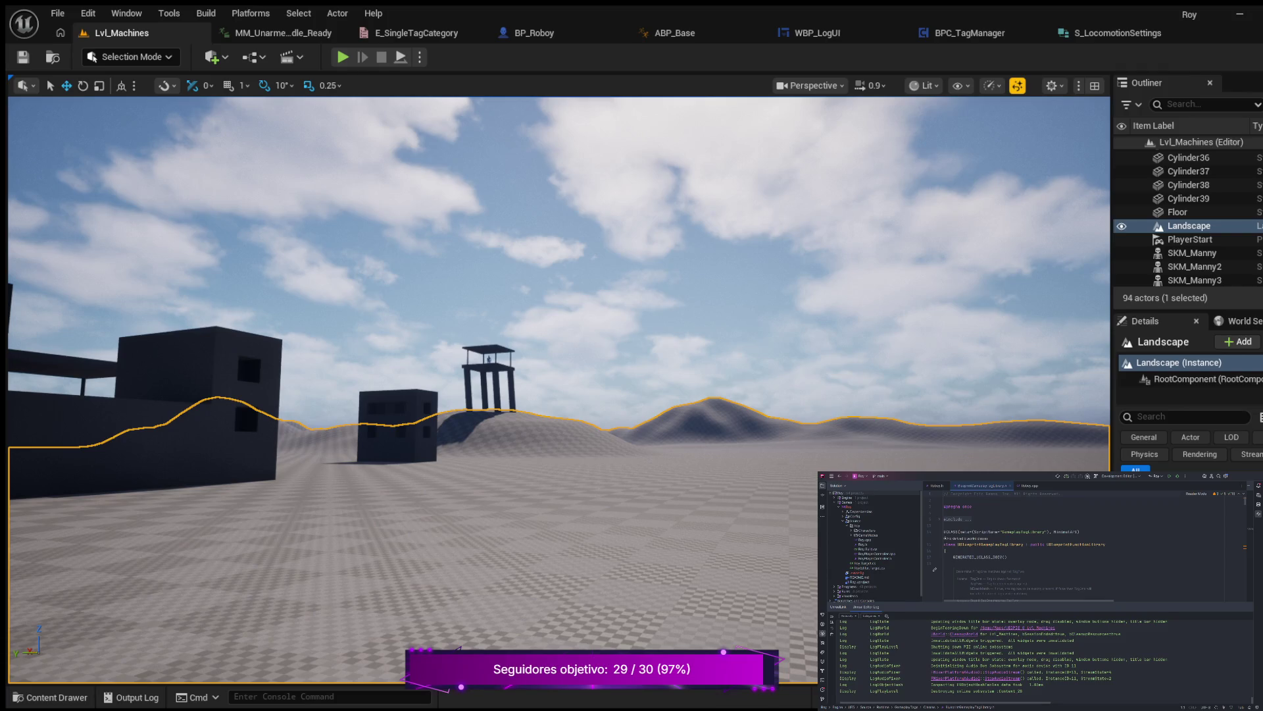
Fly the camera up to the rooftops and duplicate the pergola roof slab Box25 as Box42.
click(546, 158)
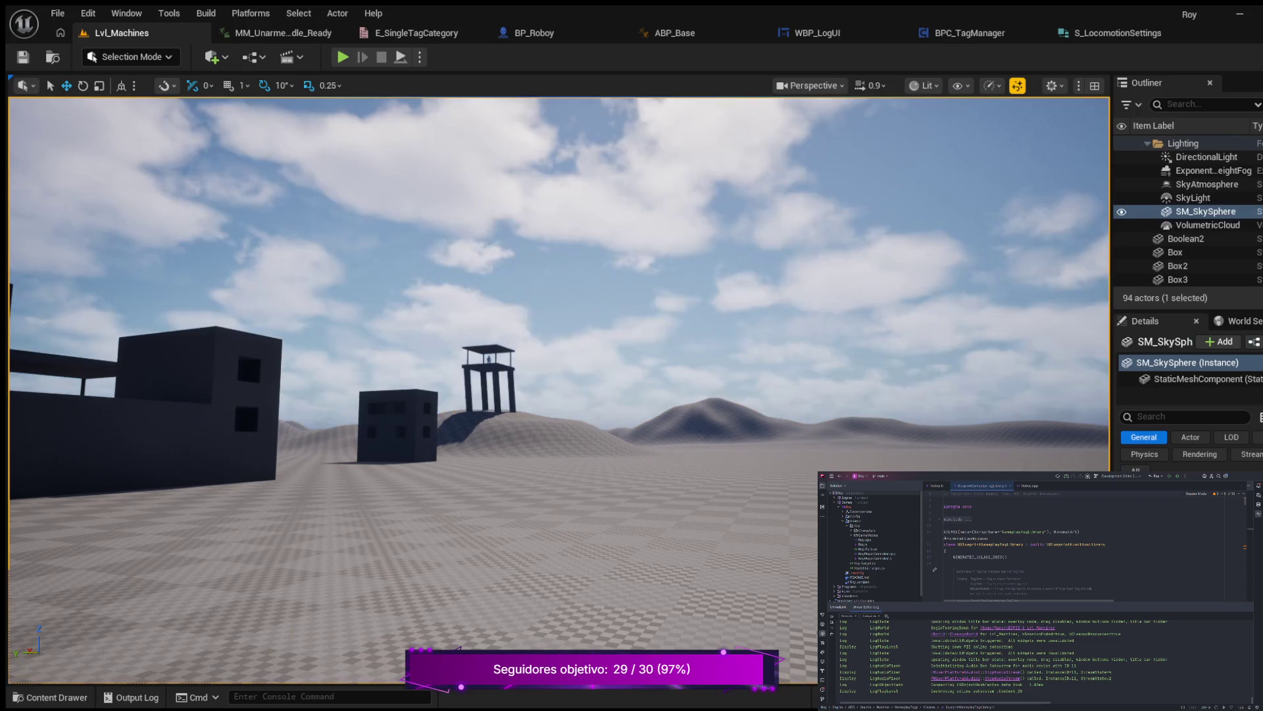
click(223, 401)
scroll(223, 401, down, 3)
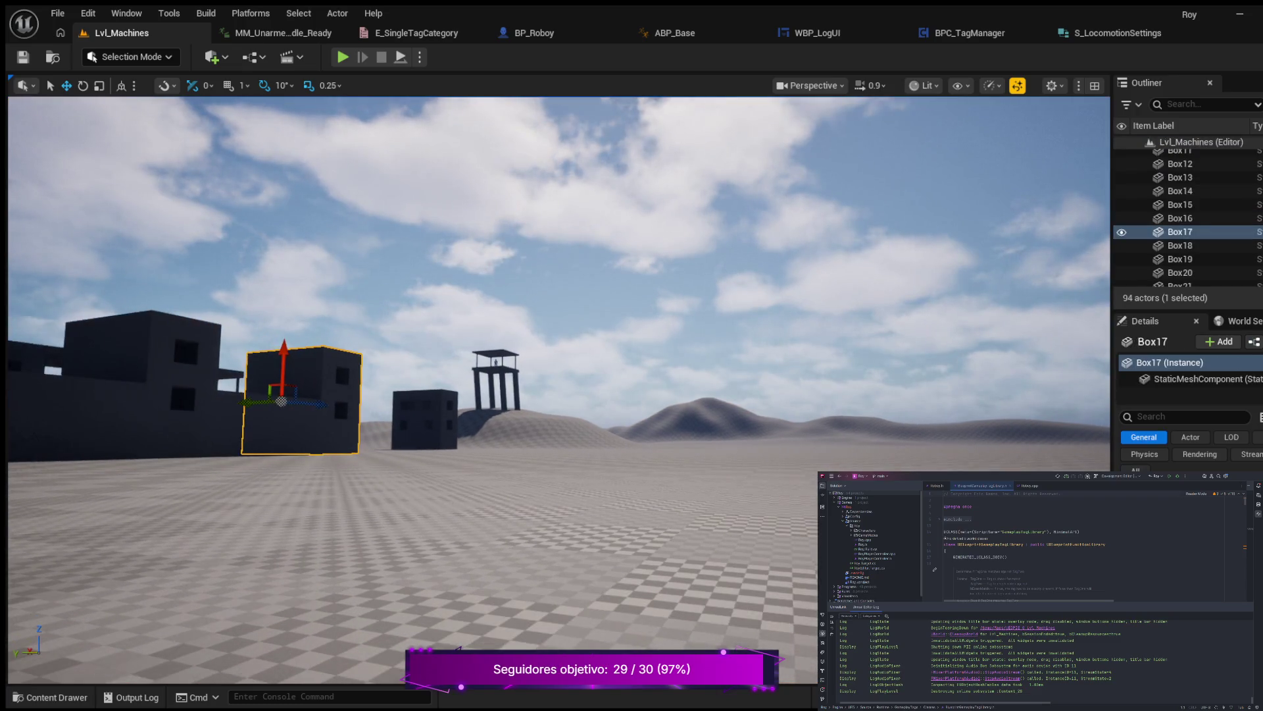
mouse_move(559, 394)
mouse_down()
mouse_move(559, 349)
mouse_move(652, 348)
mouse_move(513, 349)
mouse_move(486, 287)
mouse_up()
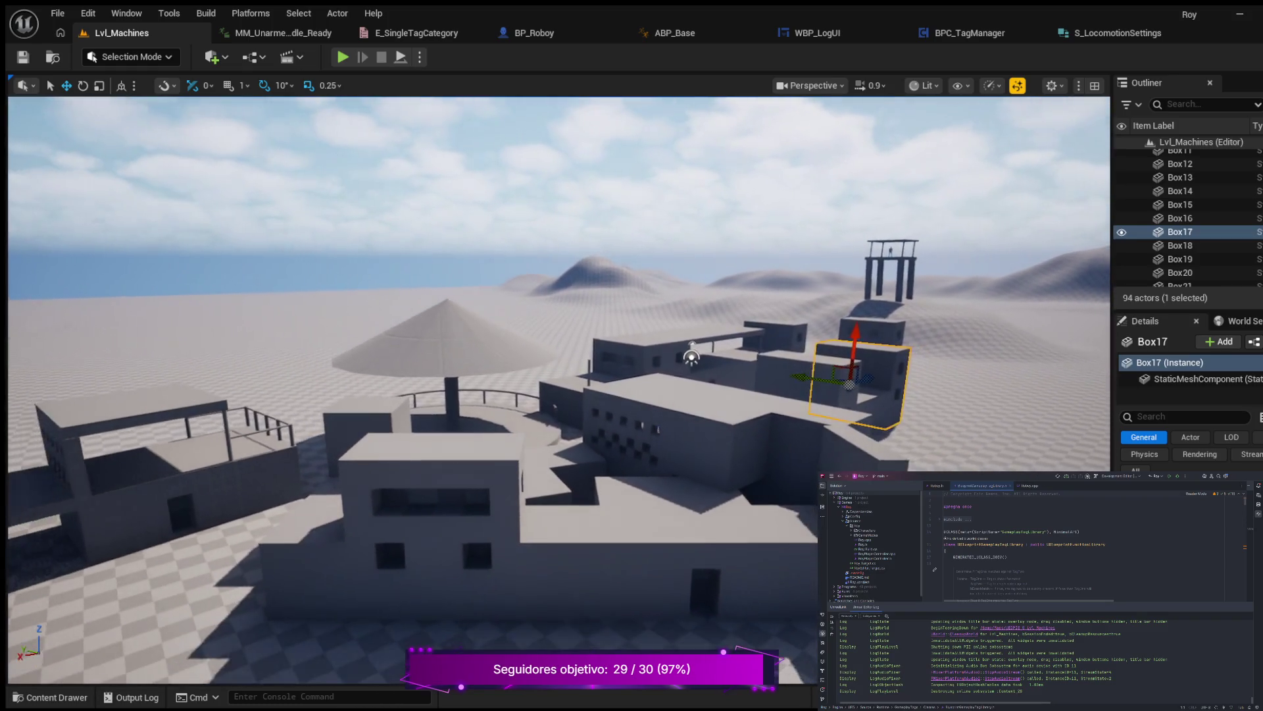
mouse_move(605, 355)
mouse_down()
mouse_move(877, 347)
mouse_move(1052, 361)
mouse_move(1075, 375)
mouse_move(1088, 441)
mouse_move(733, 361)
mouse_move(428, 320)
mouse_move(723, 310)
mouse_move(816, 297)
mouse_move(851, 269)
mouse_move(744, 282)
mouse_up()
click(526, 447)
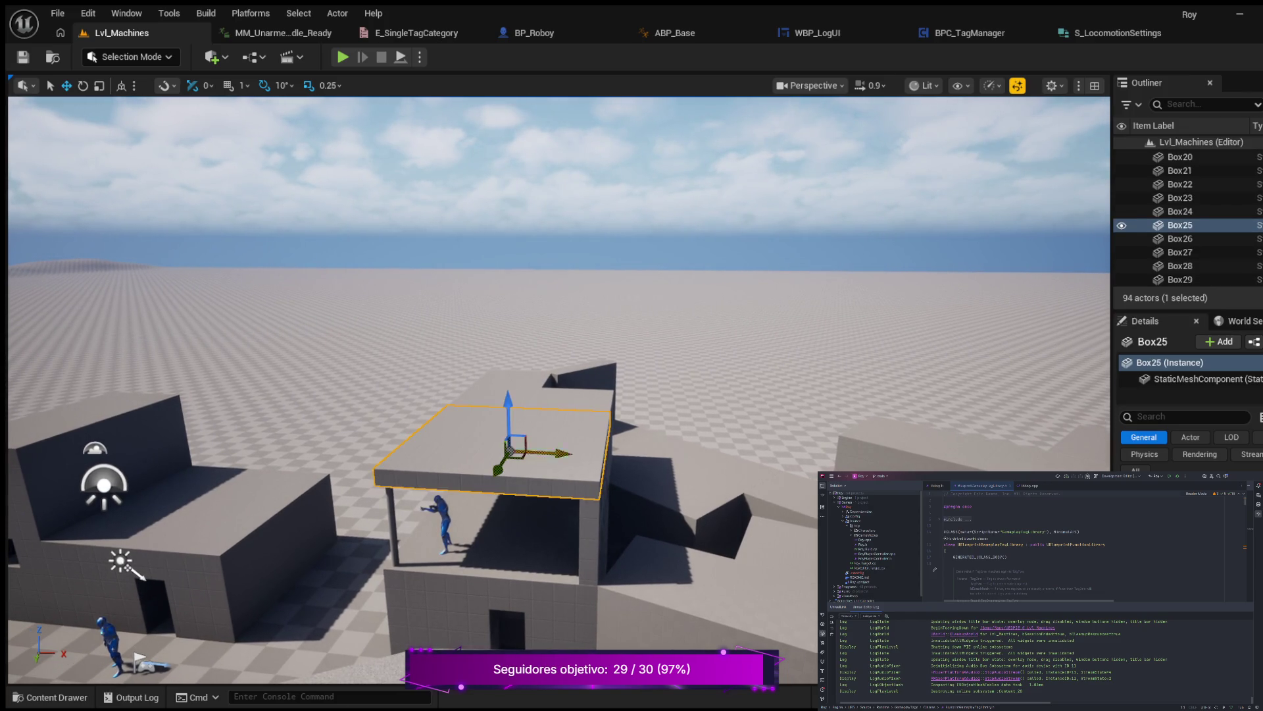
key(ctrl+d)
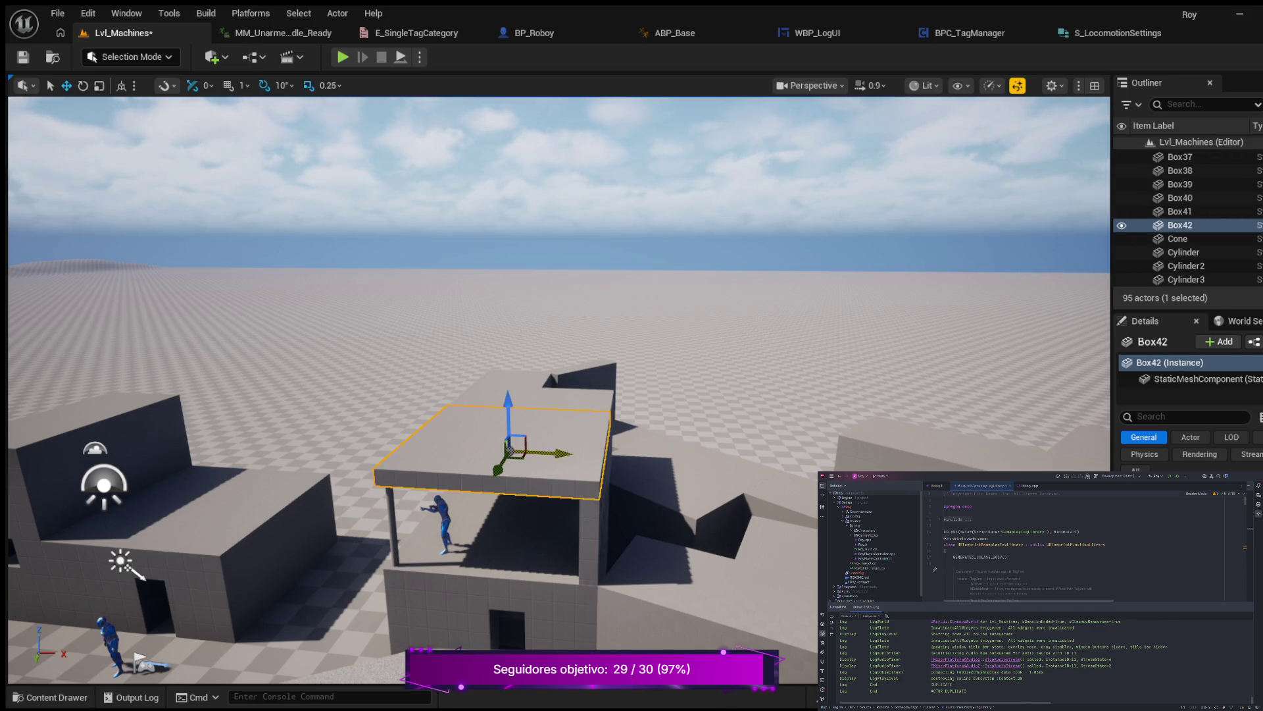
Slide the copied slab to the right and lower it slightly on the rooftop.
mouse_move(559, 453)
mouse_down()
mouse_move(774, 491)
mouse_move(759, 490)
mouse_up()
drag(712, 420, 709, 498)
scroll(559, 391, down, 5)
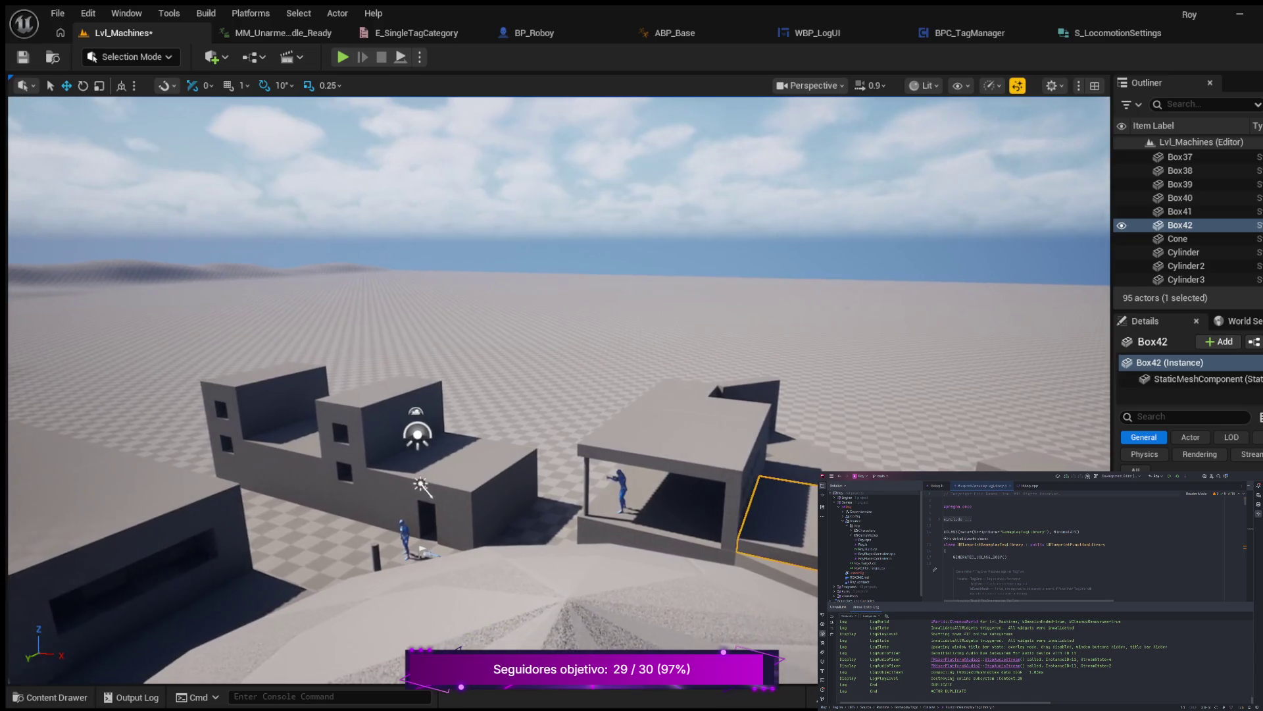
scroll(559, 391, up, 5)
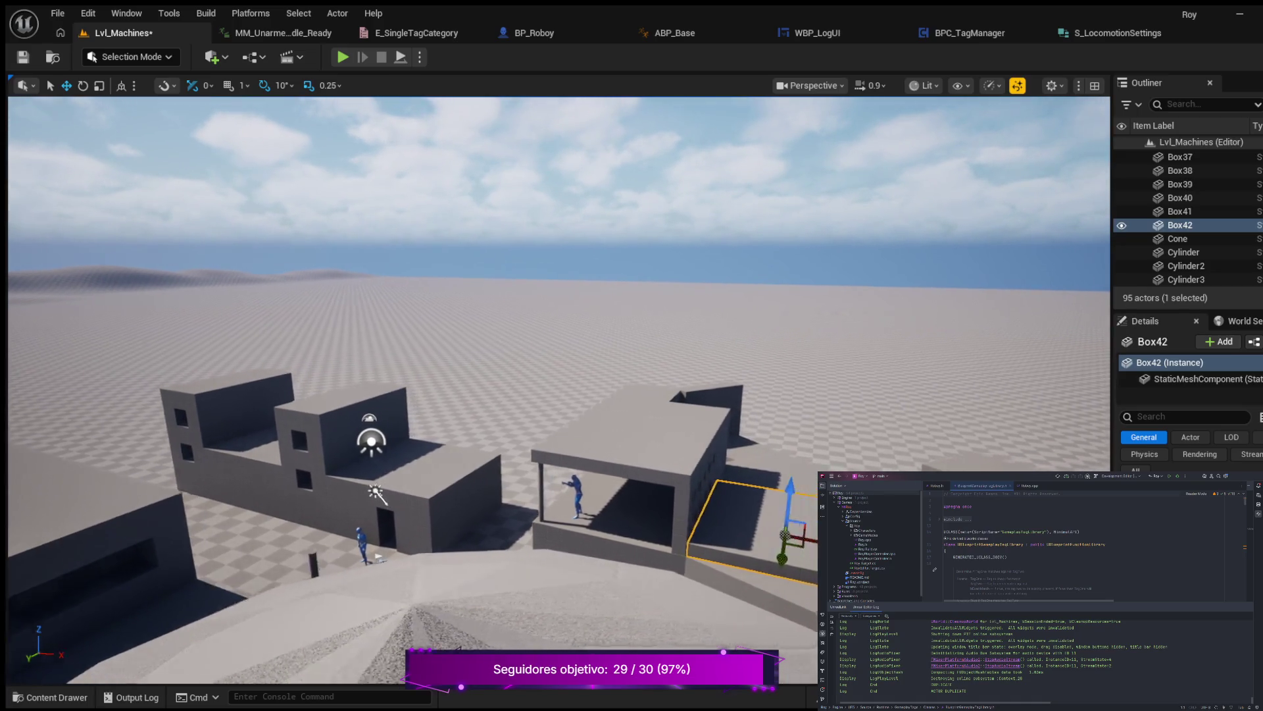
drag(559, 391, 559, 480)
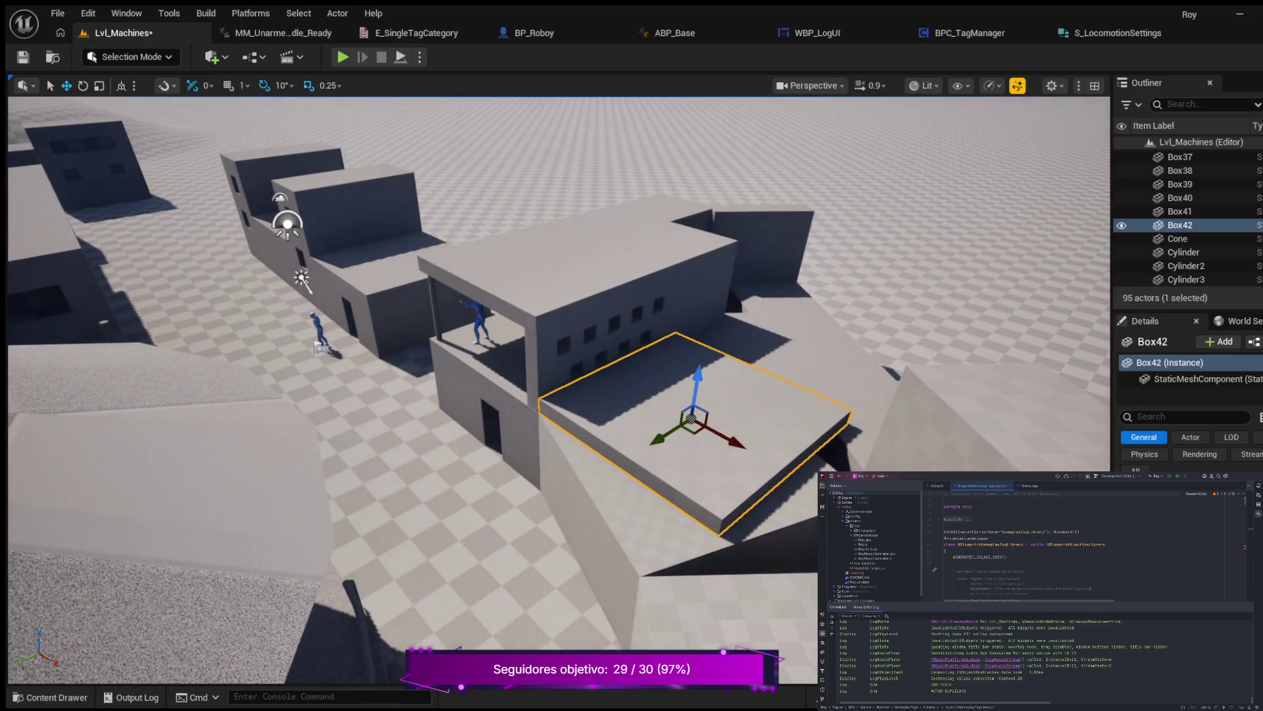
Rotate Box42 10 degrees around vertical and slide it sideways along its X axis.
key(e)
mouse_move(724, 454)
mouse_down()
mouse_move(755, 461)
mouse_move(718, 470)
mouse_move(732, 487)
mouse_up()
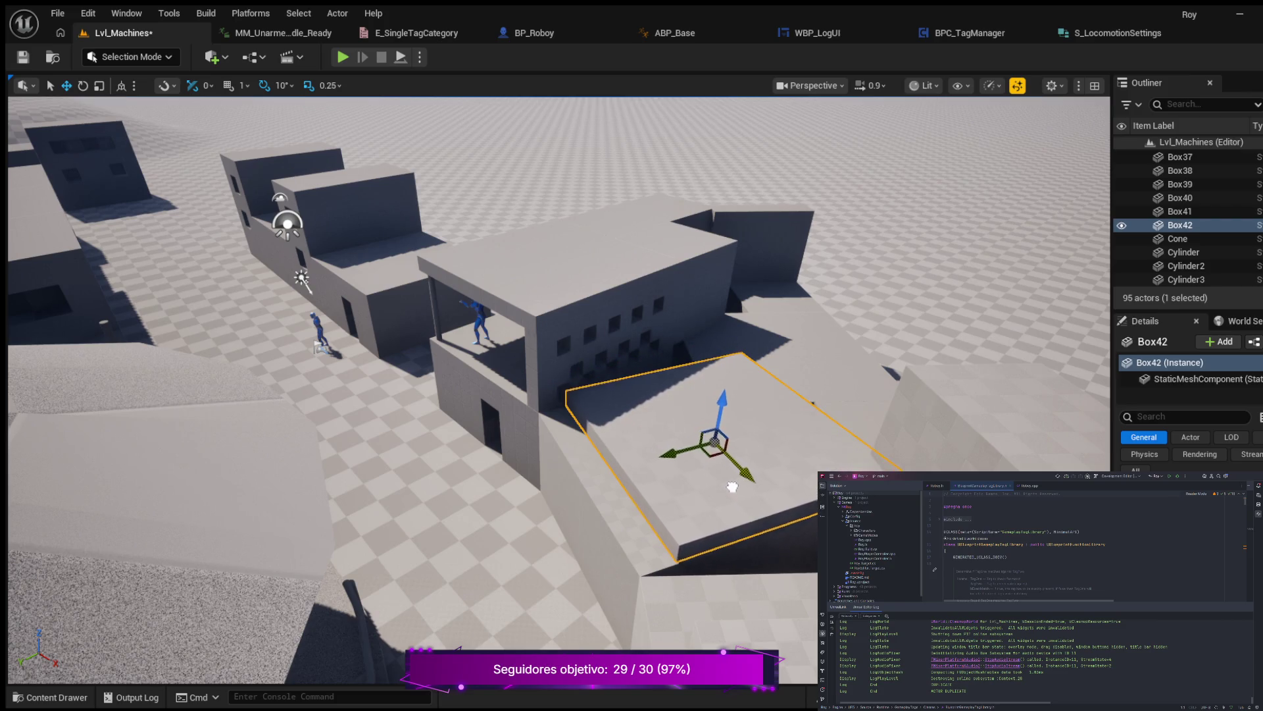
drag(674, 452, 648, 463)
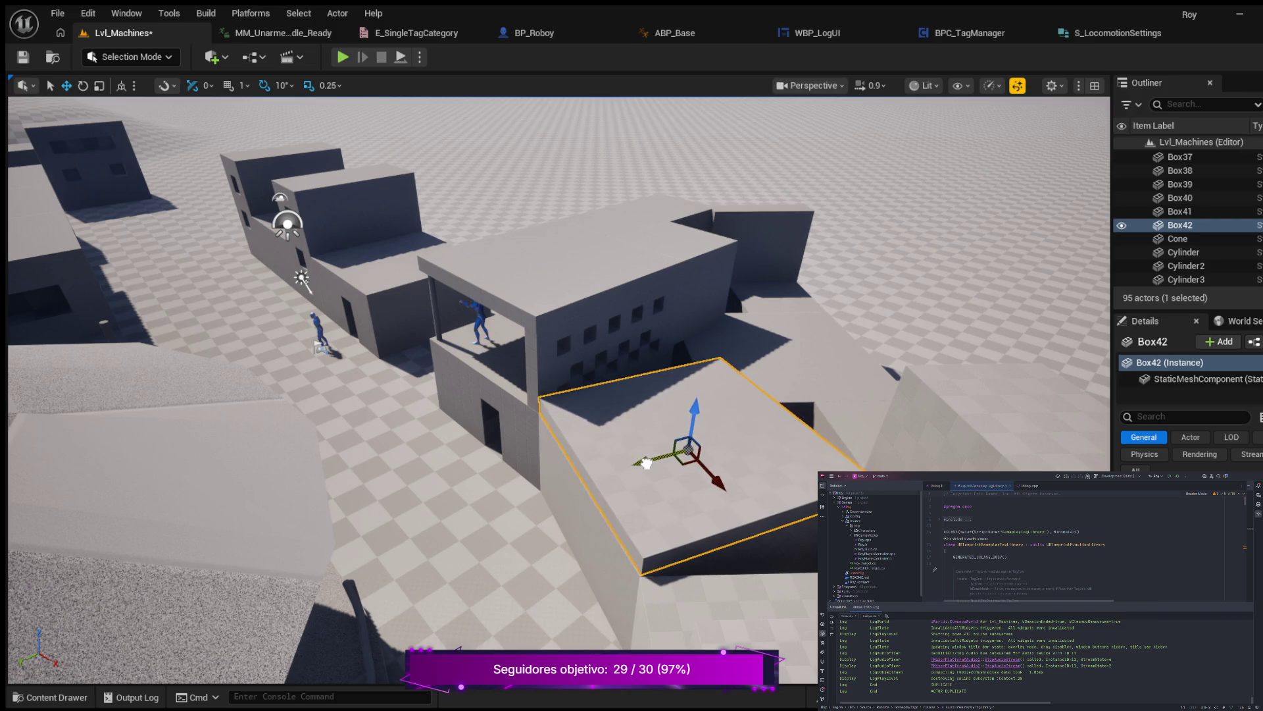
mouse_move(559, 389)
mouse_down()
mouse_move(359, 337)
mouse_move(185, 313)
mouse_up()
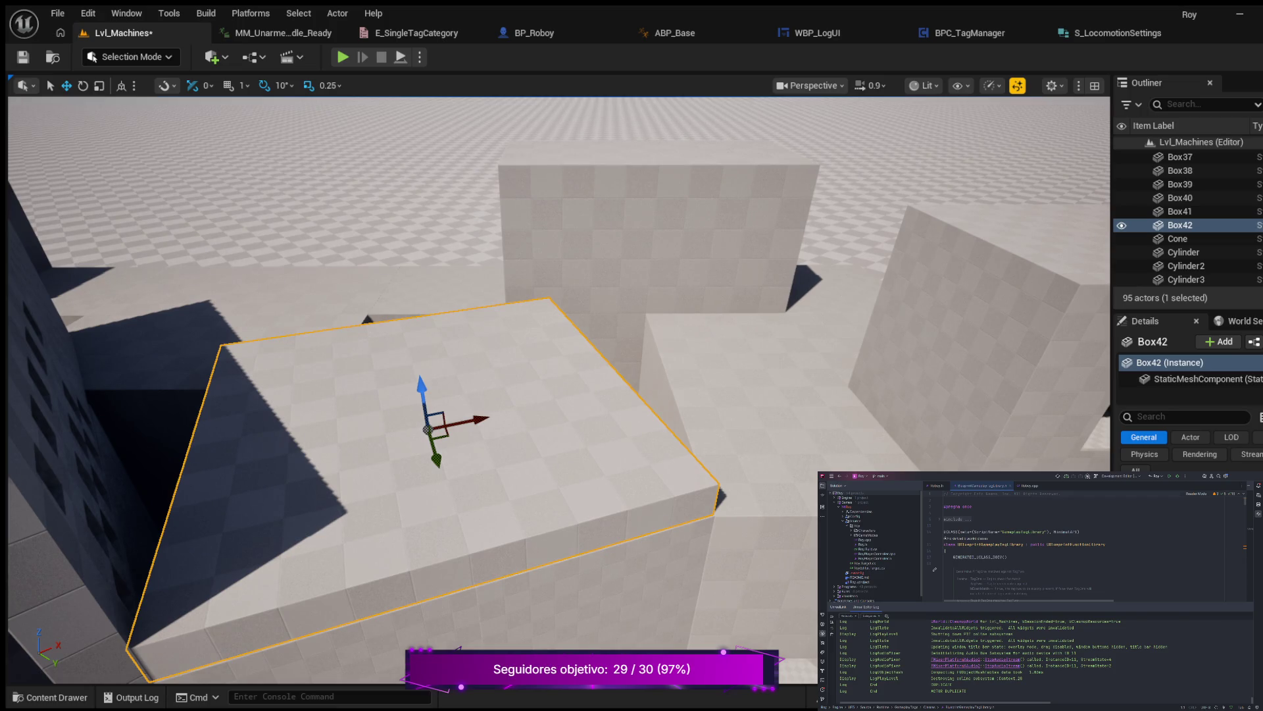
drag(185, 313, 137, 306)
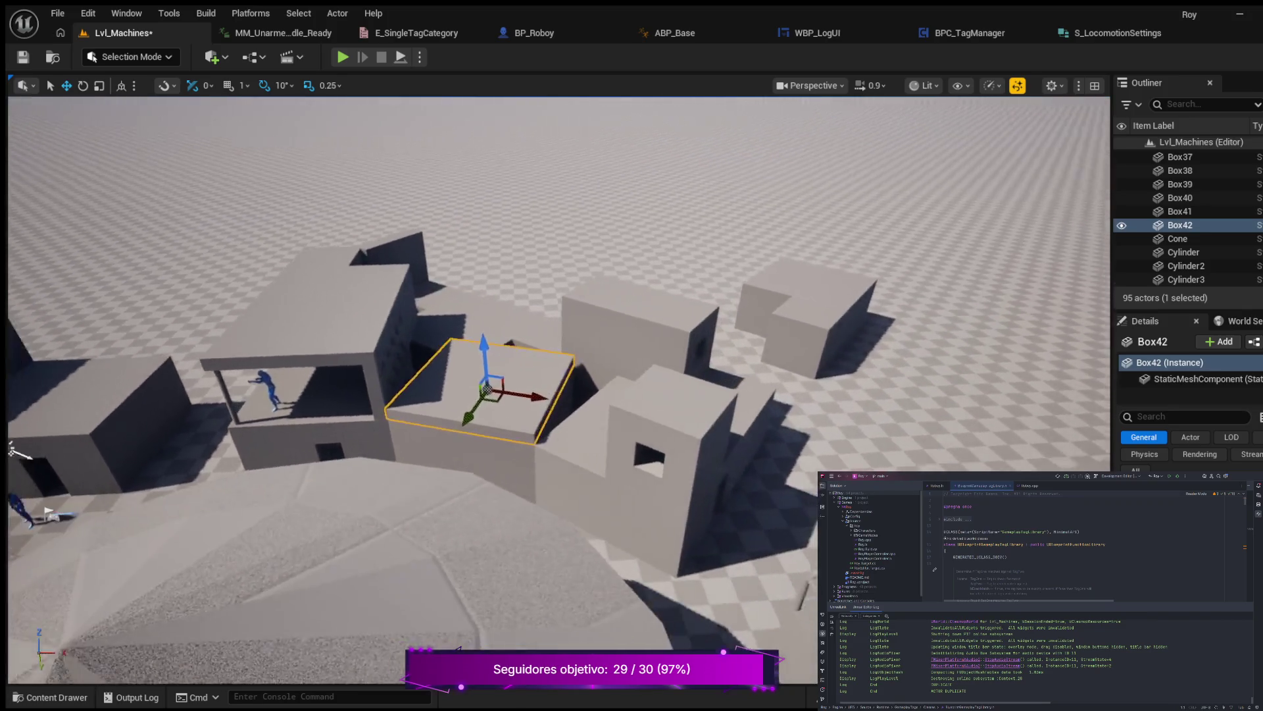
key(f)
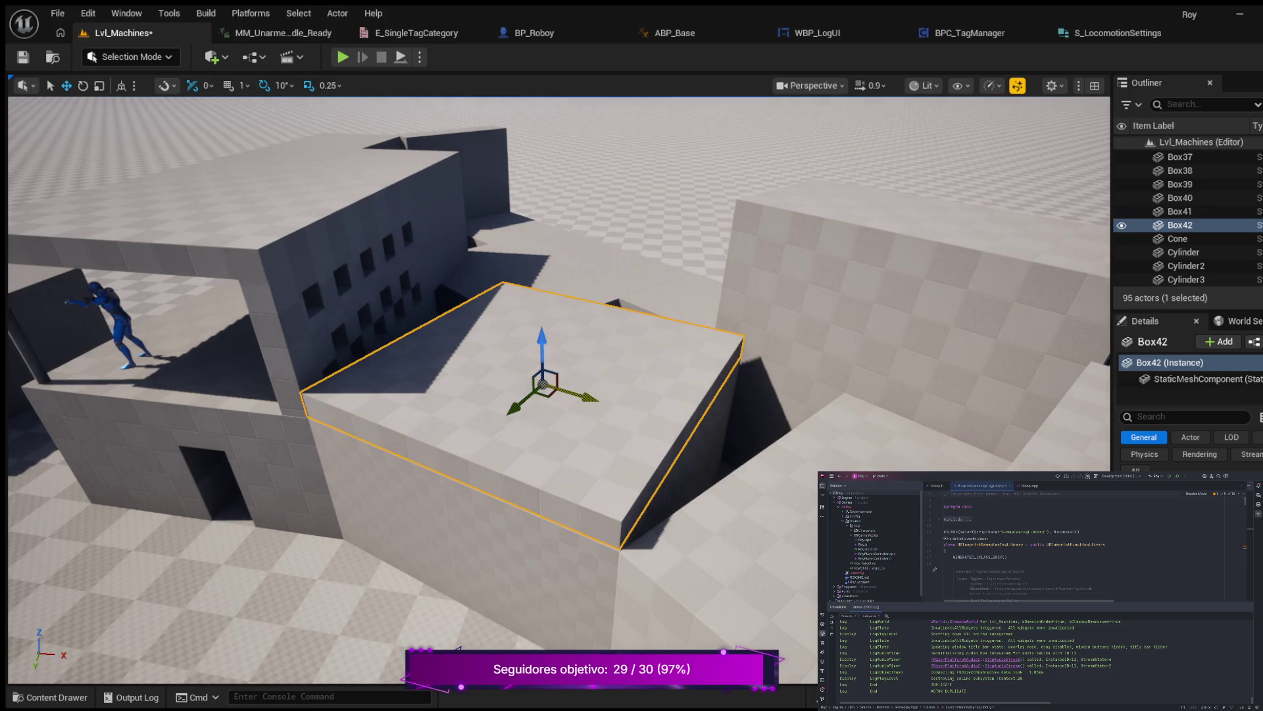
mouse_move(592, 397)
mouse_down()
mouse_move(697, 423)
mouse_move(747, 452)
mouse_up()
key(e)
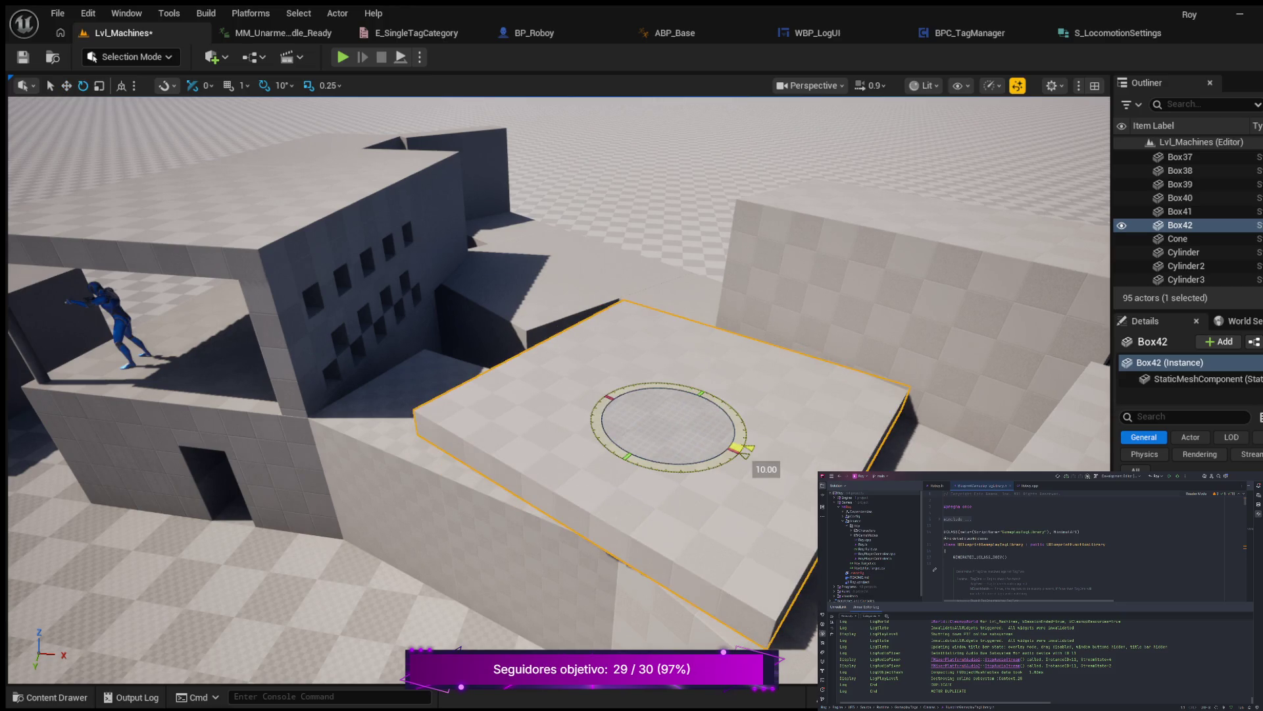
Move Box42 left along its X axis until it sits over the central building.
mouse_move(747, 451)
mouse_down()
mouse_move(770, 476)
mouse_move(837, 497)
mouse_move(804, 506)
mouse_up()
key(w)
key(f)
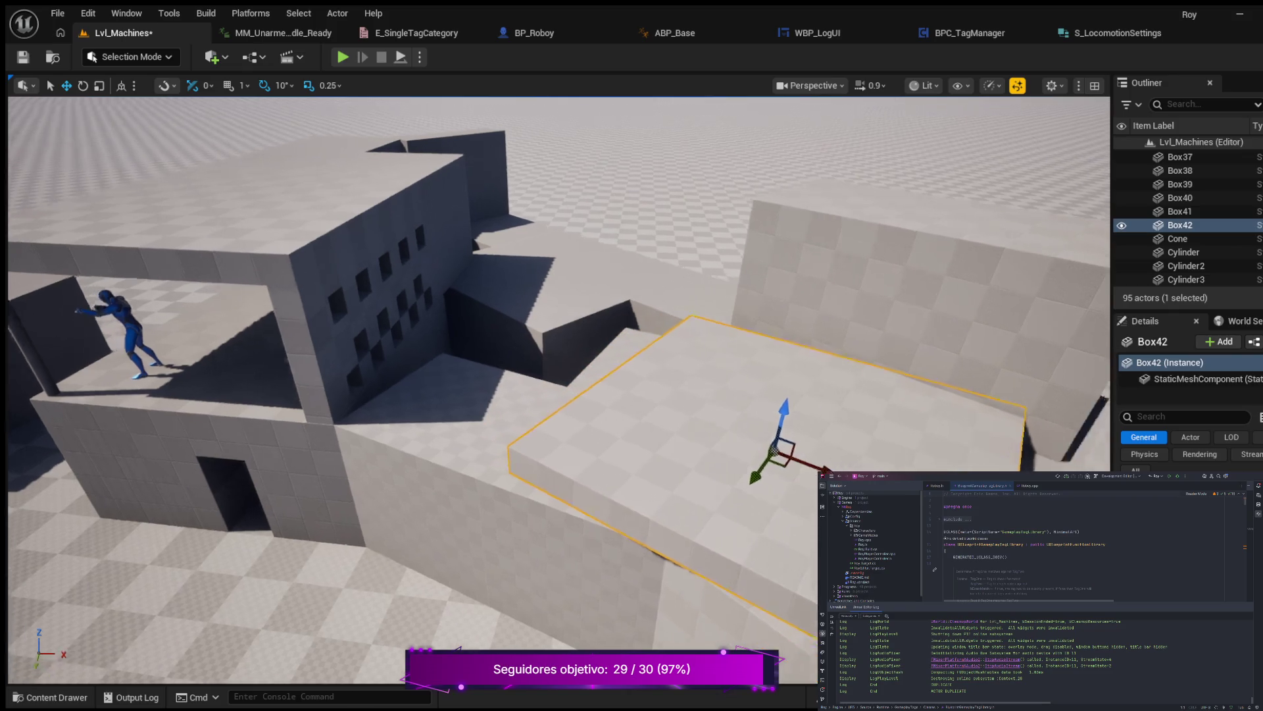
mouse_move(632, 395)
mouse_down()
mouse_move(592, 399)
mouse_move(572, 365)
mouse_up()
mouse_move(812, 439)
mouse_down()
mouse_move(721, 435)
mouse_move(650, 400)
mouse_move(603, 403)
mouse_move(720, 419)
mouse_move(681, 406)
mouse_move(671, 421)
mouse_up()
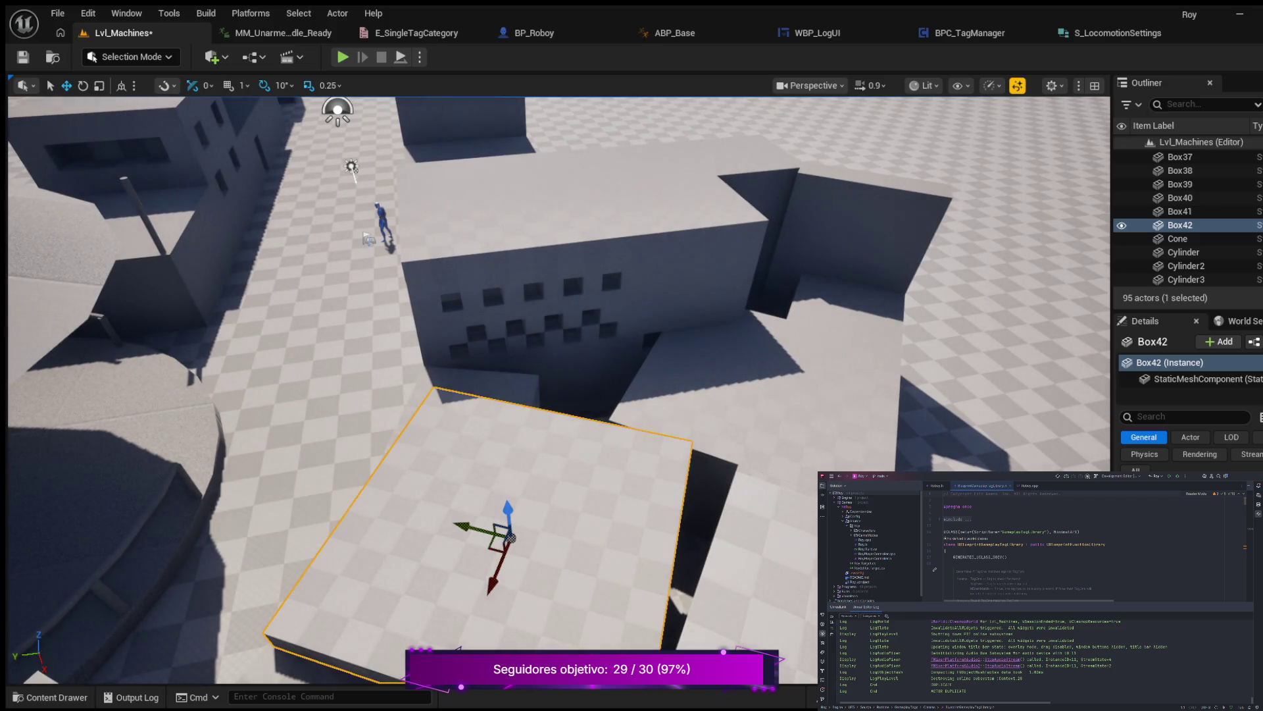
mouse_move(510, 537)
mouse_down()
mouse_move(500, 531)
mouse_move(553, 522)
mouse_move(605, 437)
mouse_move(798, 471)
mouse_move(804, 437)
mouse_move(763, 386)
mouse_move(791, 389)
mouse_up()
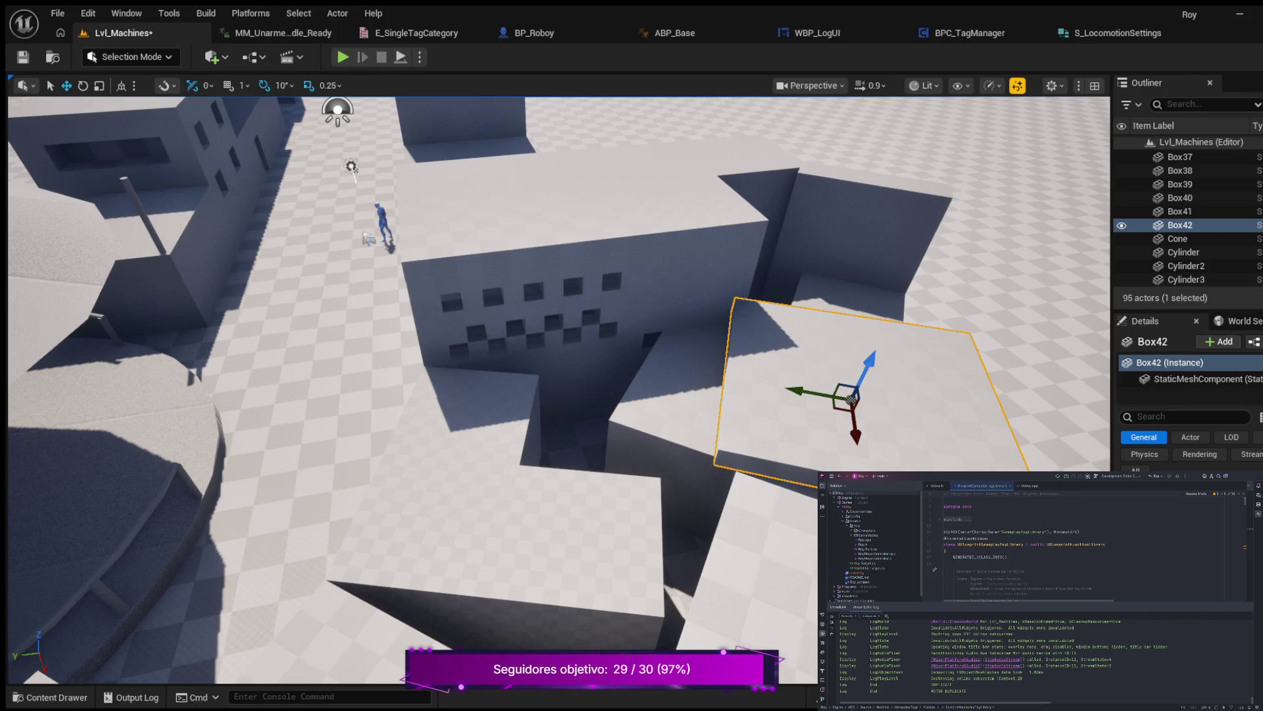
Turn Box42 90° so it stands upright like a wall.
key(e)
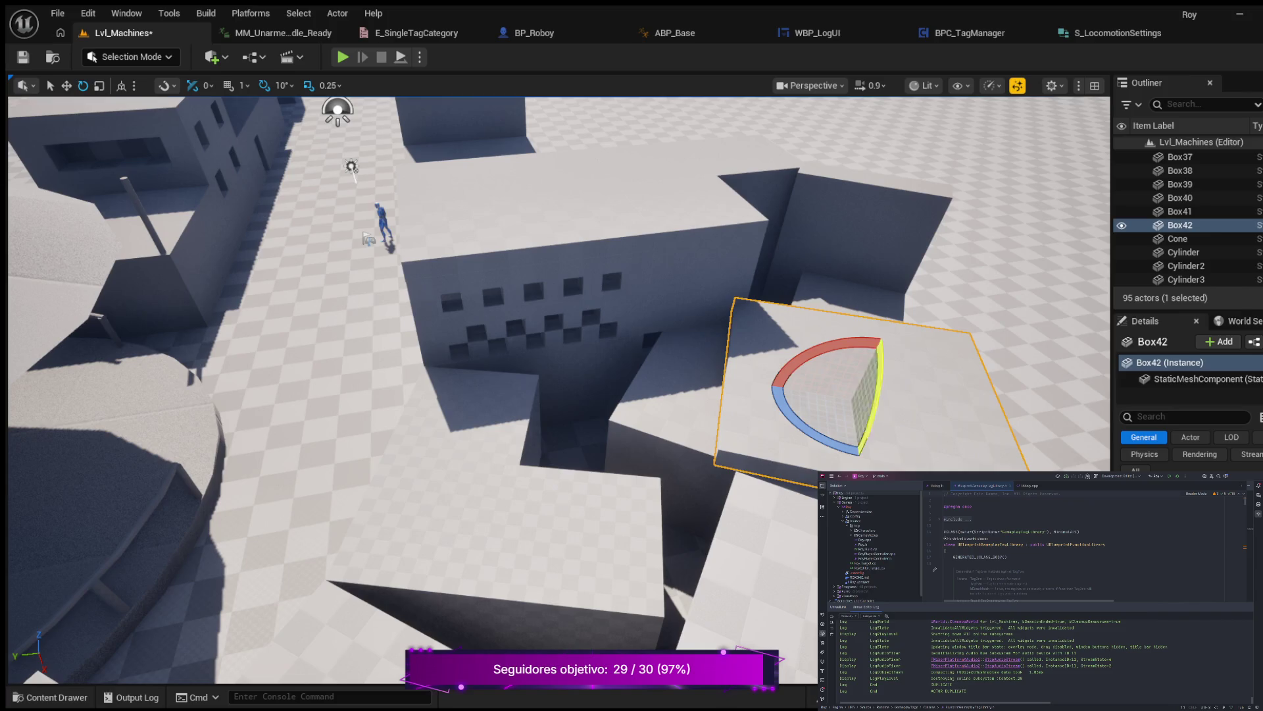
drag(879, 342, 763, 394)
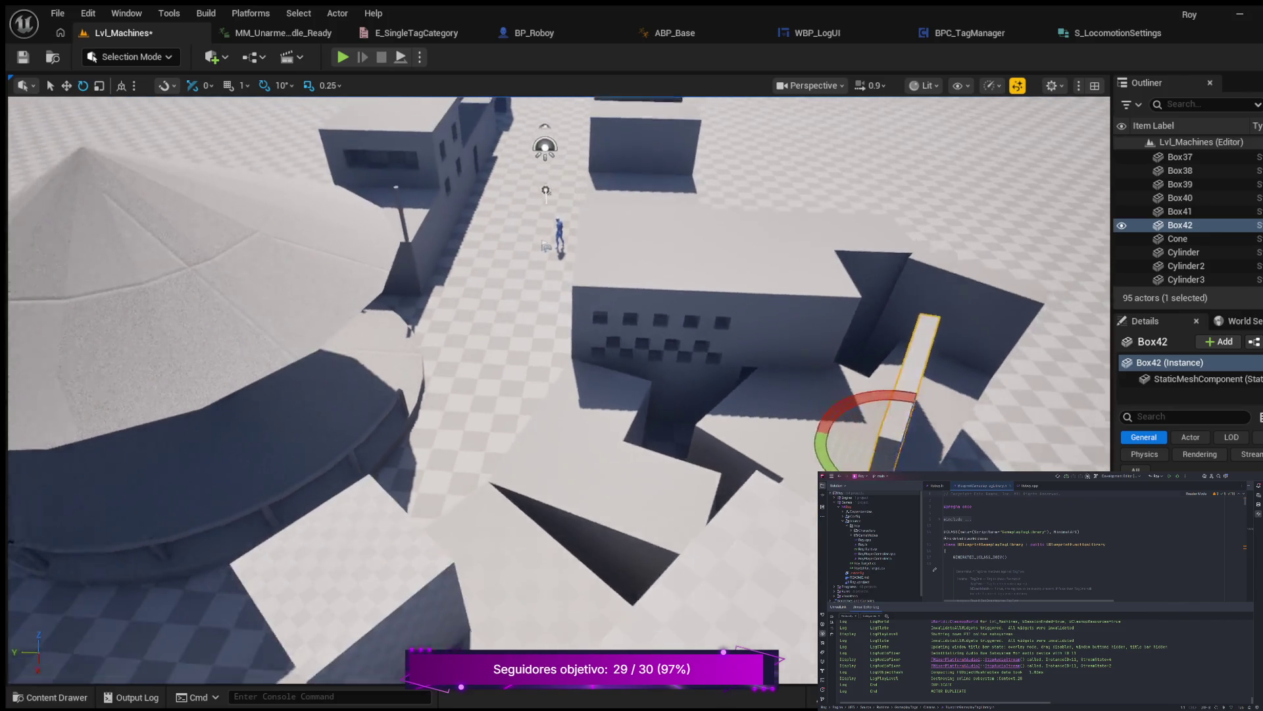
drag(559, 389, 503, 399)
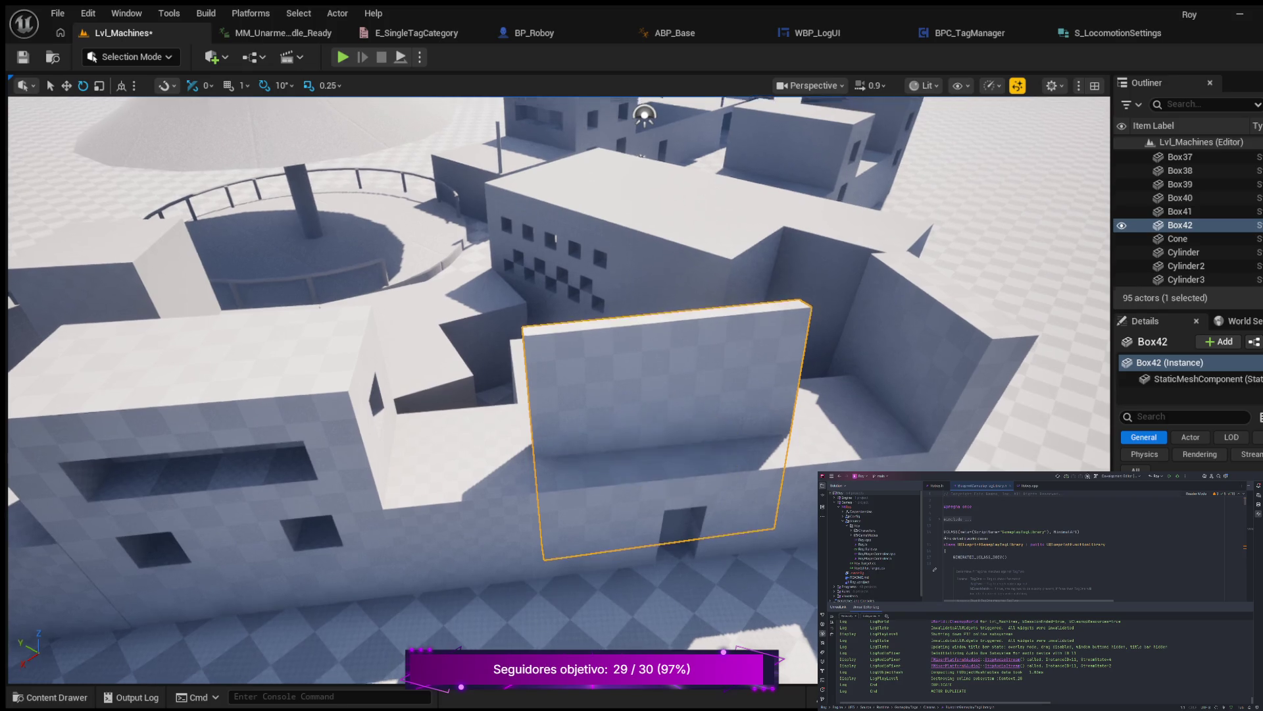
Nudge the upright Box42 wall left and lower it onto the rooftop edge.
drag(503, 399, 503, 399)
key(w)
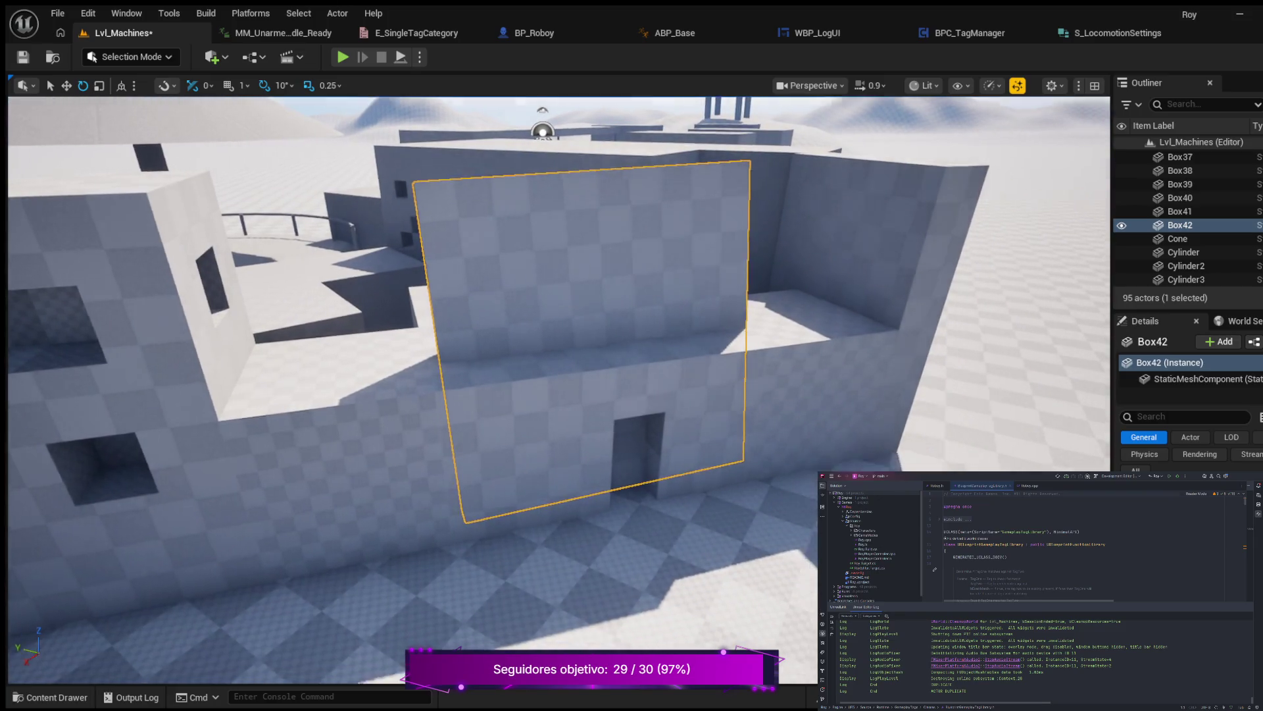
key(w)
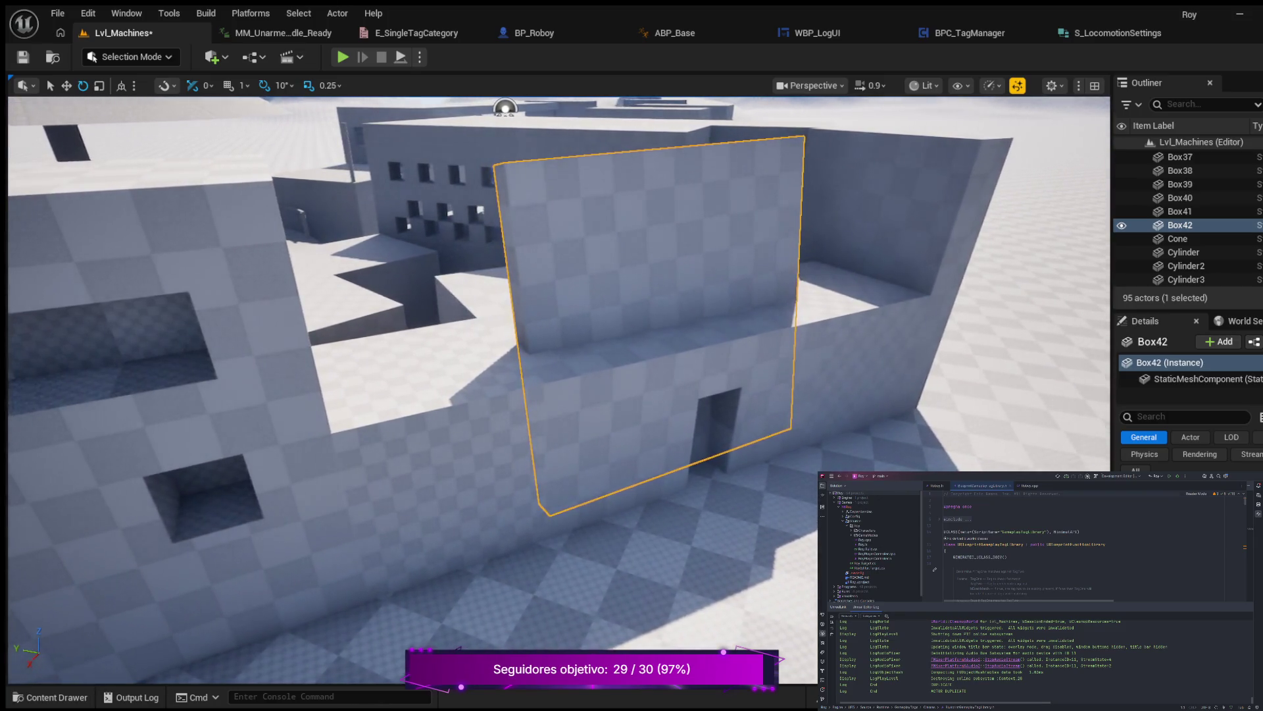
key(w)
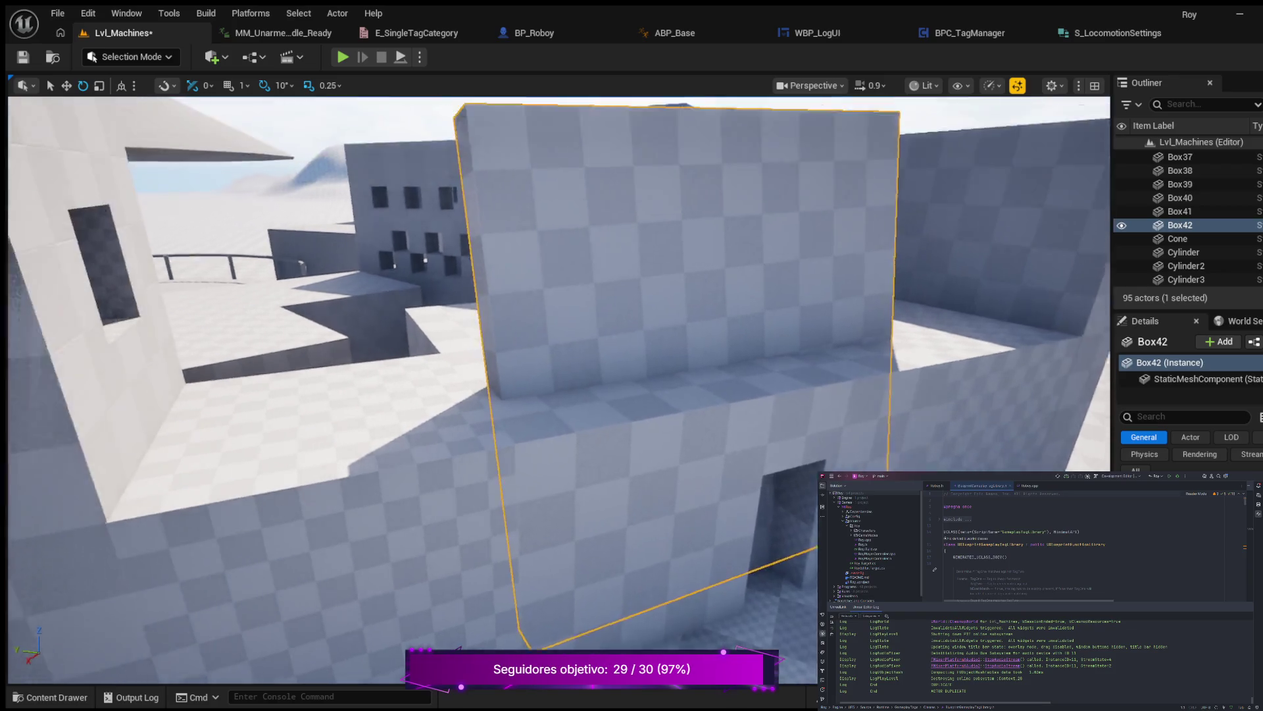
key(s)
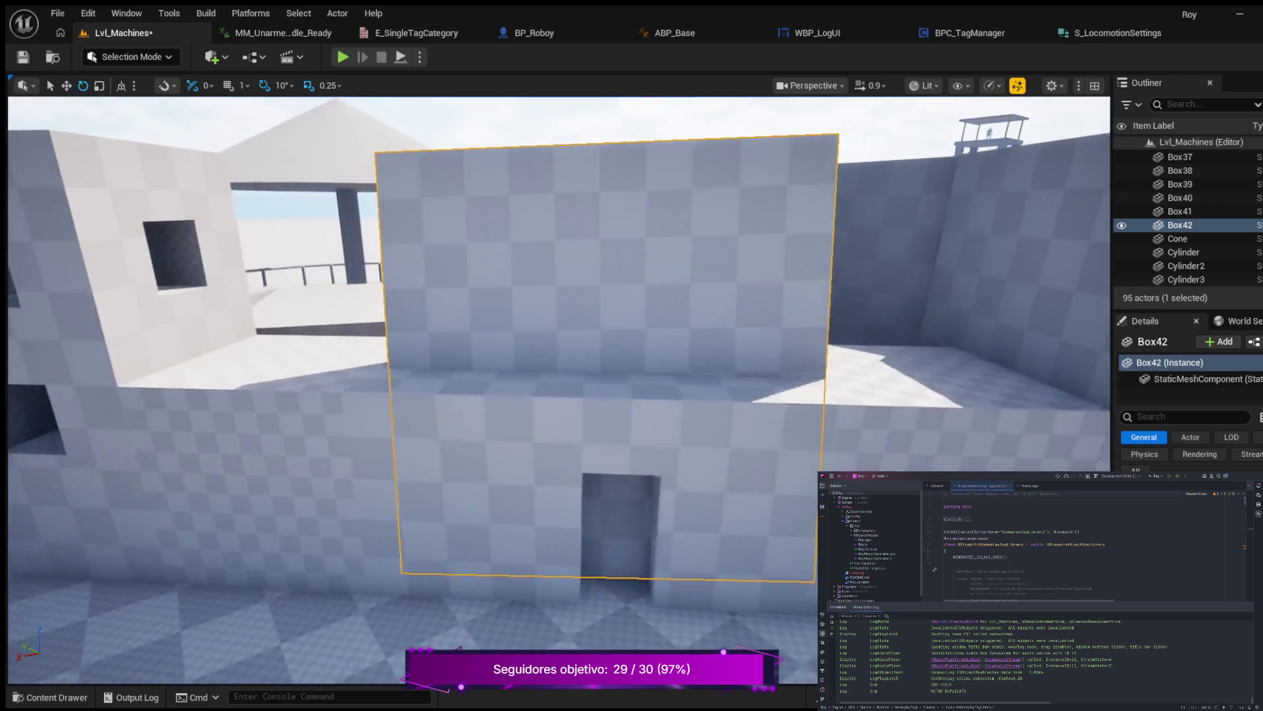
key(a)
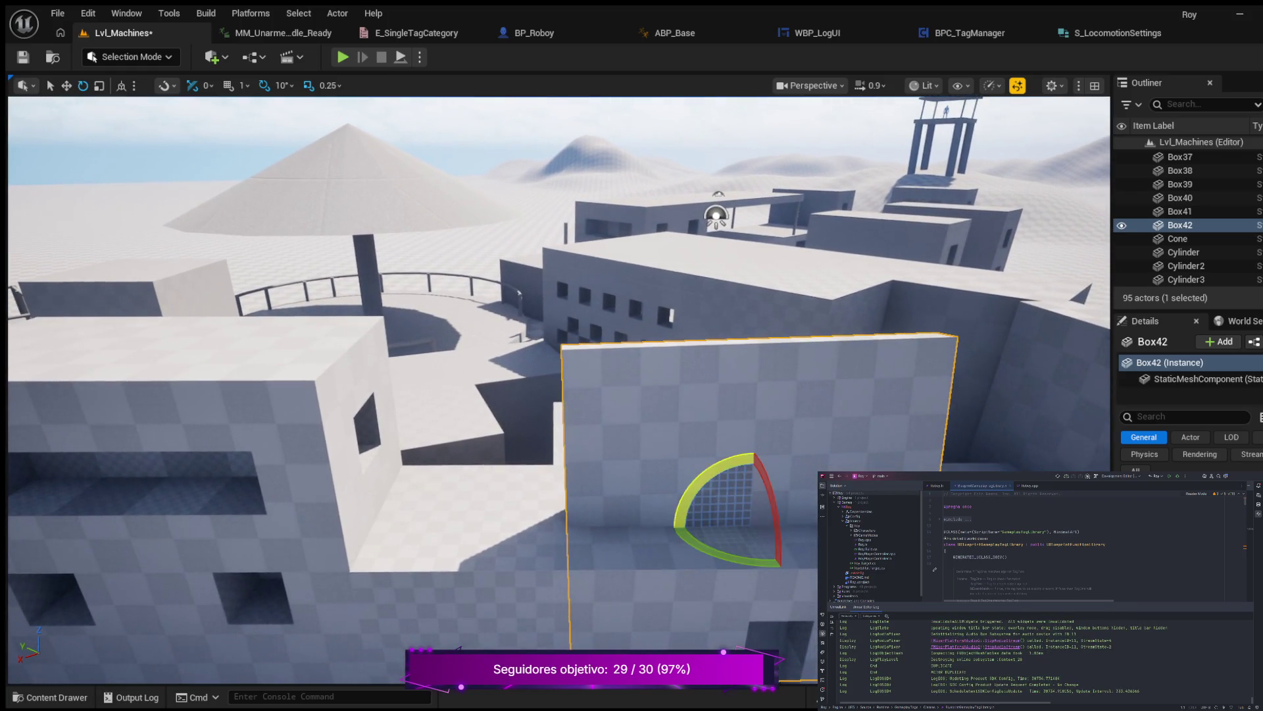
key(w)
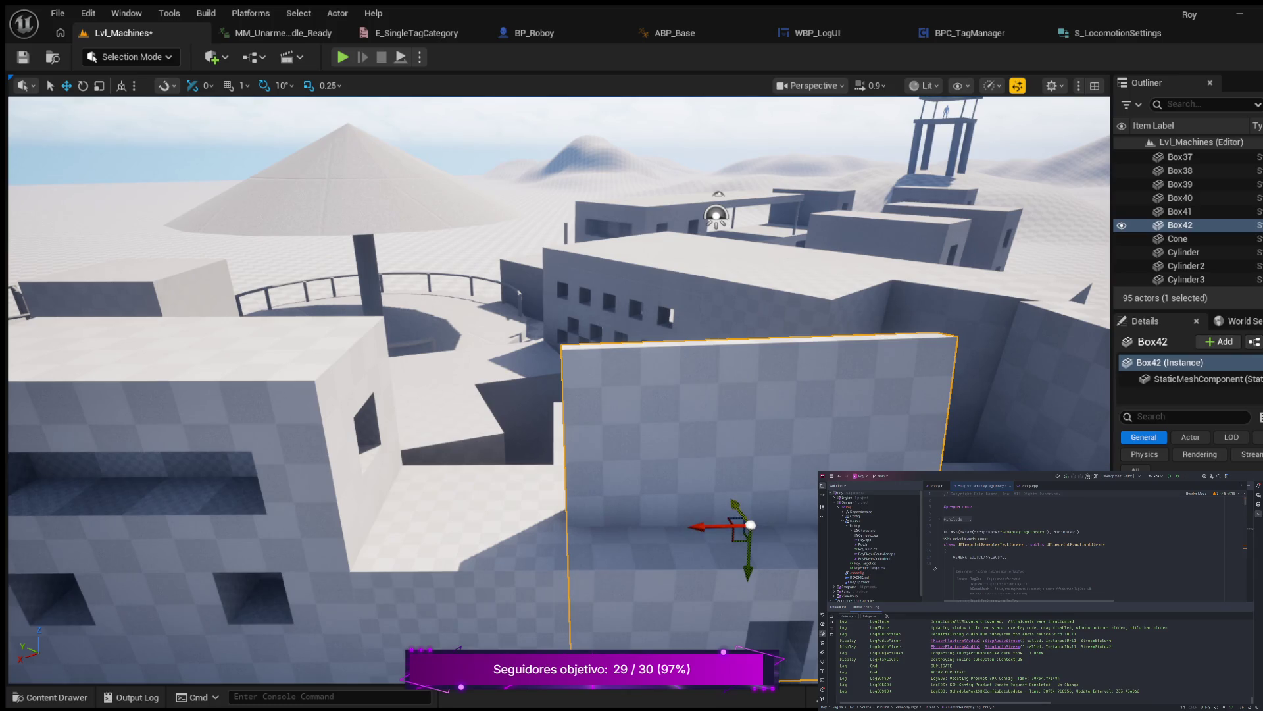
drag(750, 525, 743, 454)
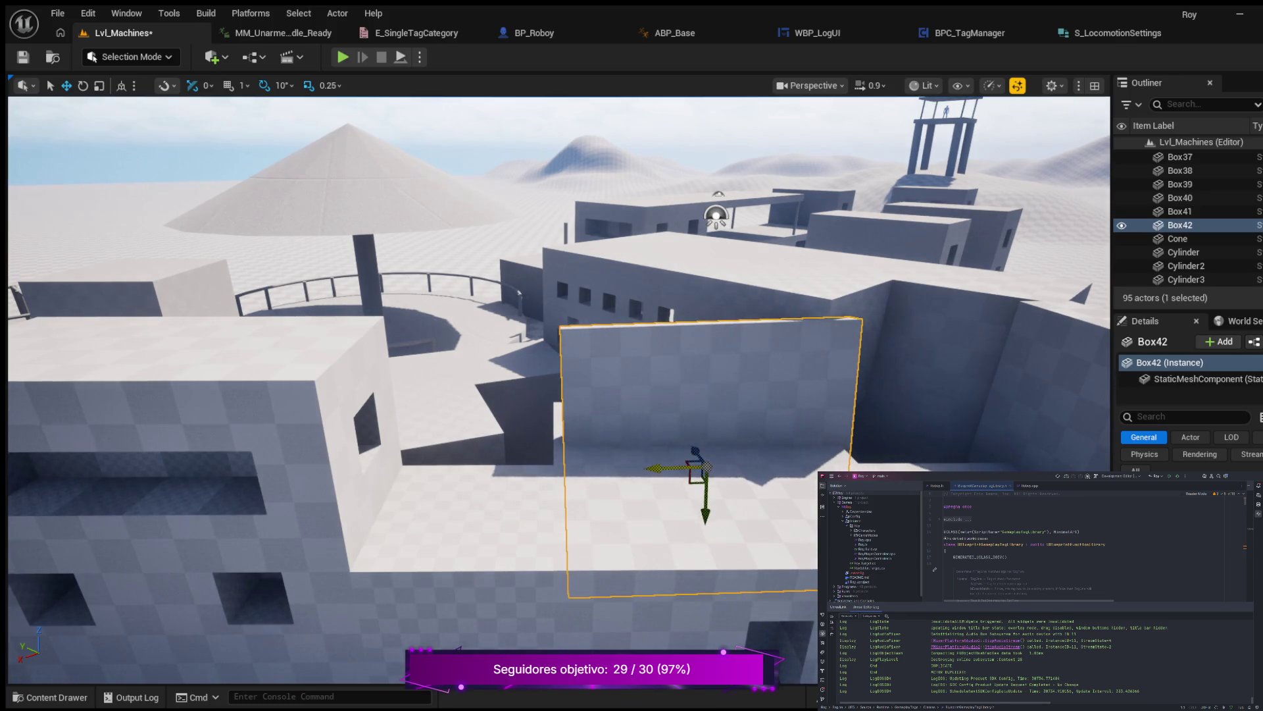
drag(661, 468, 477, 448)
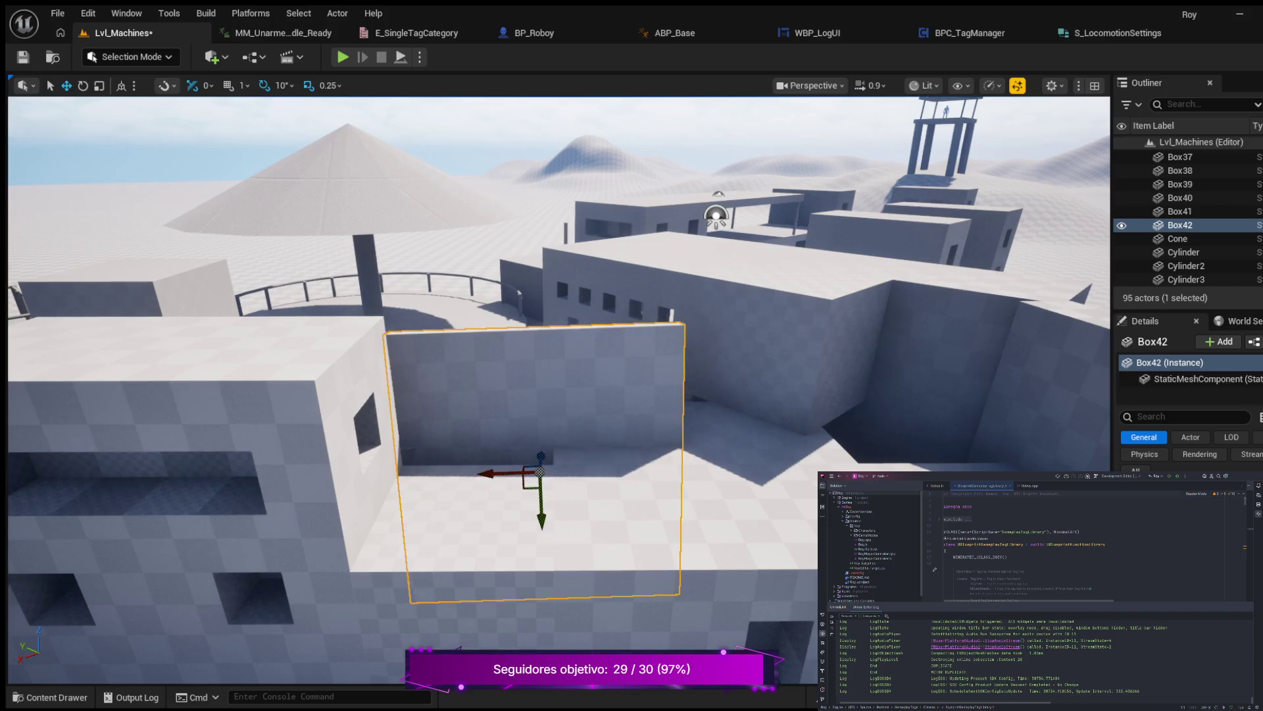
mouse_move(541, 472)
mouse_down()
mouse_move(539, 510)
mouse_move(539, 490)
mouse_move(536, 504)
mouse_move(831, 516)
mouse_up()
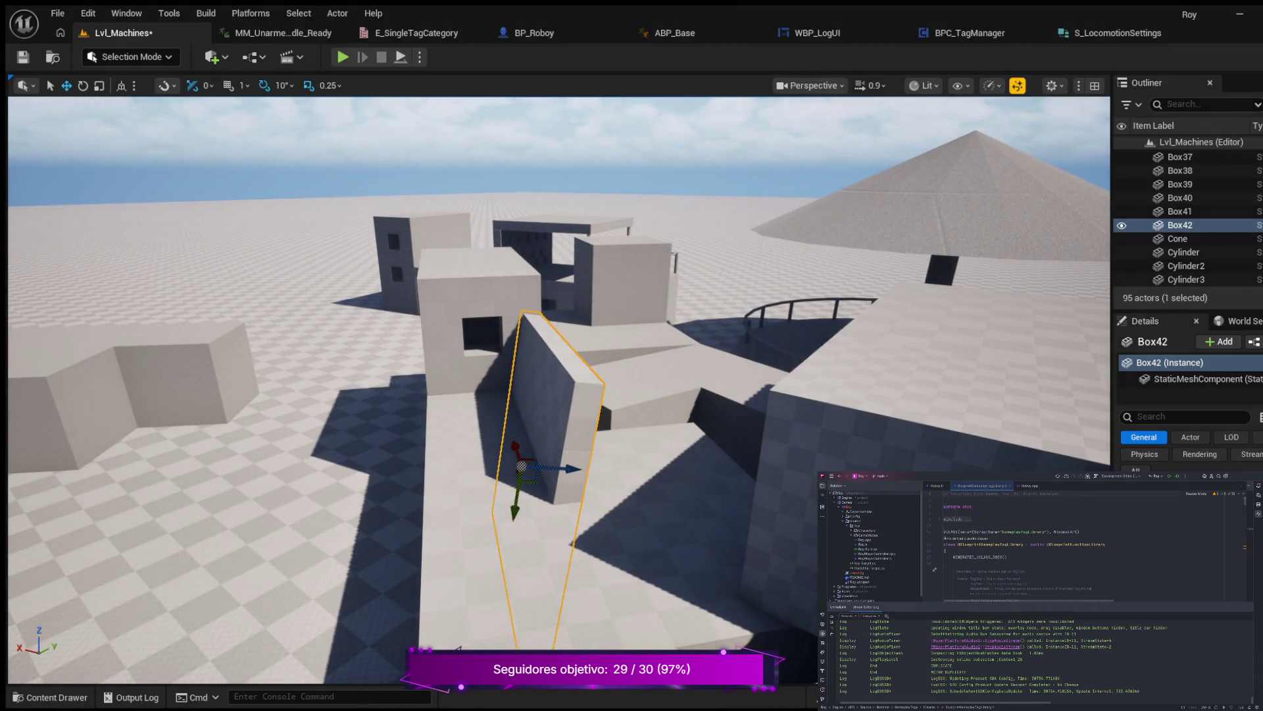
Widen the Outliner and Details panels and delete Box42, leaving 94 actors.
drag(1112, 264, 882, 263)
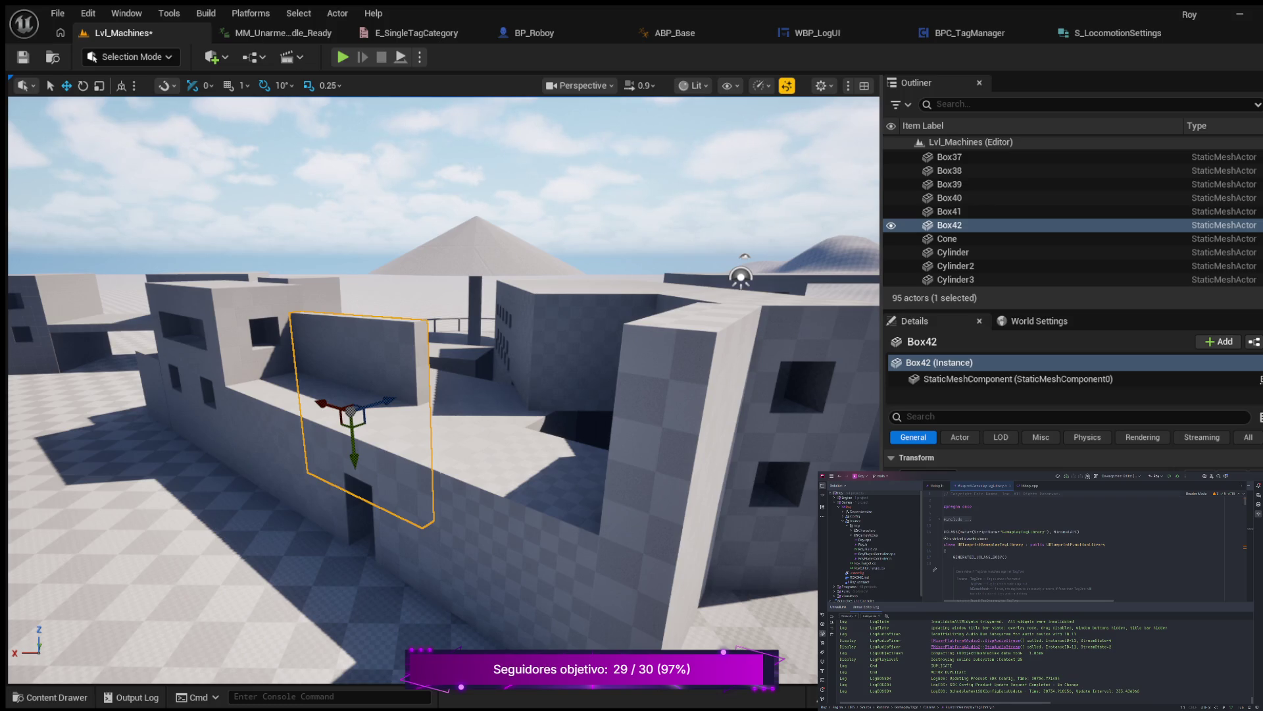
key(Delete)
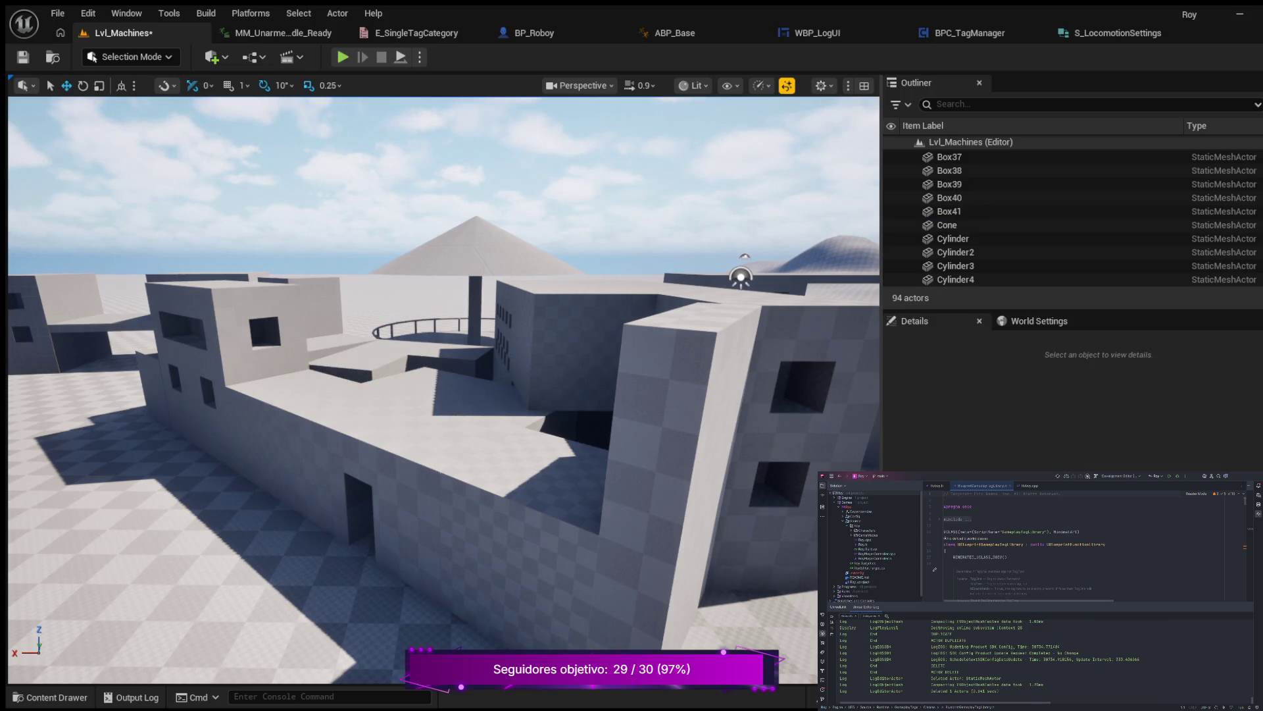
Fly over the buildings and select the rooftop box Box21.
key(w)
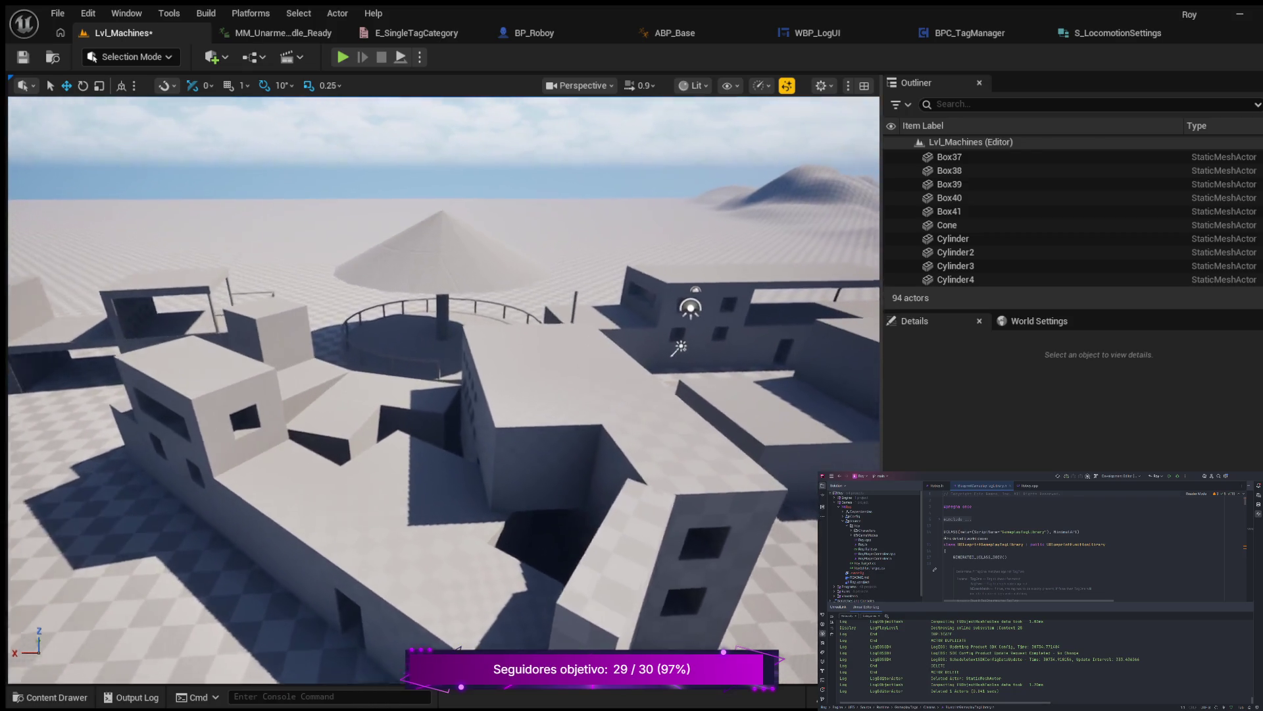
key(s)
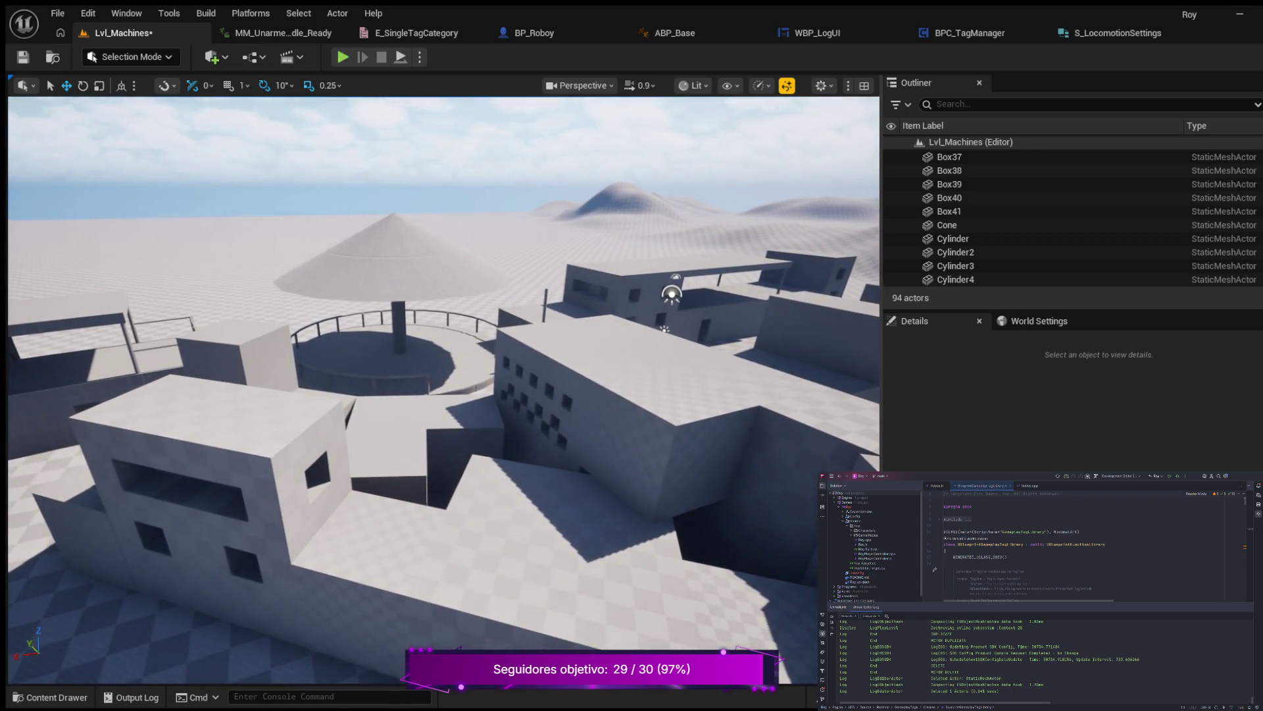
key(d)
key(w)
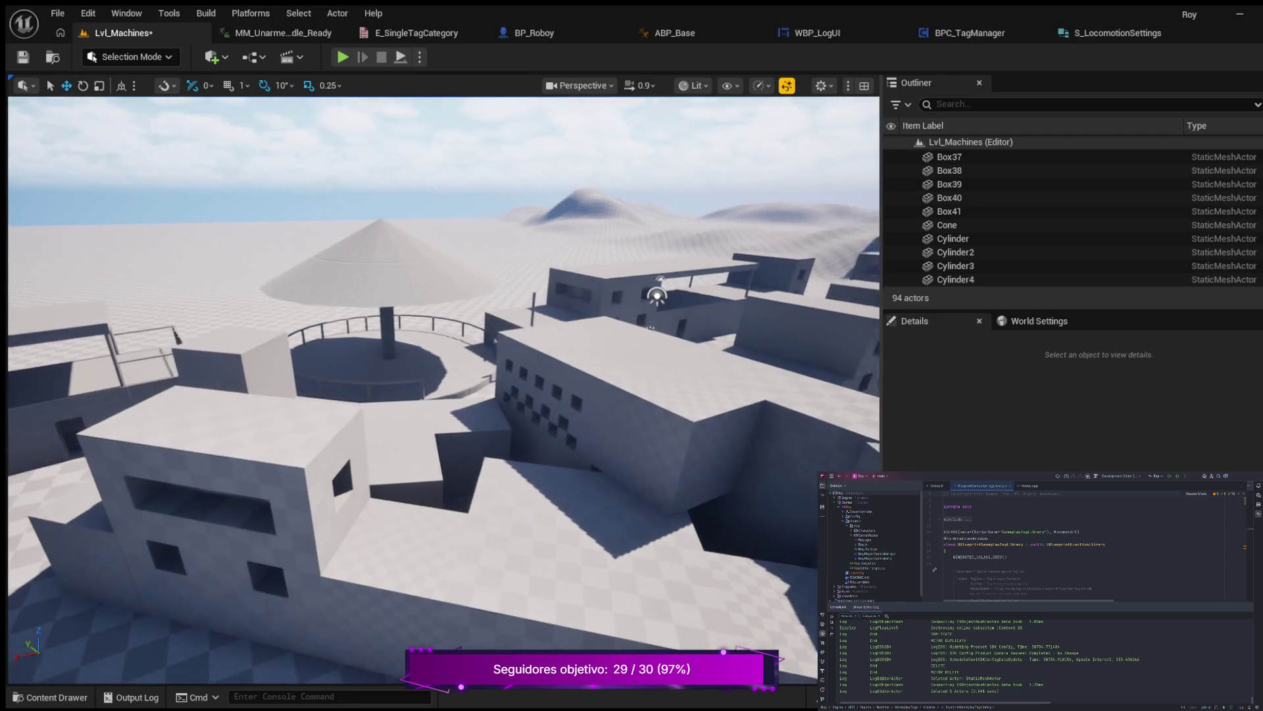
key(d)
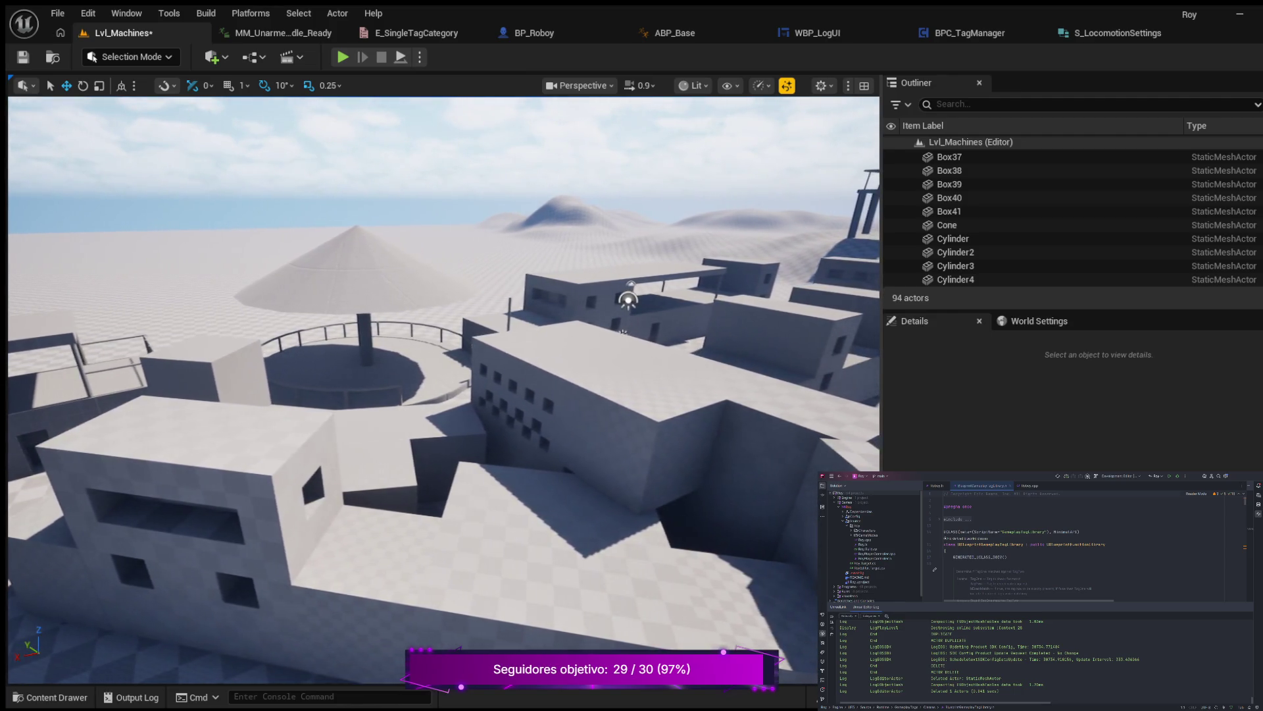
key(e)
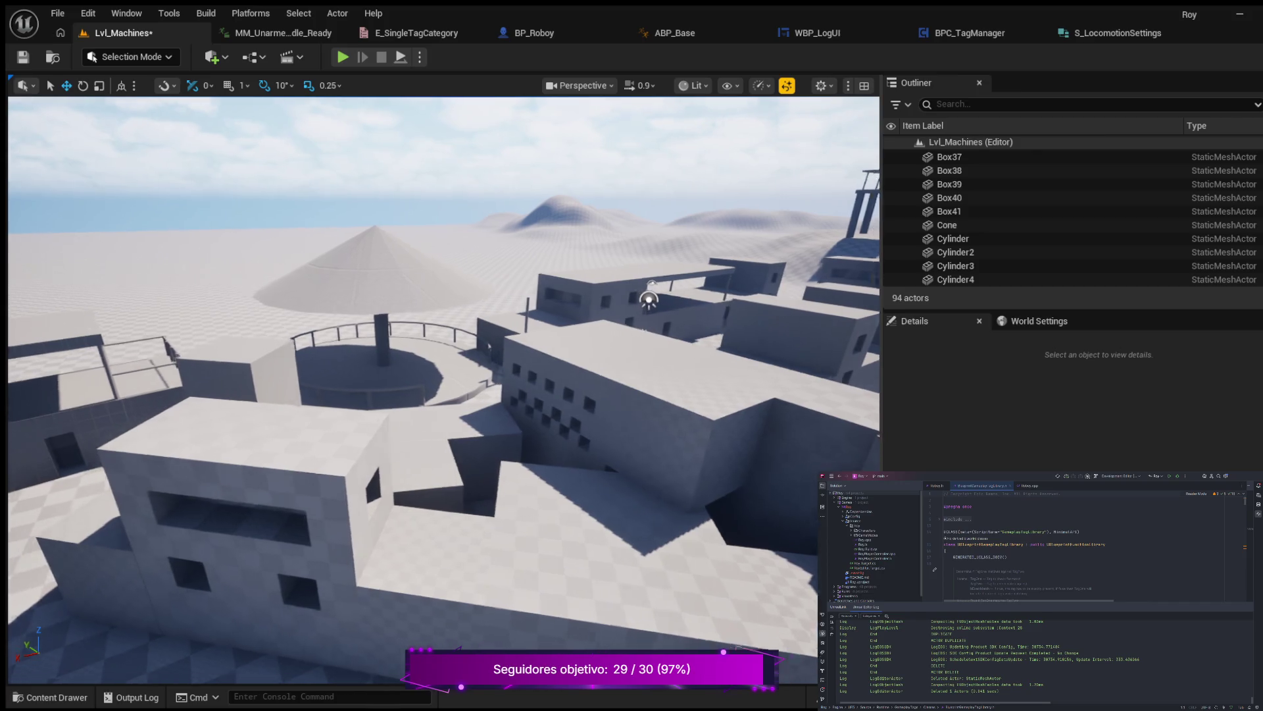
key(q)
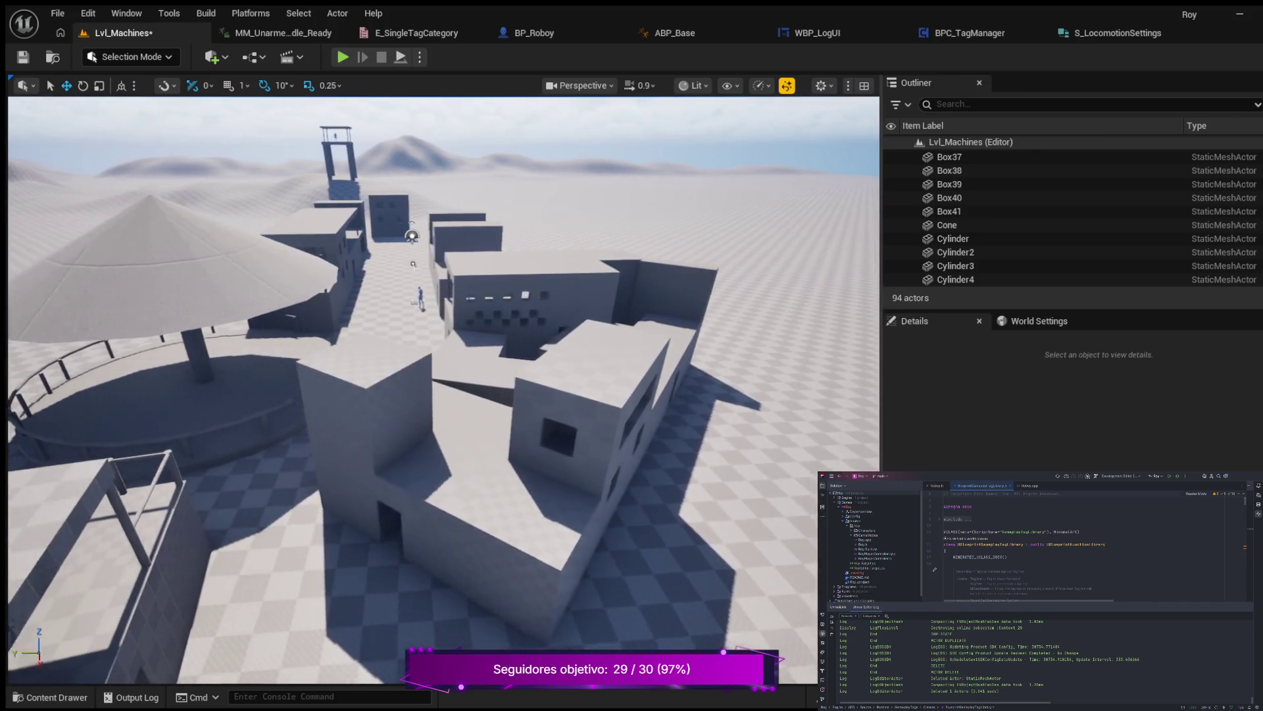
click(446, 487)
Select the small Box23 block and duplicate it as Box42.
key(w)
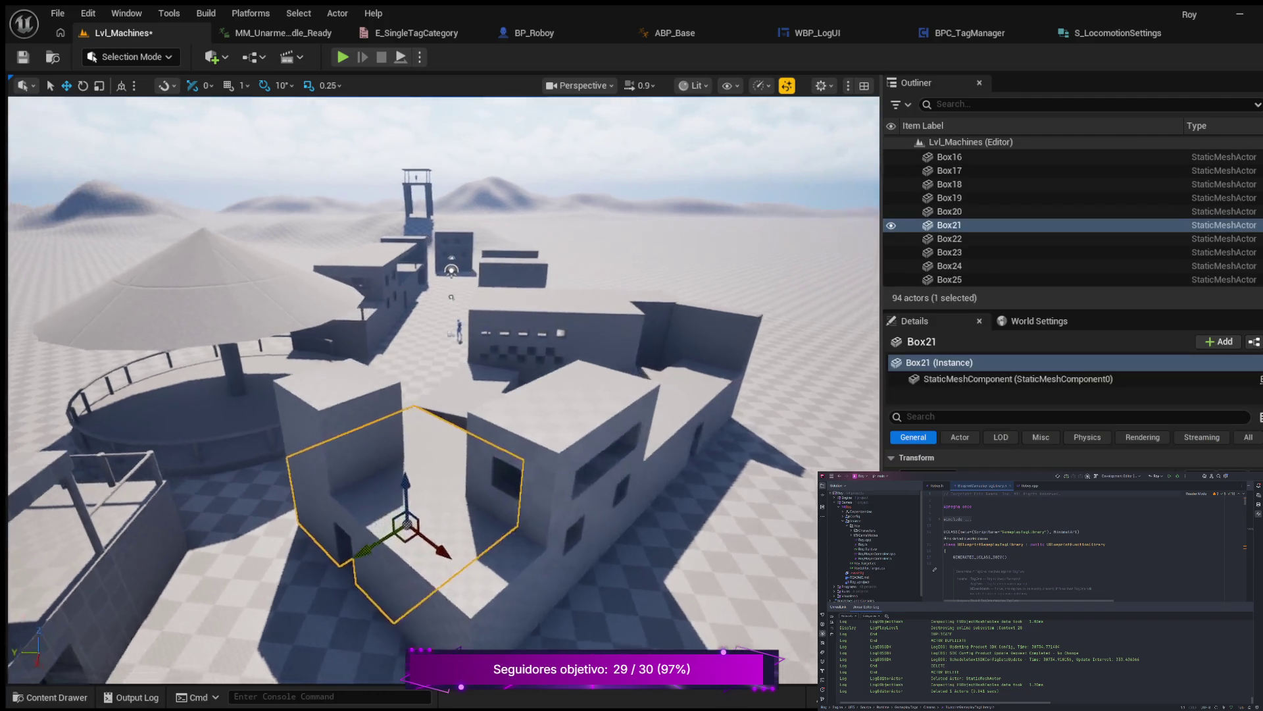
key(f)
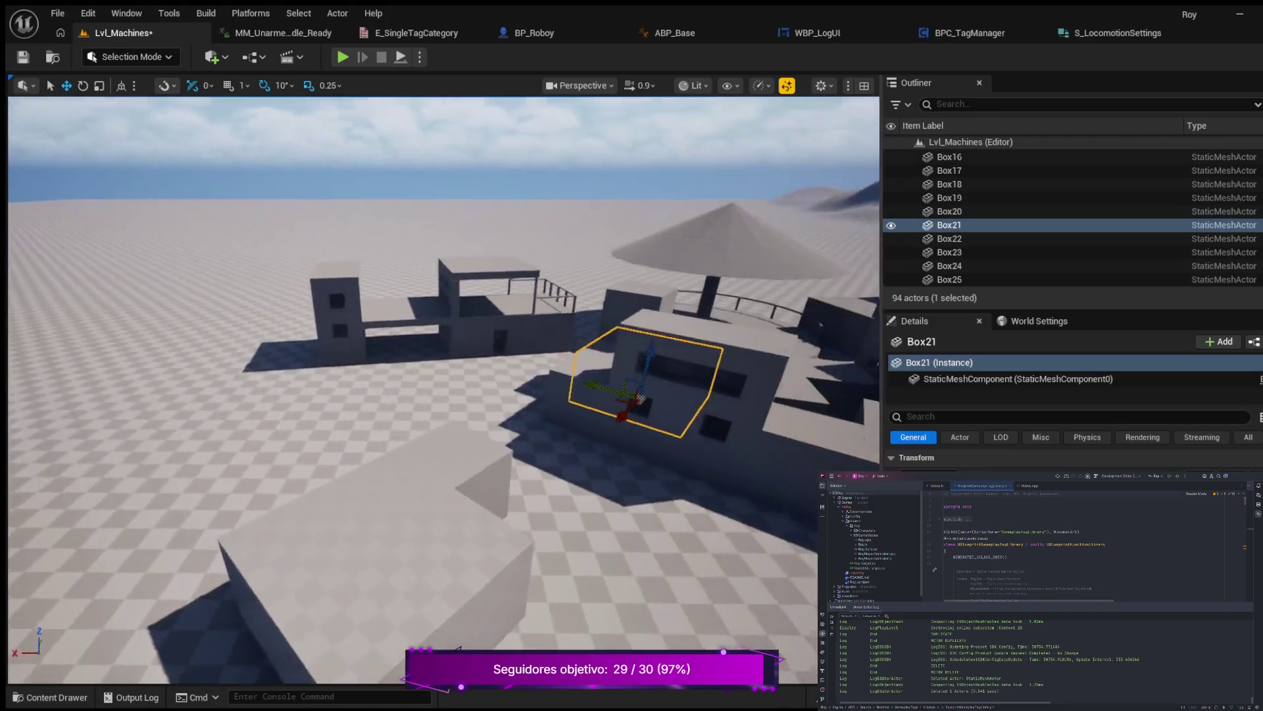
key(a)
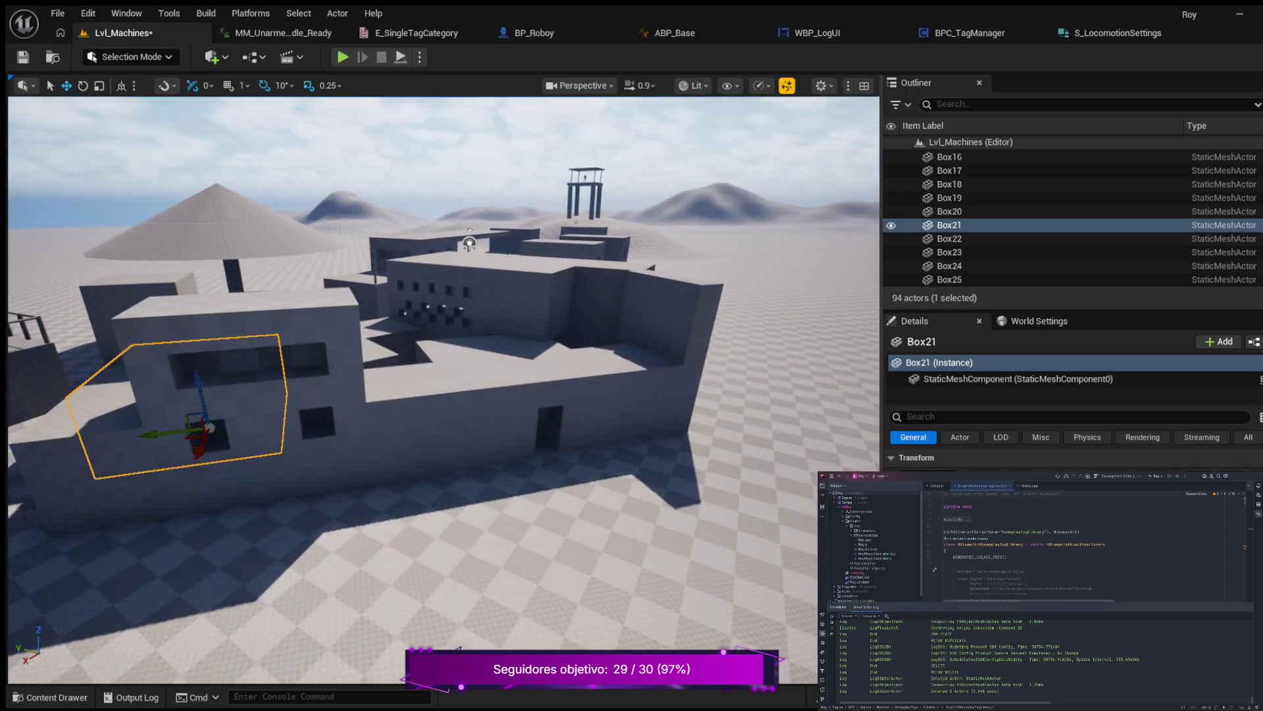
key(e)
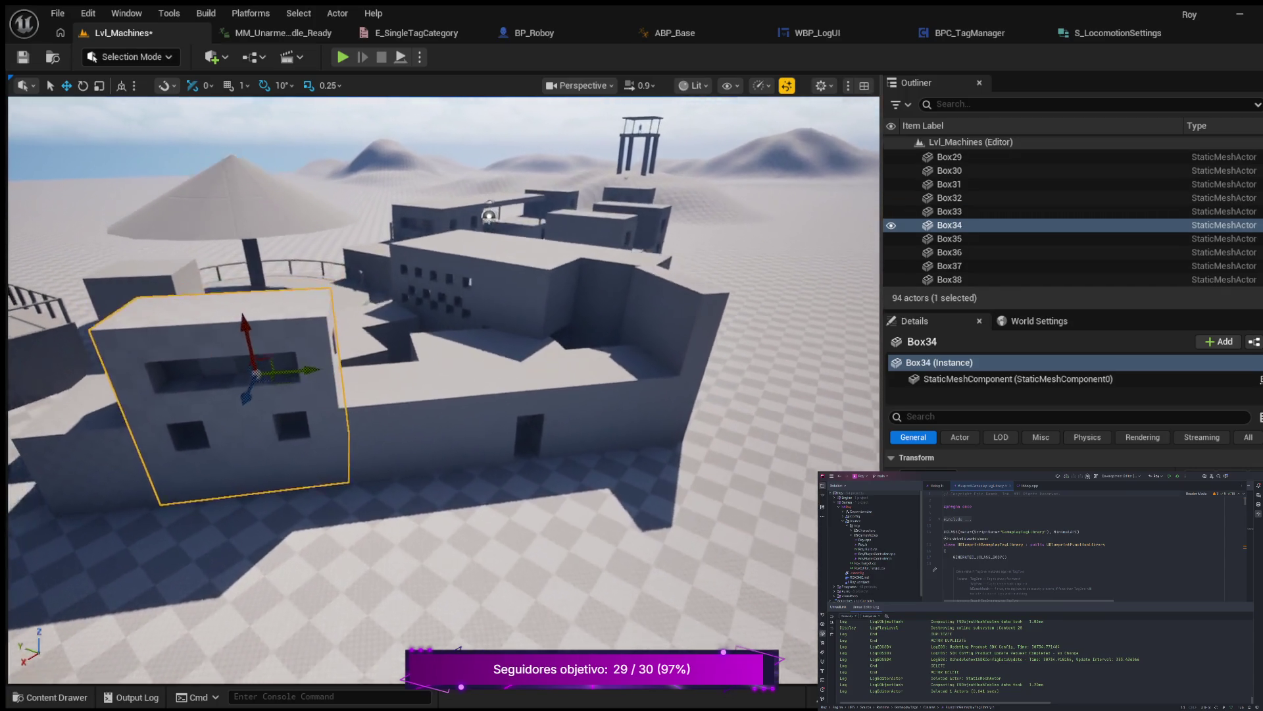
key(w)
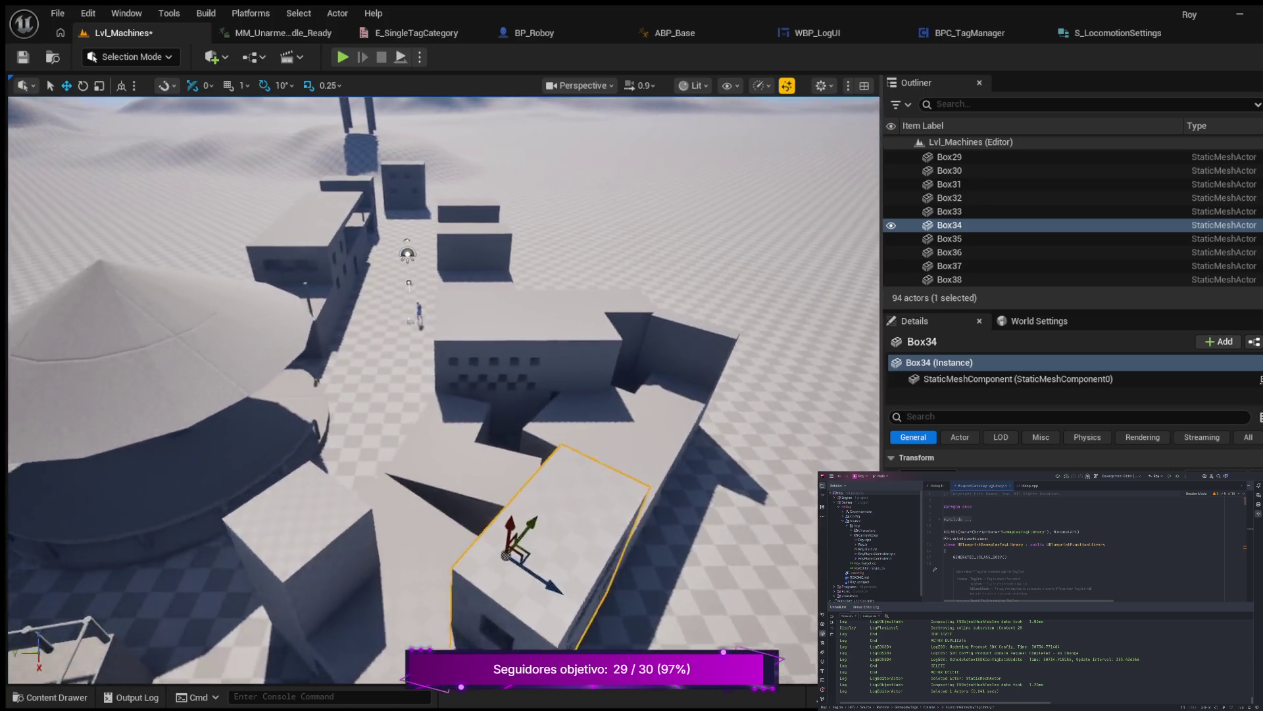
key(a)
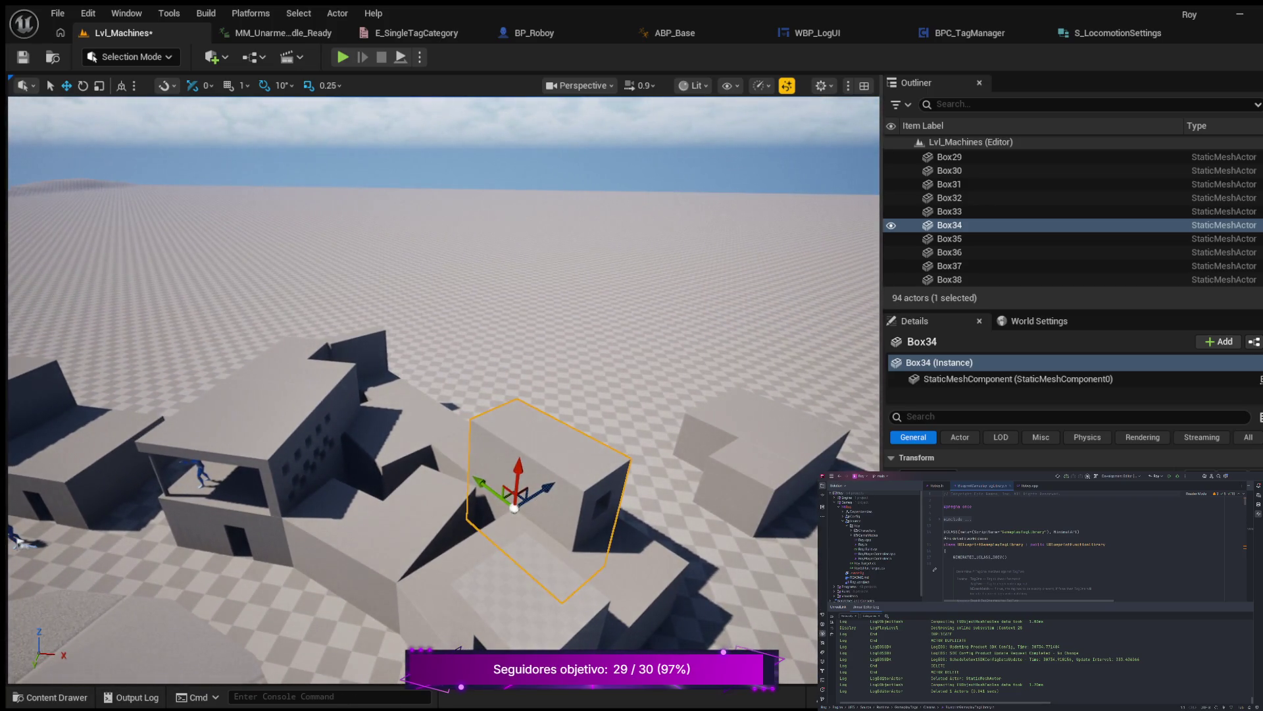
click(526, 578)
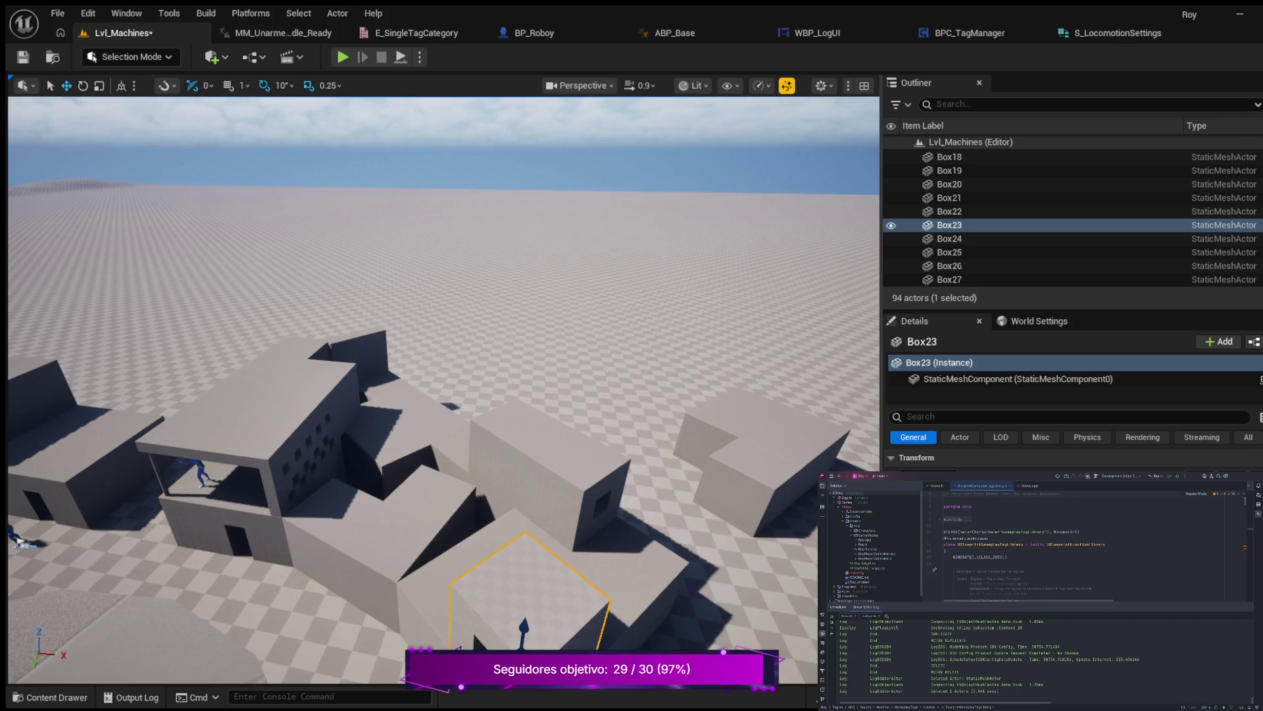
key(s)
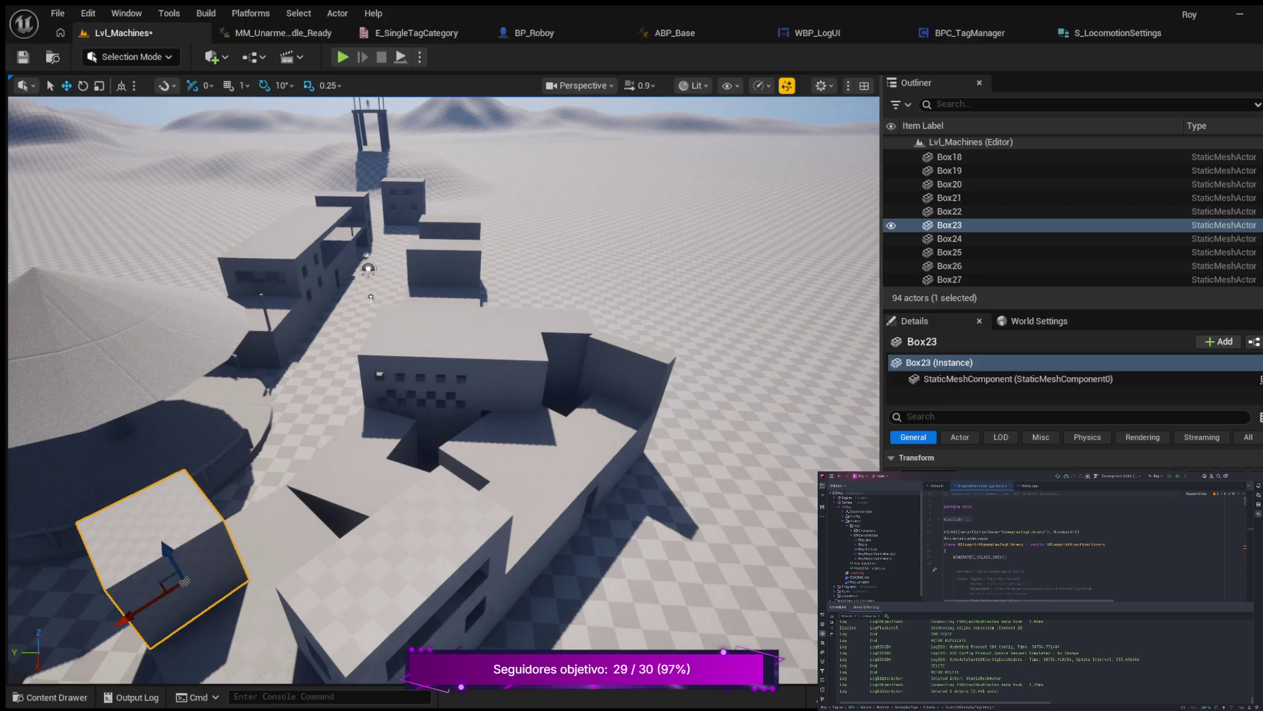
key(ctrl+d)
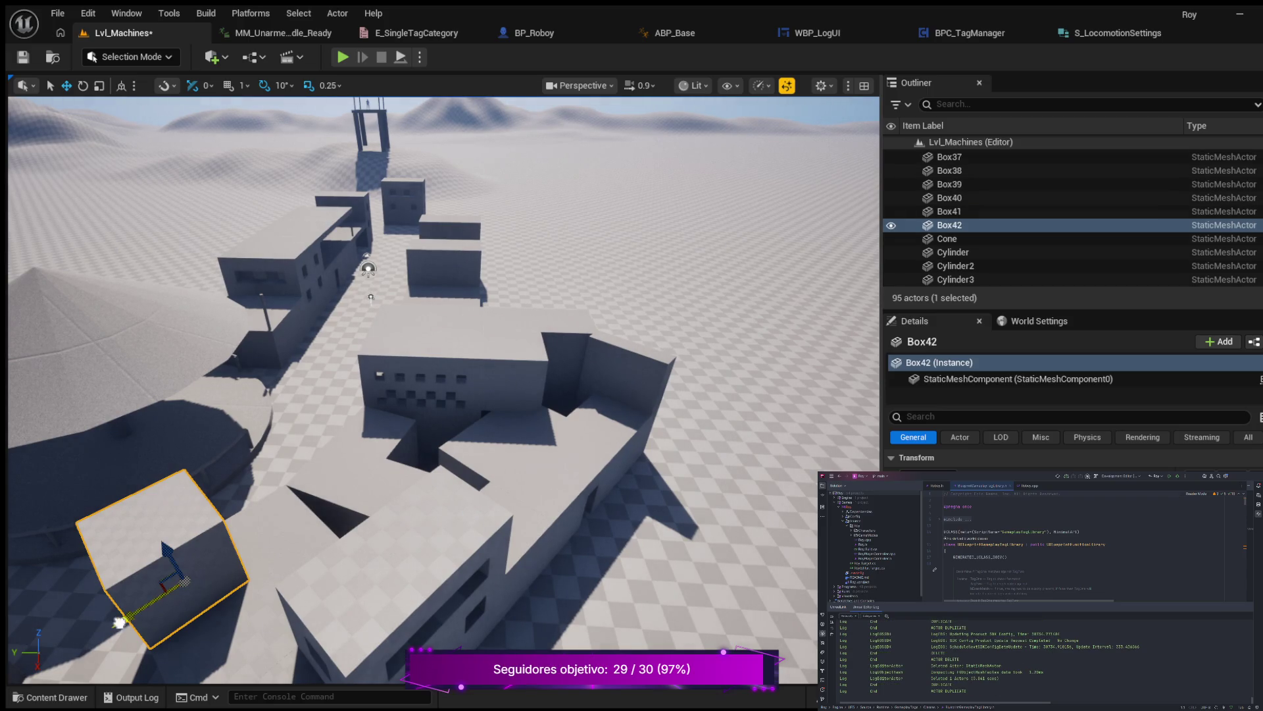
Move the Box42 copy onto the nearby building's roof and shift it along Y.
drag(119, 623, 329, 557)
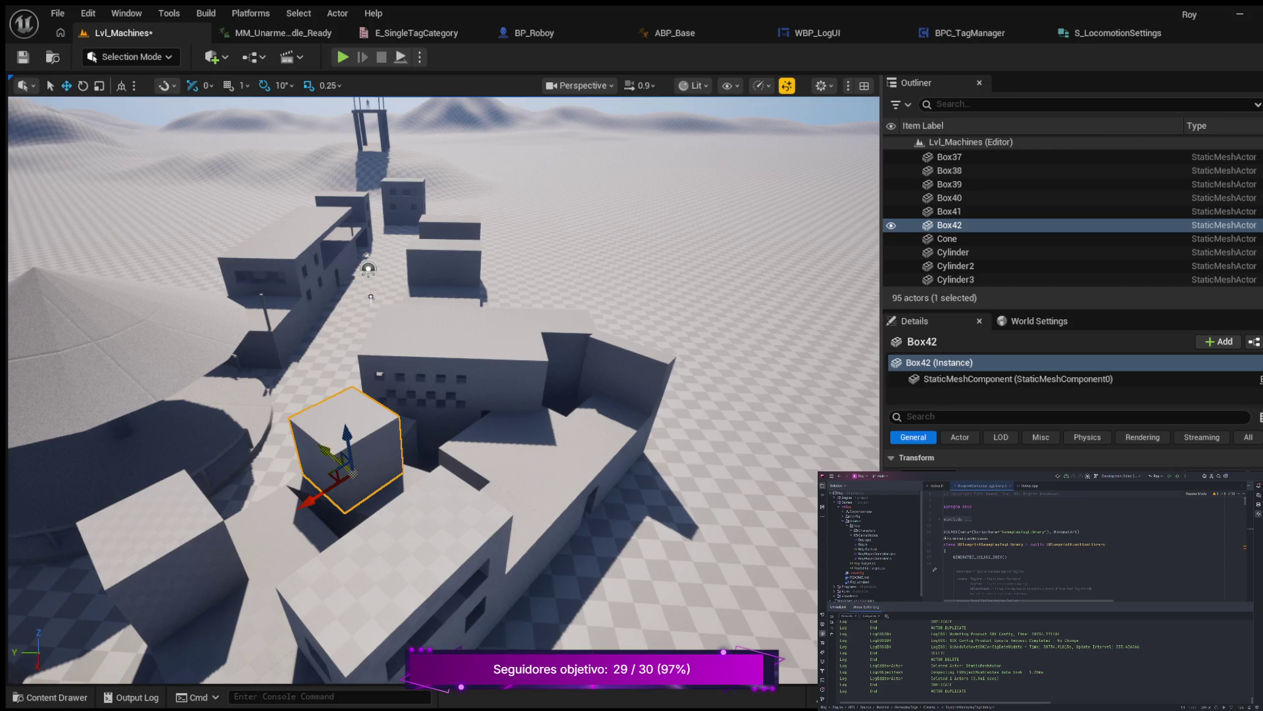
mouse_move(324, 449)
mouse_down()
mouse_move(364, 473)
mouse_move(315, 397)
mouse_up()
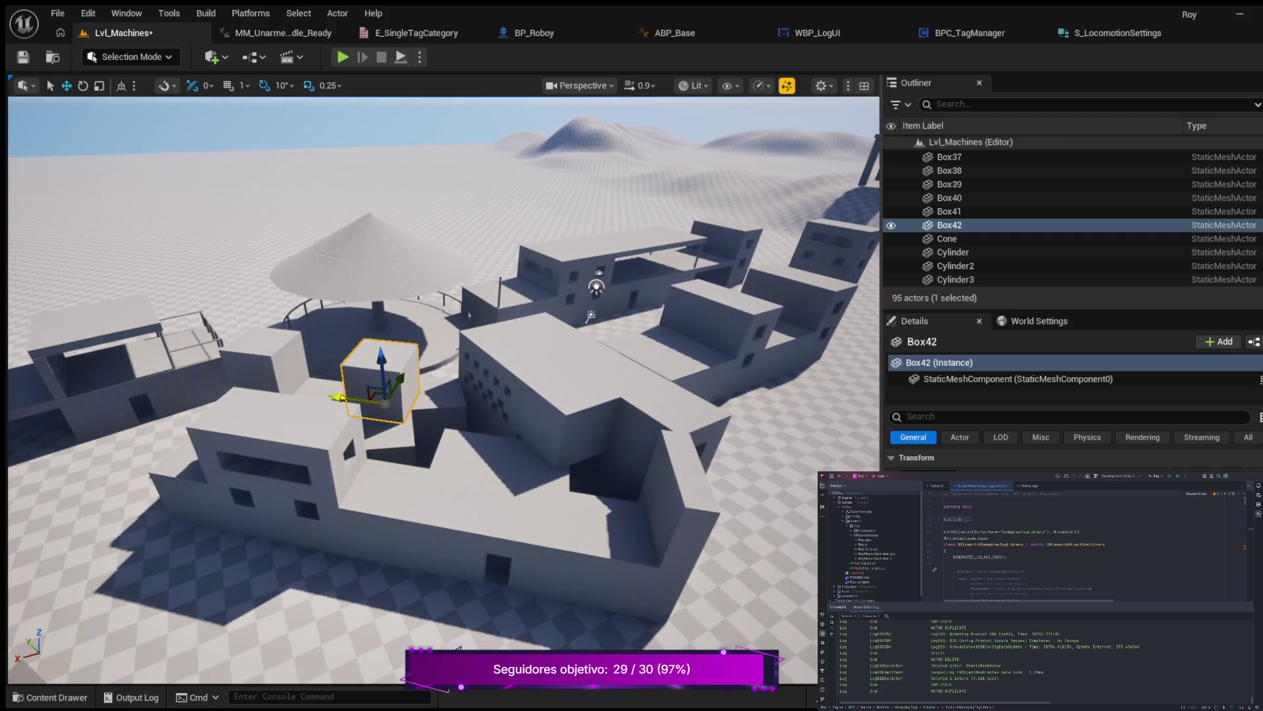
drag(335, 397, 421, 410)
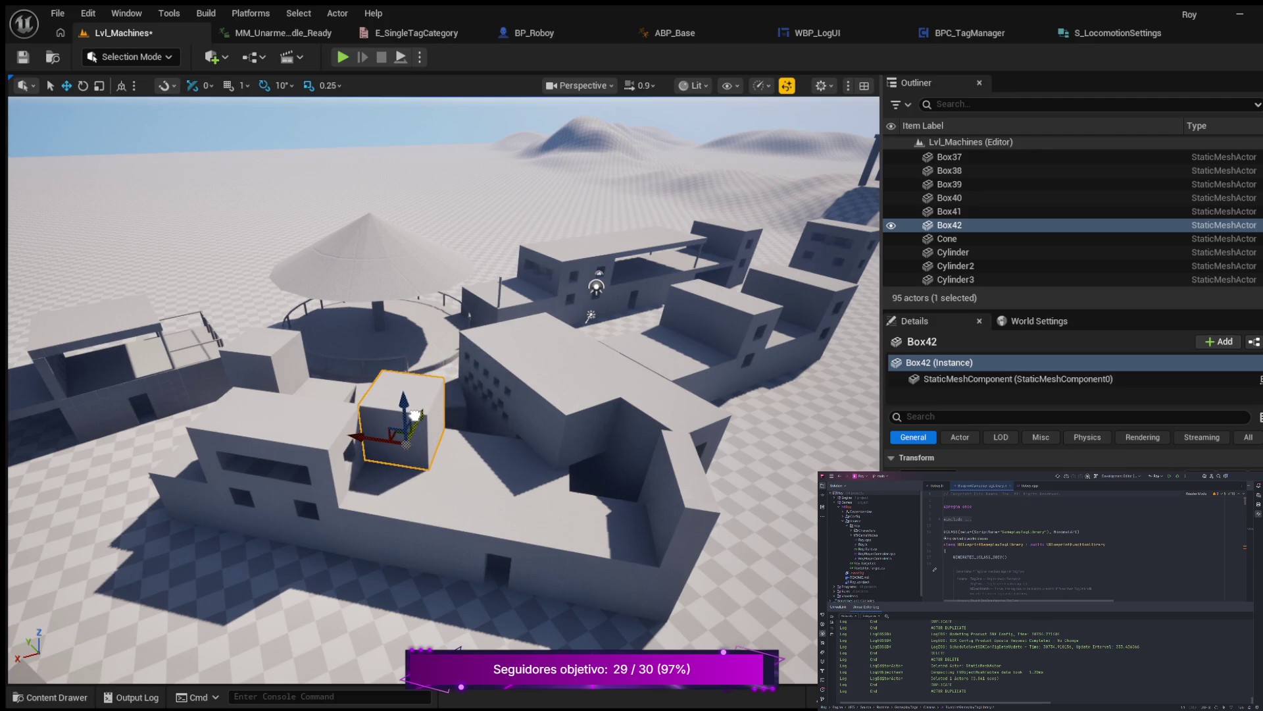
Rotate Box42 180° around its vertical axis and orbit the view to check it.
key(e)
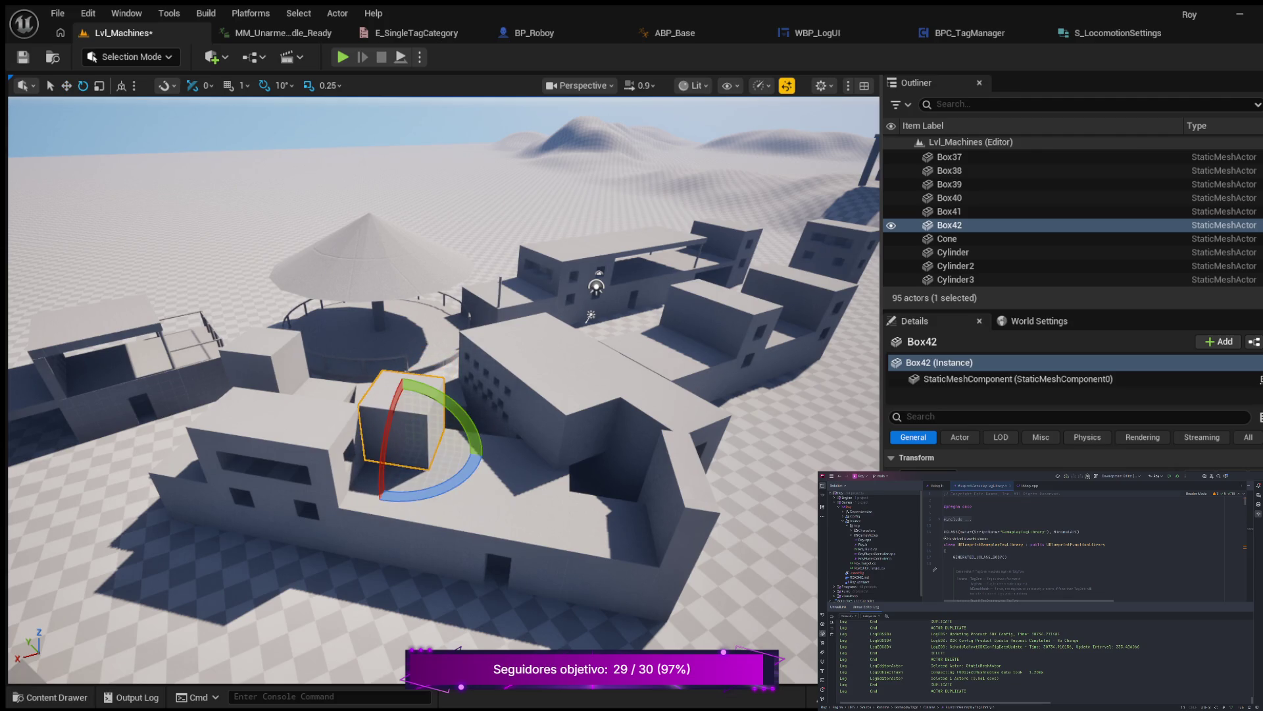
mouse_move(464, 483)
mouse_down()
mouse_move(447, 421)
mouse_move(500, 460)
mouse_up()
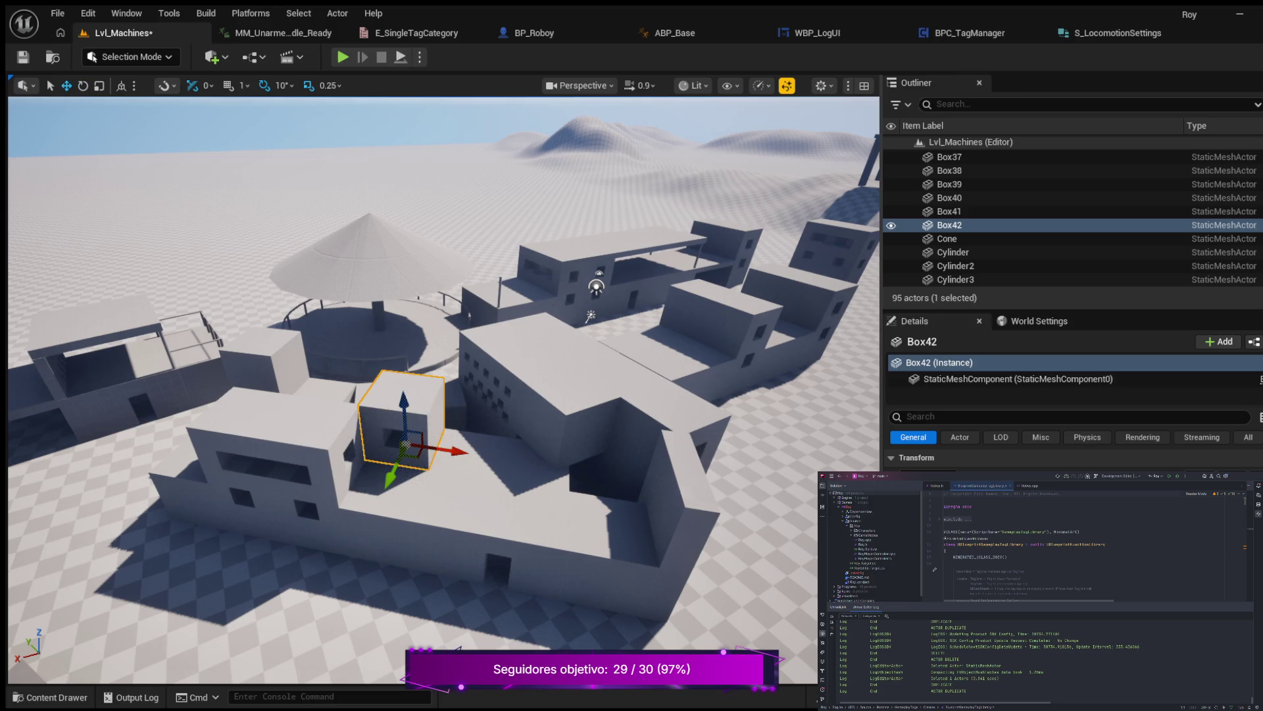
scroll(444, 388, up, 5)
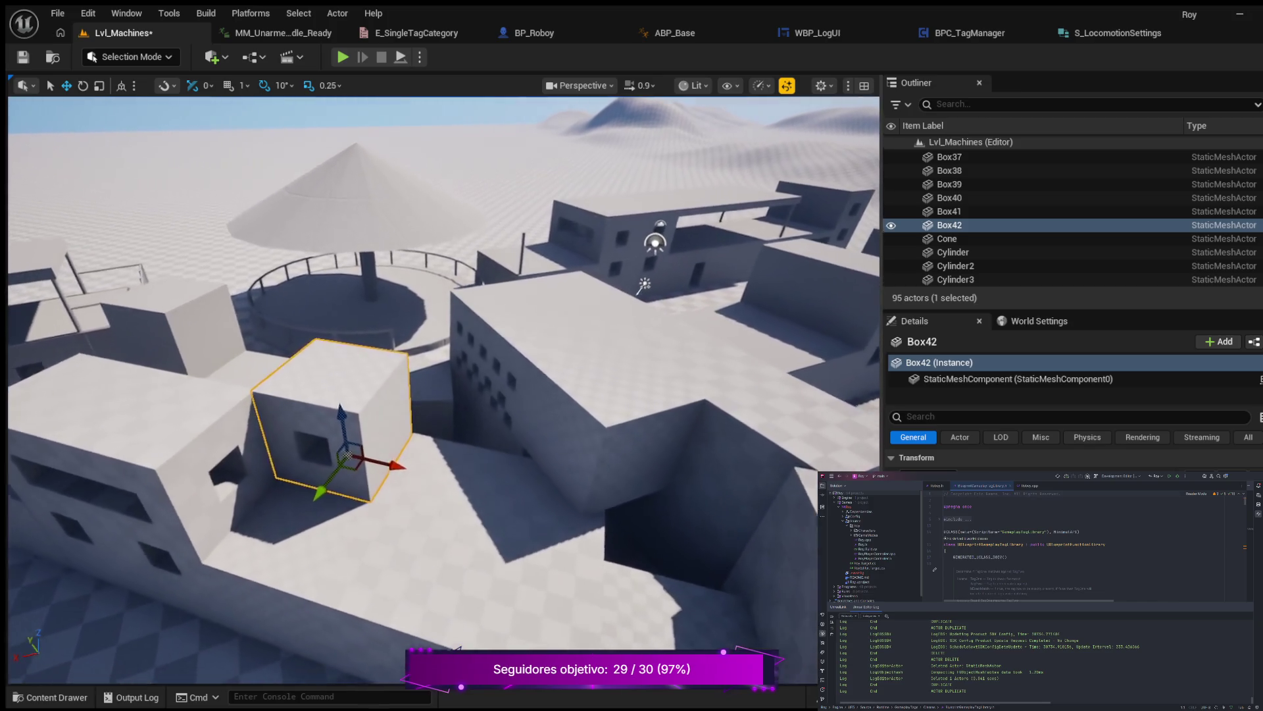
scroll(444, 391, up, 3)
key(f)
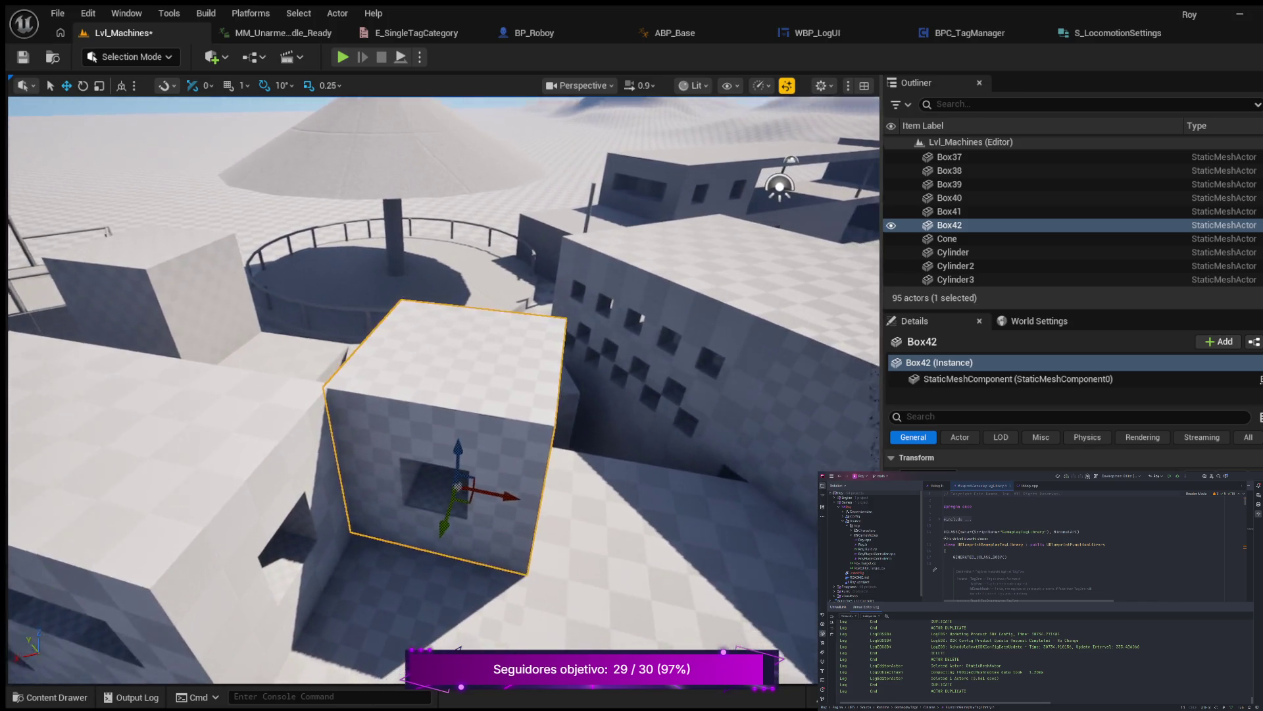
scroll(444, 388, down, 6)
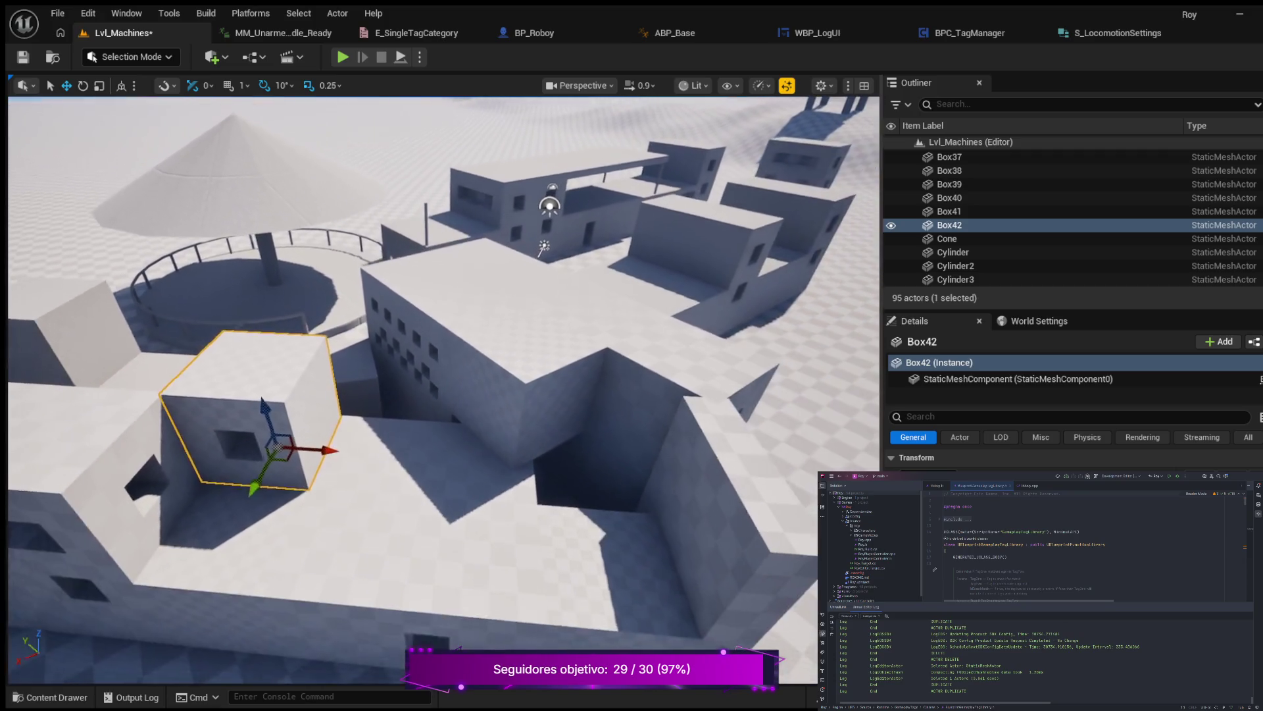
key(a)
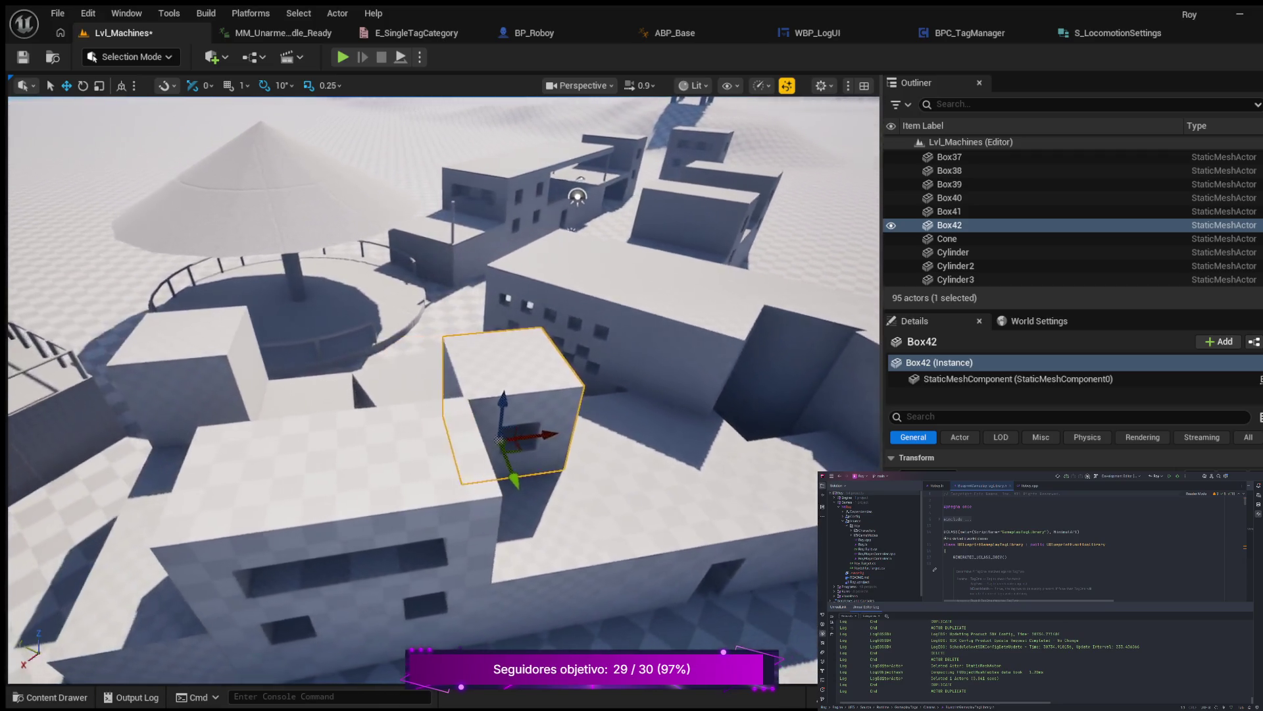
drag(444, 388, 14, 388)
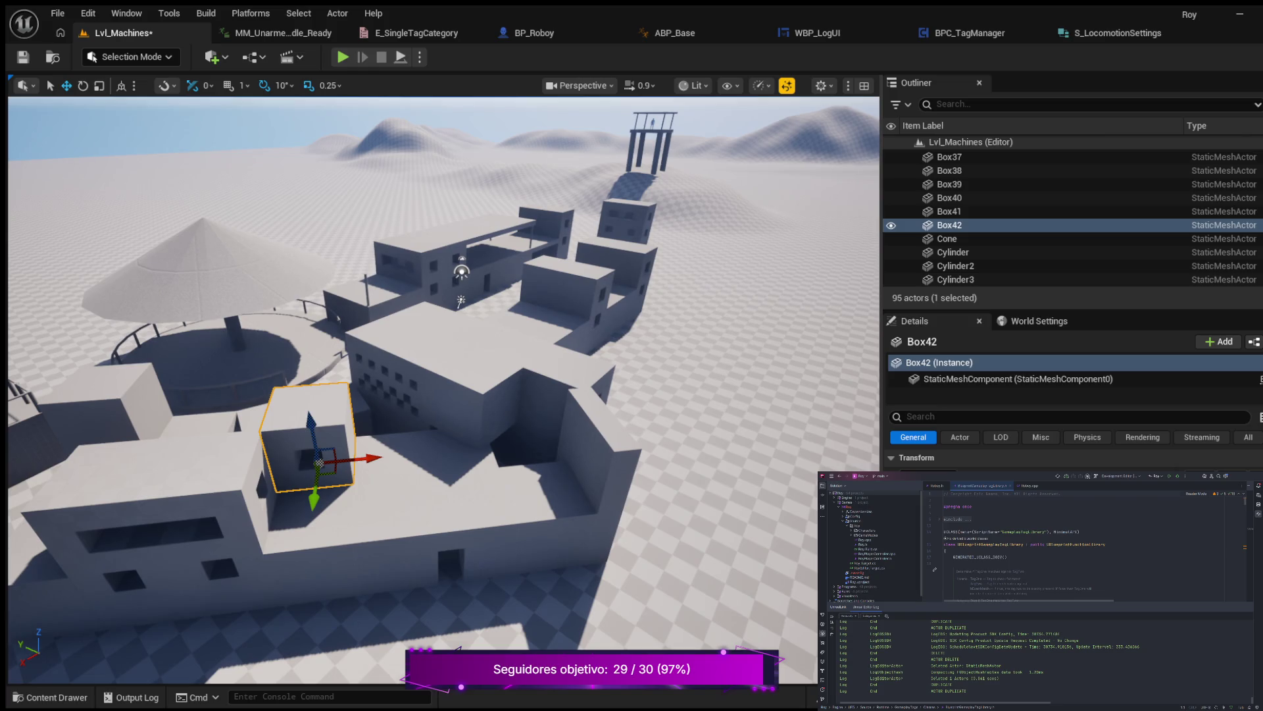
Duplicate Box42 as Box43 and move it further along the same roof.
key(ctrl+d)
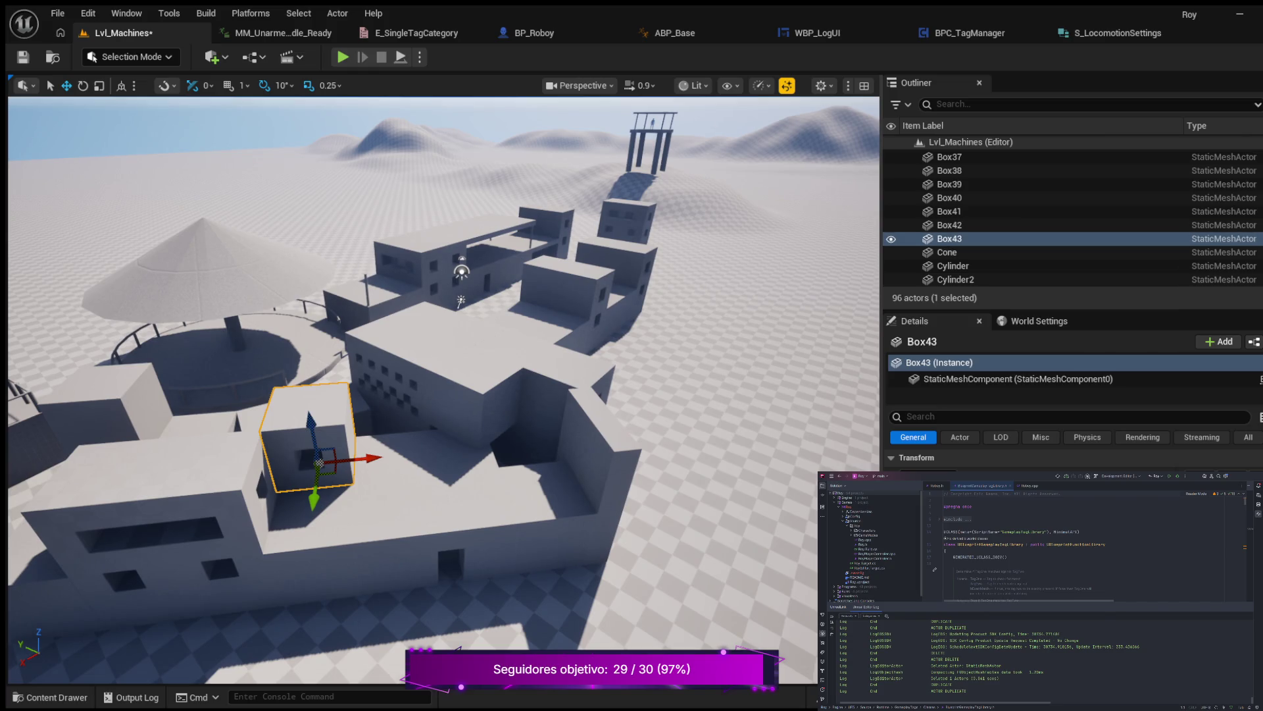
mouse_move(372, 457)
mouse_down()
mouse_move(470, 459)
mouse_move(441, 461)
mouse_move(564, 483)
mouse_move(443, 469)
mouse_up()
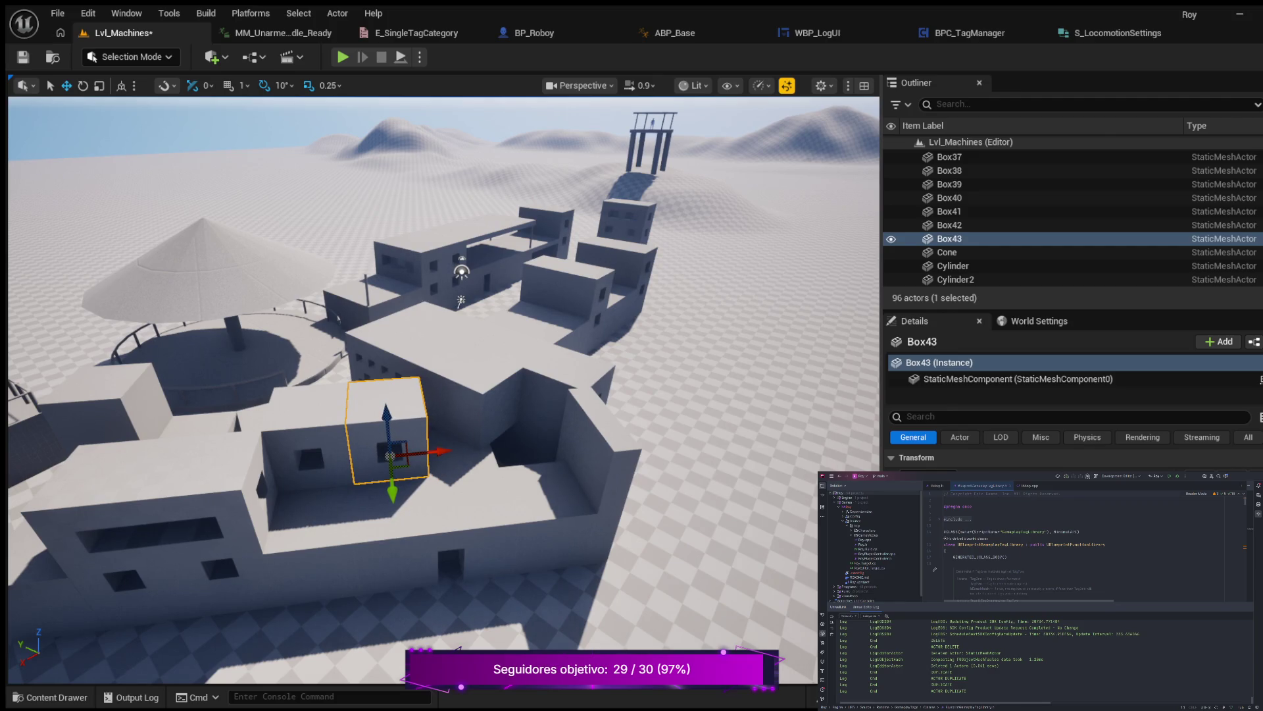
scroll(444, 393, up, 3)
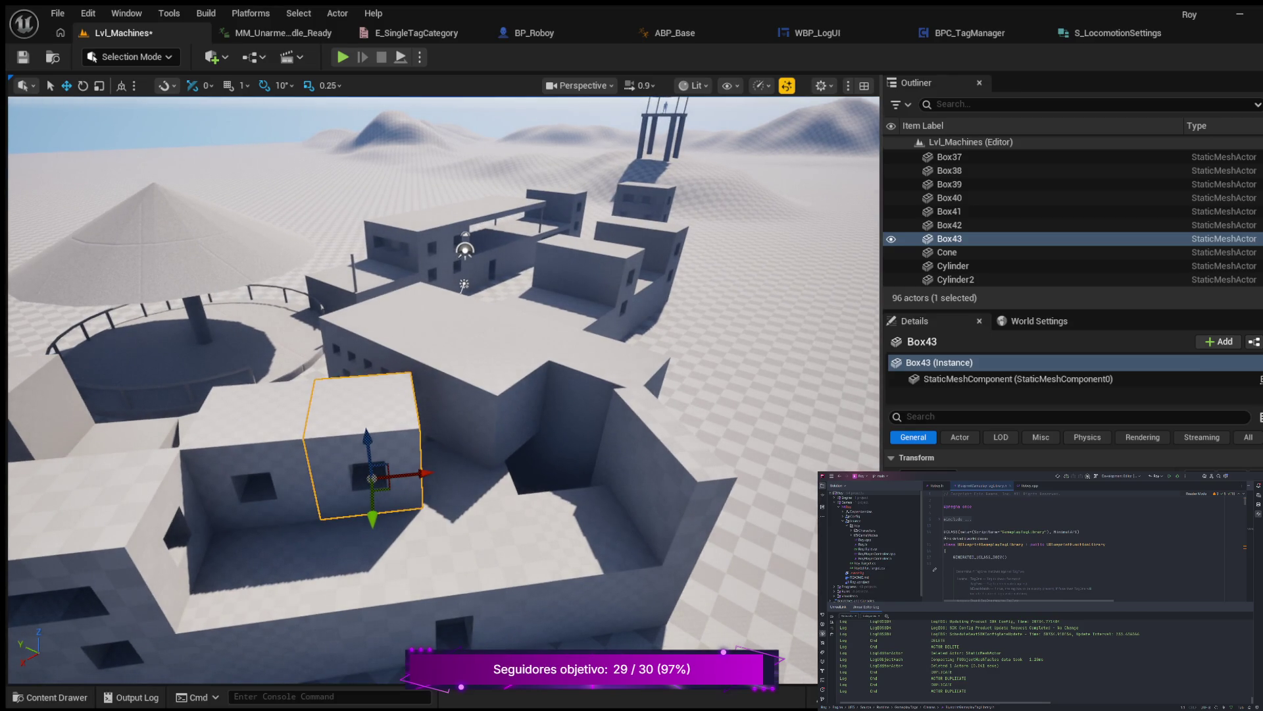
mouse_move(444, 393)
mouse_down()
mouse_move(384, 398)
mouse_move(408, 404)
mouse_up()
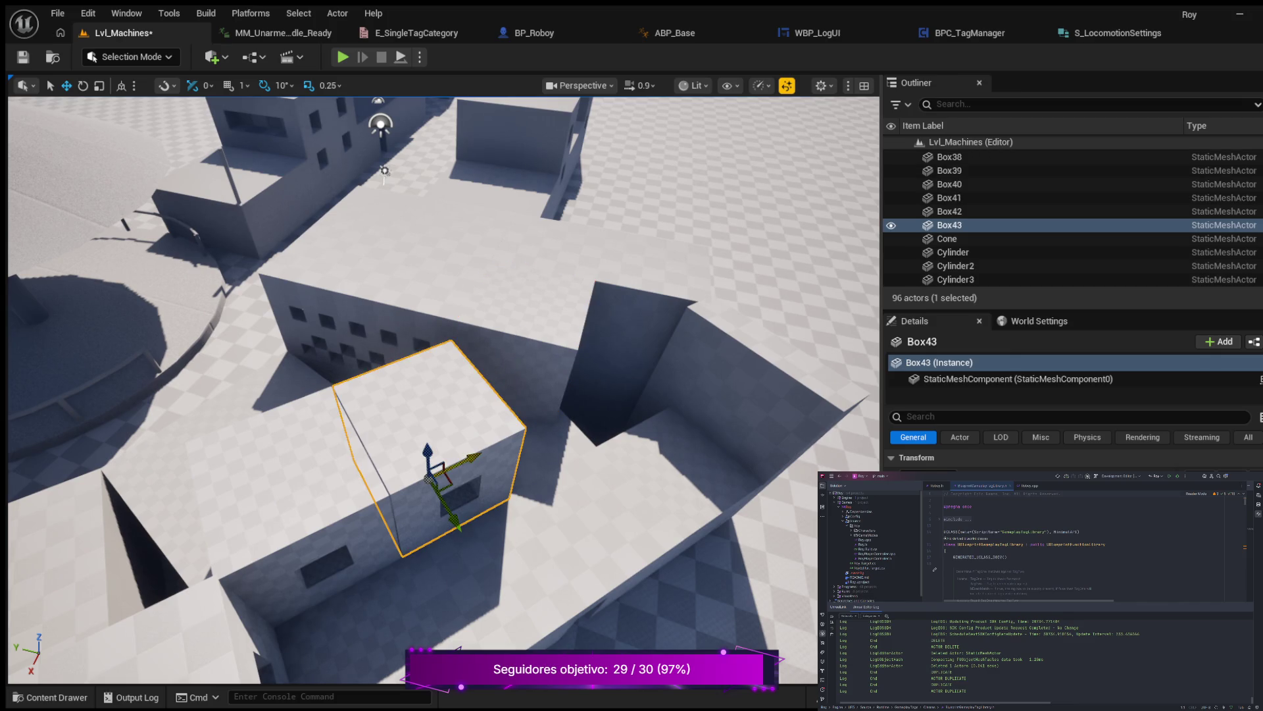
drag(474, 458, 446, 506)
Select Box34, fly around the scene, and save Lvl_Machines.
click(315, 401)
key(w)
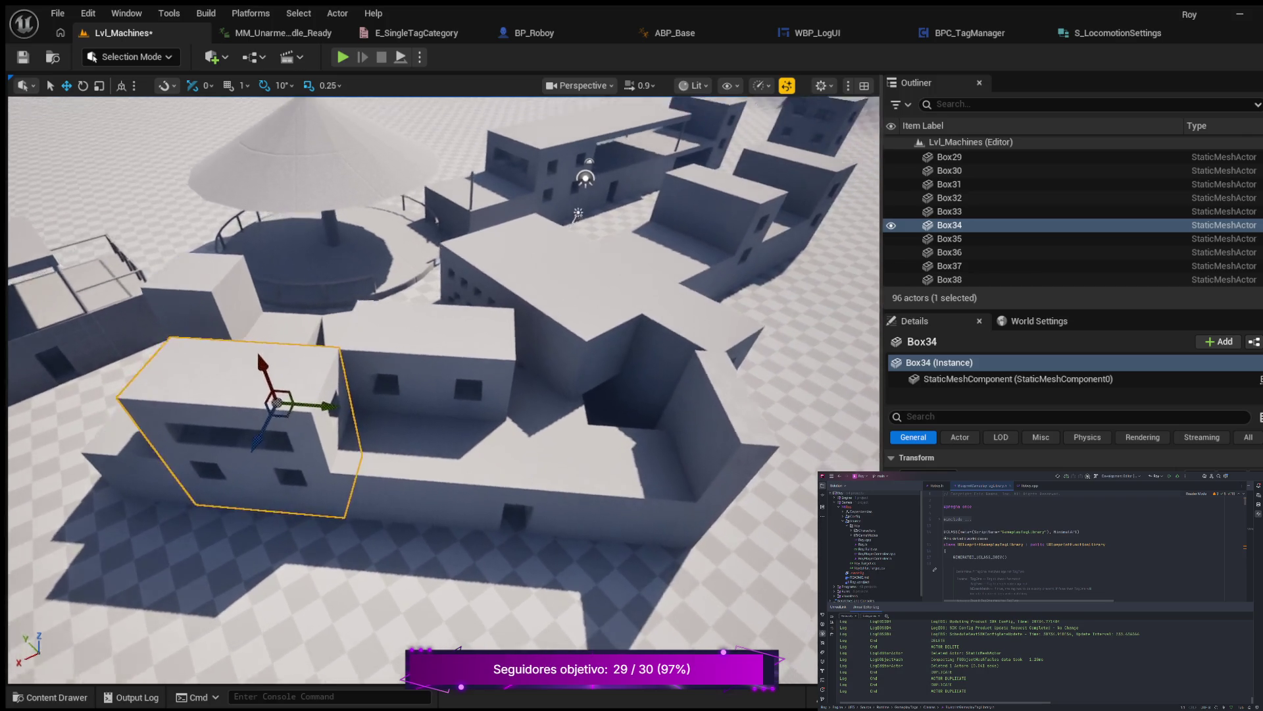
key(s)
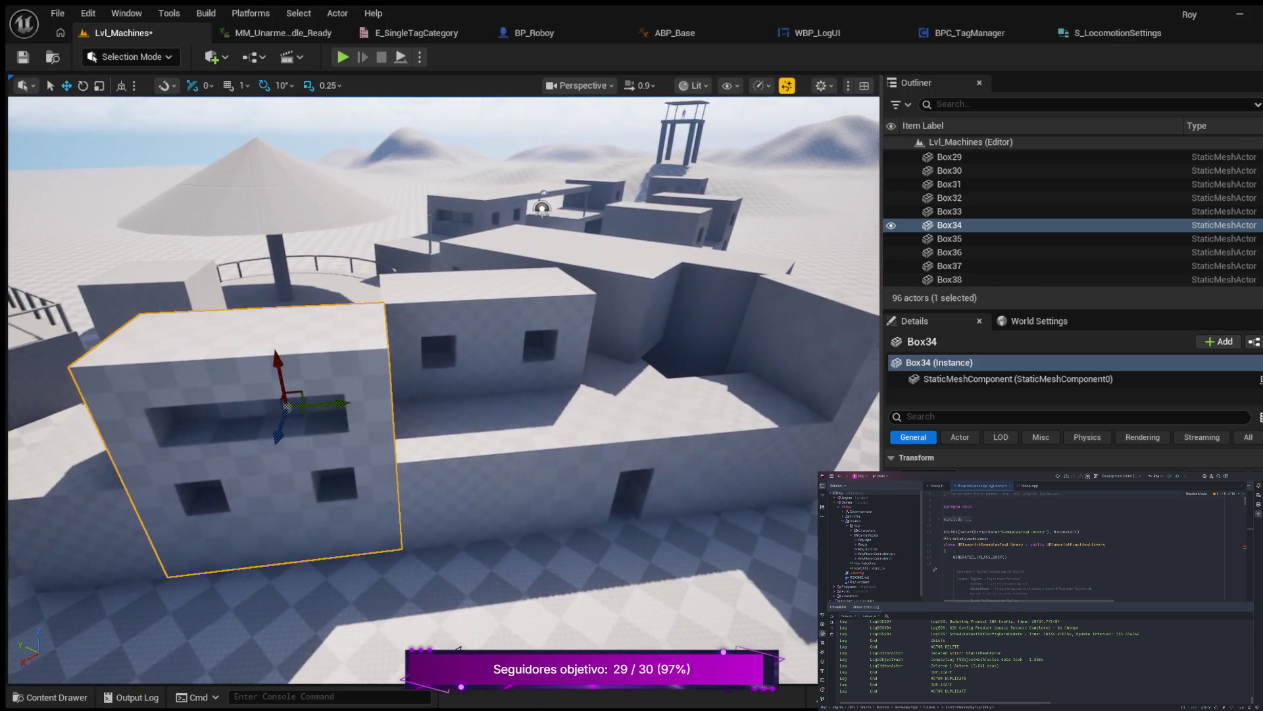
key(e)
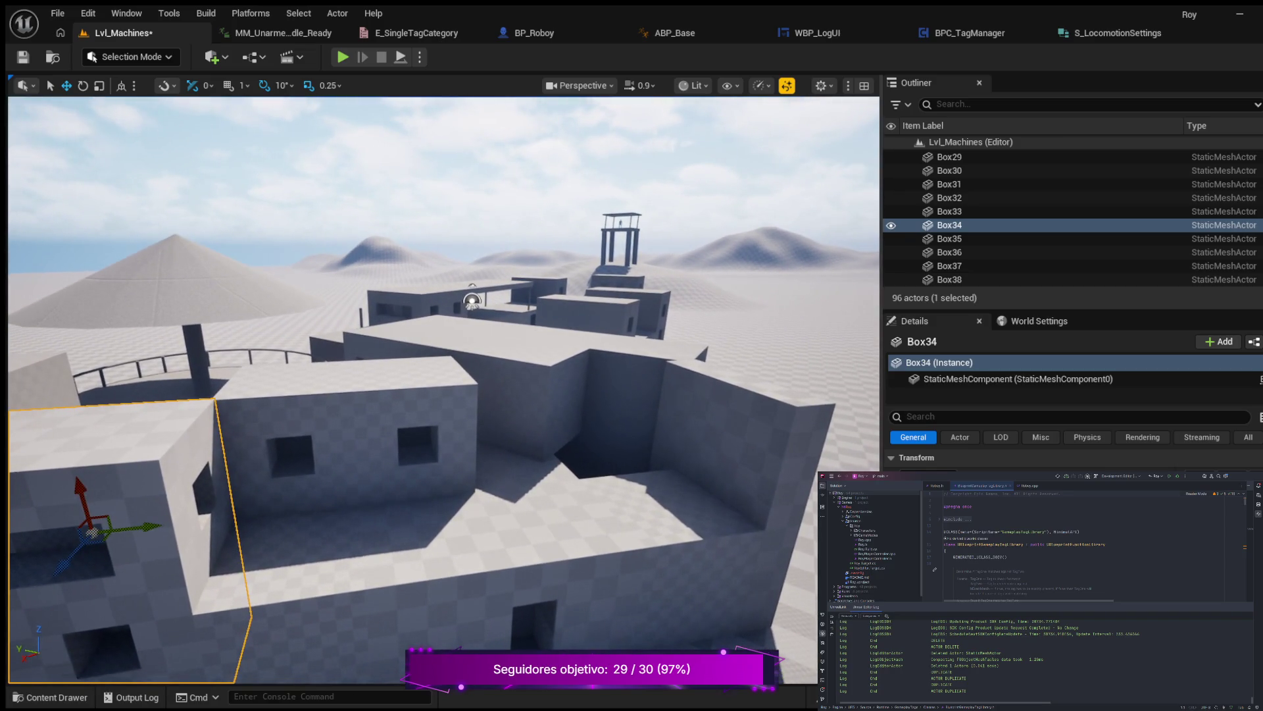
key(ctrl+s)
Fly closer to the buildings and select the Box43 rooftop box.
key(w)
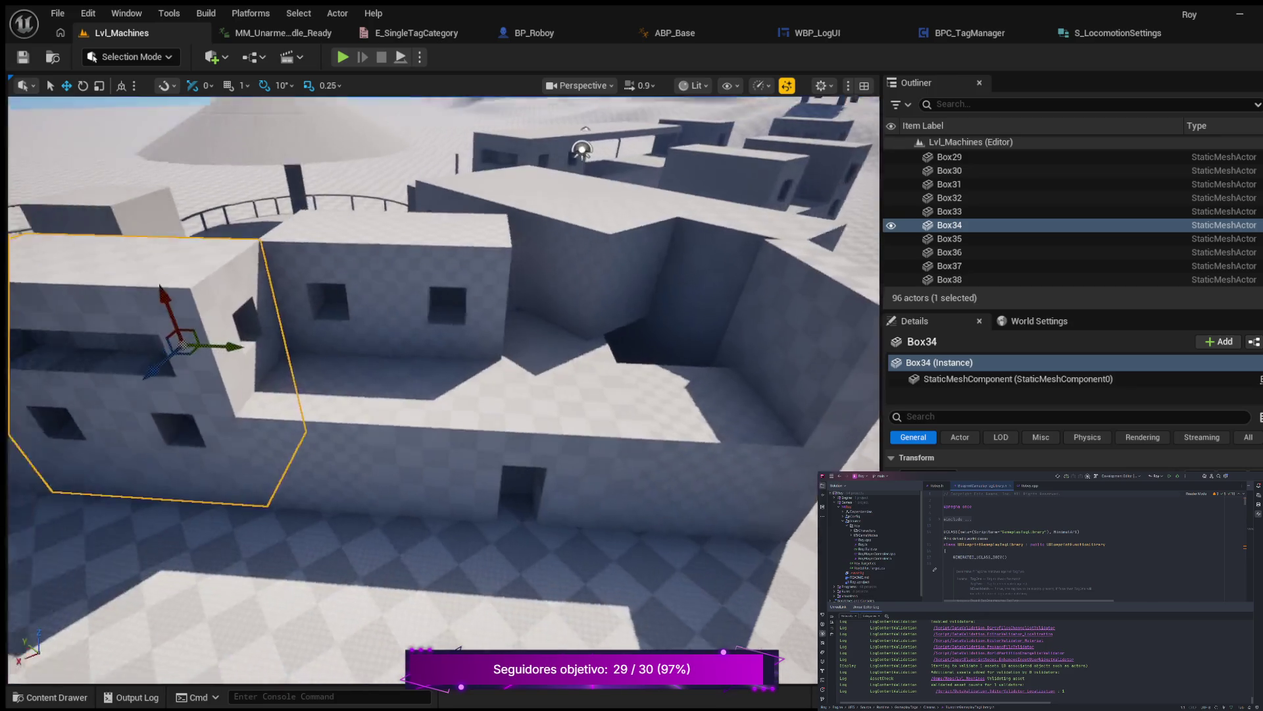
key(w)
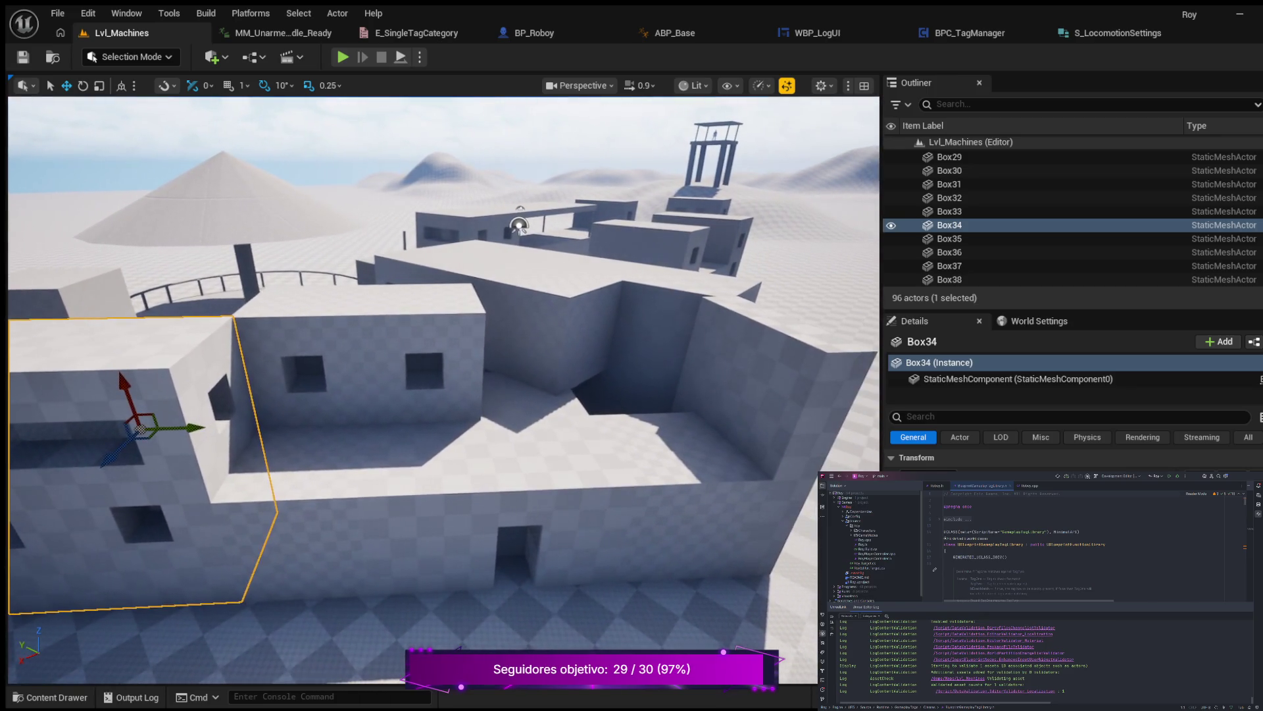
key(q)
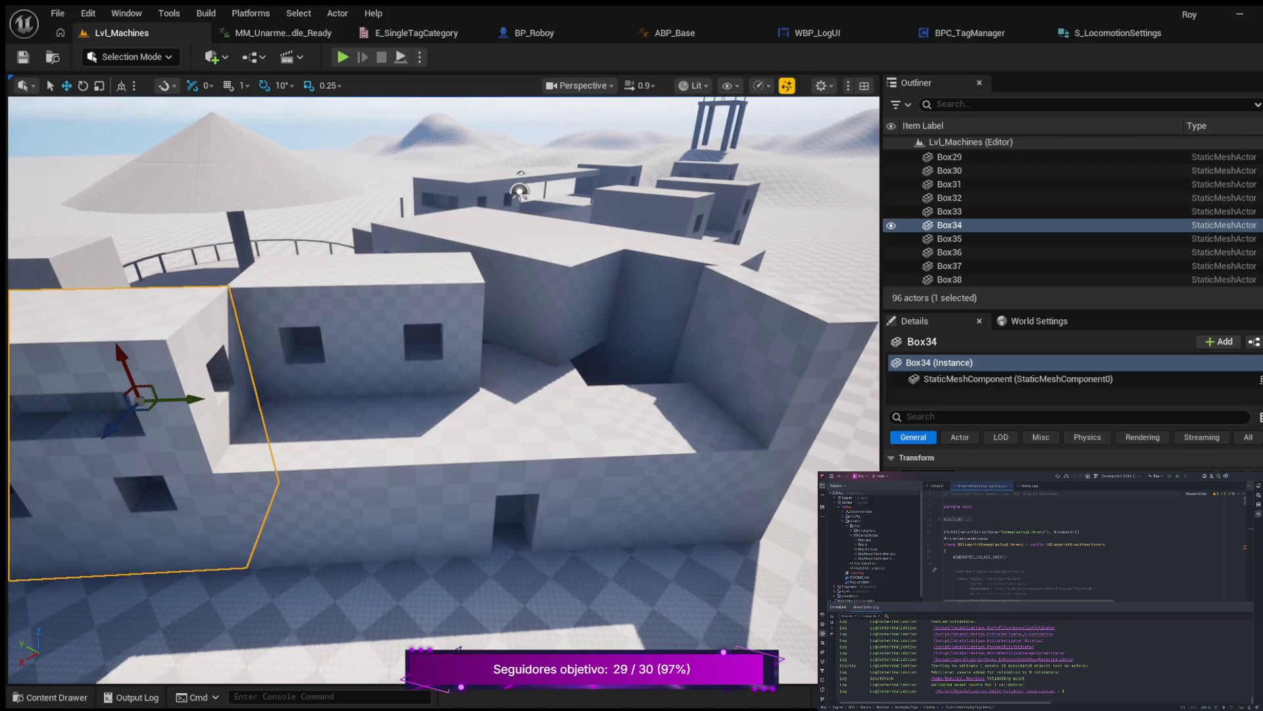
click(421, 309)
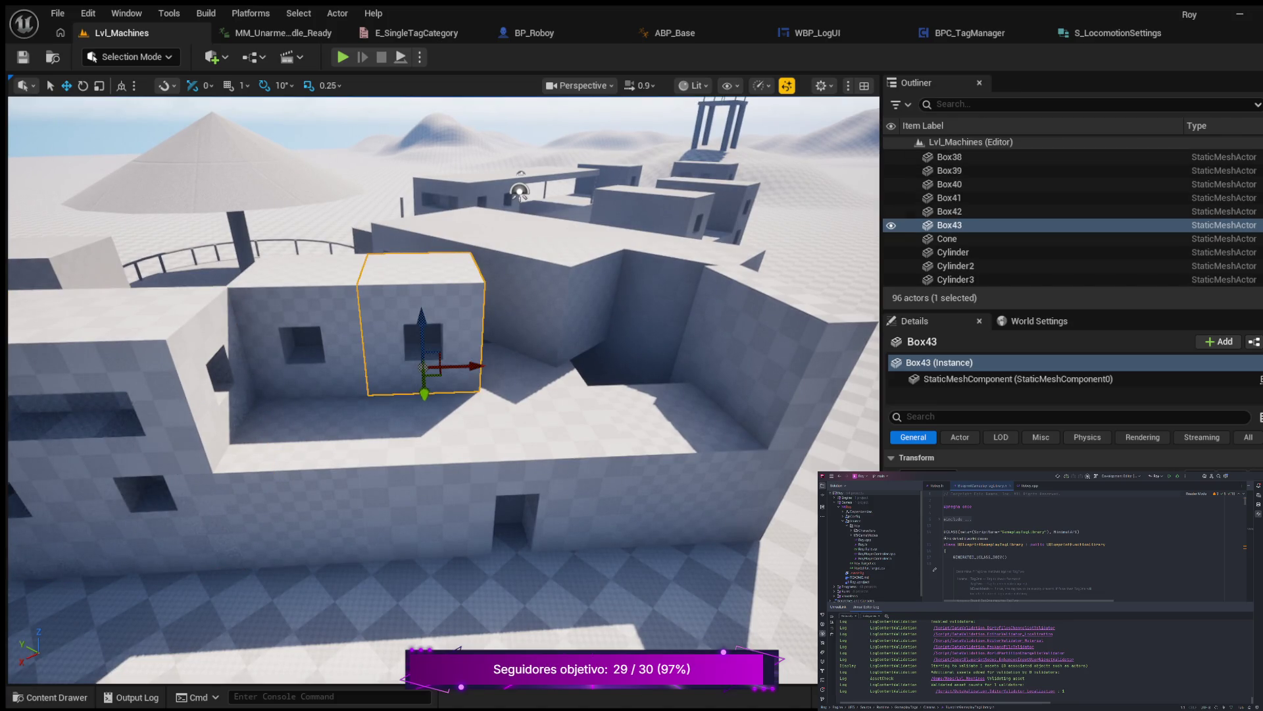
Duplicate Box43 as Box44 and slide it right along the roof into the wall opening.
key(ctrl+d)
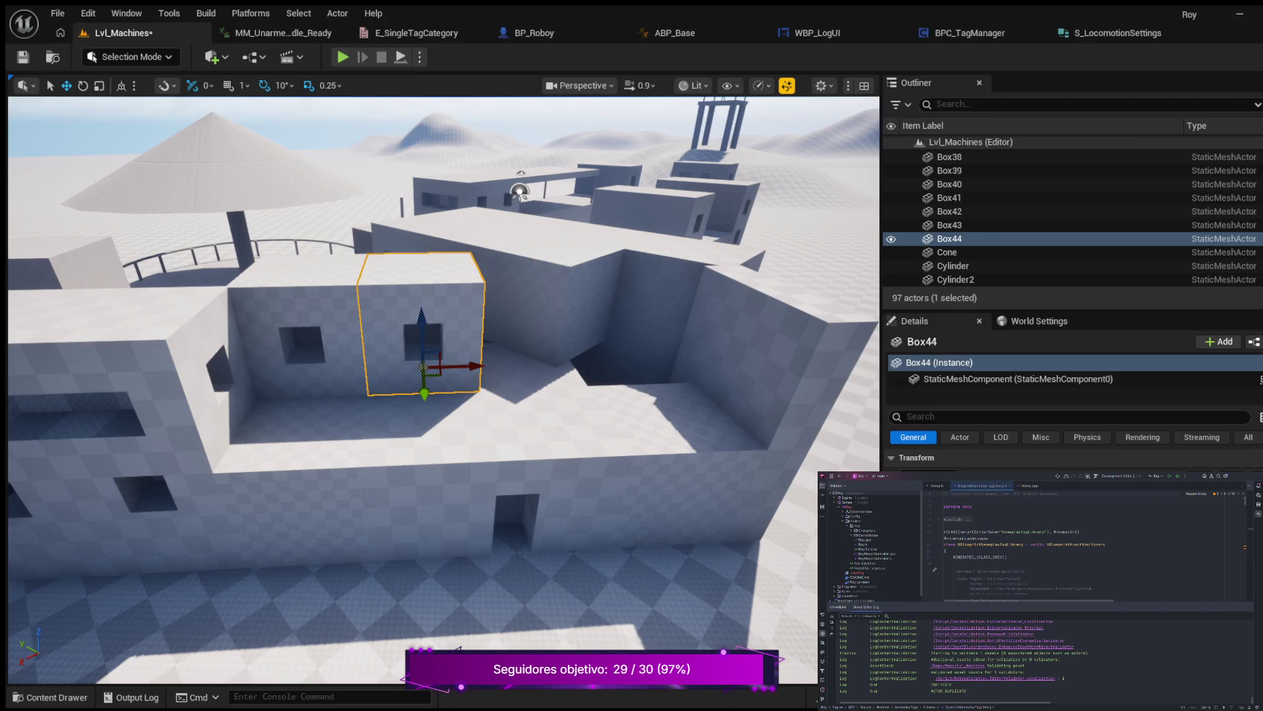
mouse_move(477, 367)
mouse_down()
mouse_move(662, 385)
mouse_move(649, 385)
mouse_up()
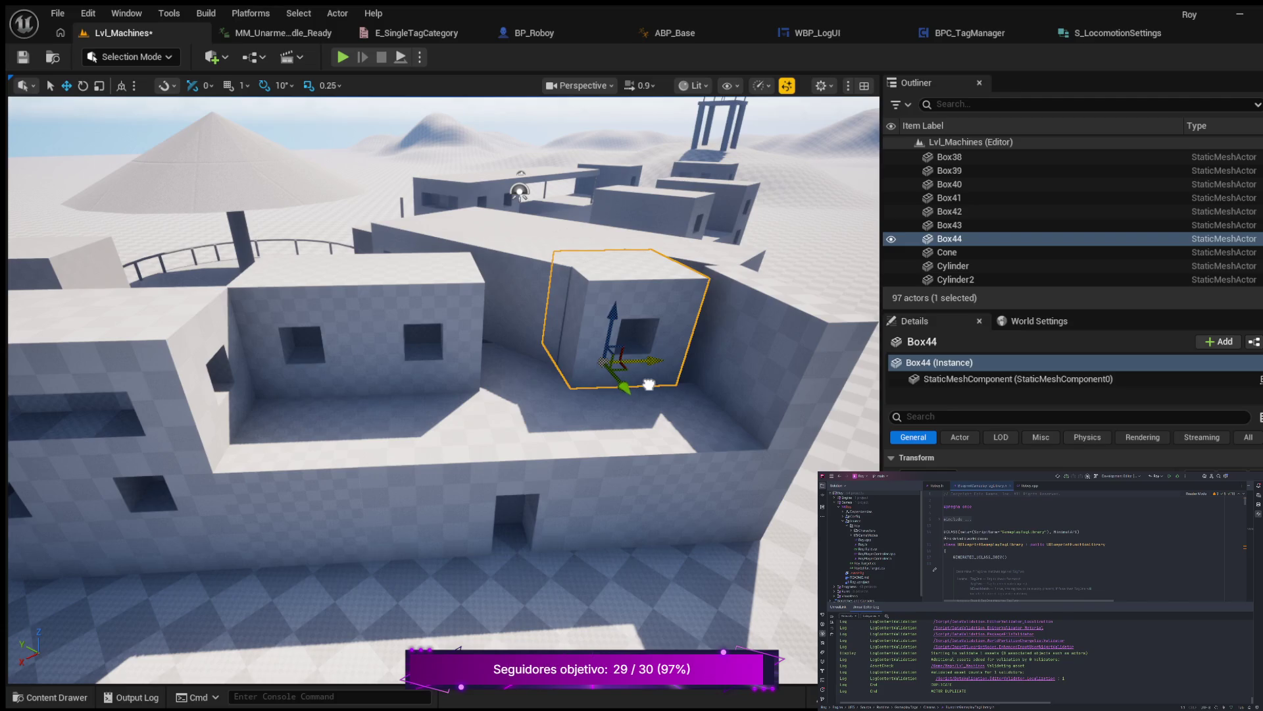
mouse_move(648, 387)
mouse_down()
mouse_move(777, 391)
mouse_move(792, 274)
mouse_move(628, 255)
mouse_move(579, 217)
mouse_move(550, 266)
mouse_up()
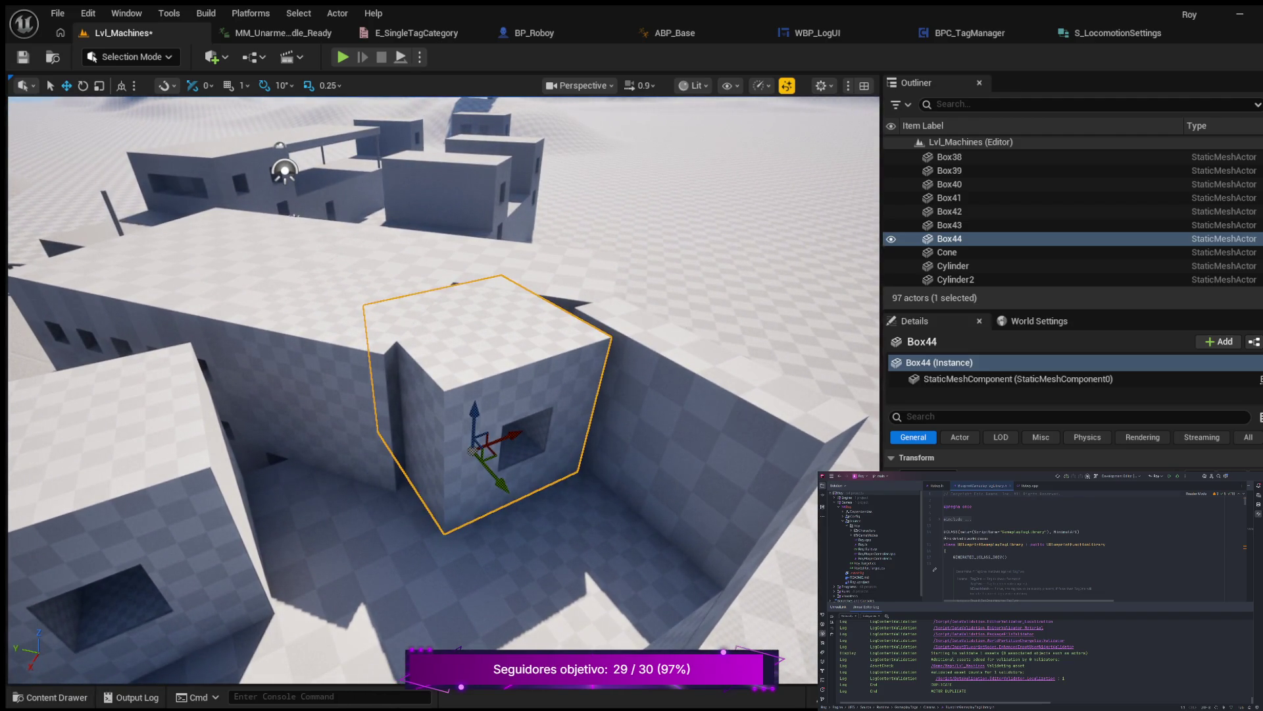
drag(514, 437, 520, 434)
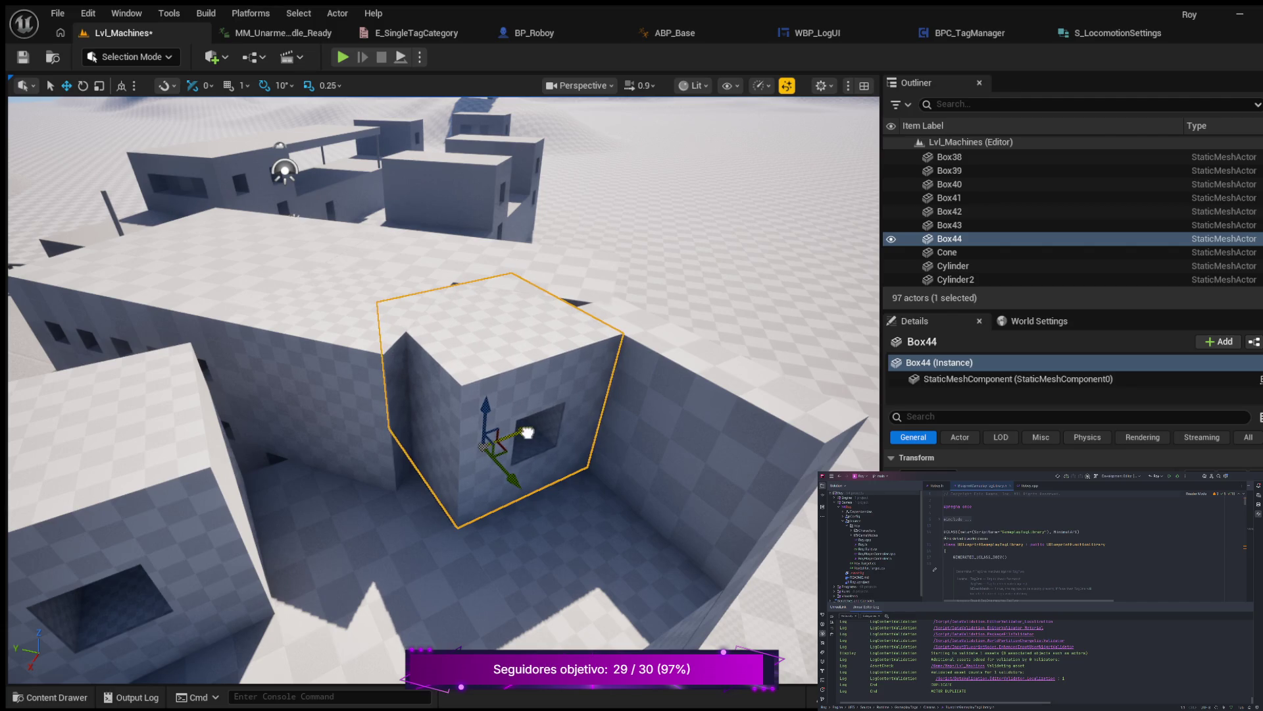
mouse_move(460, 395)
mouse_down()
mouse_move(448, 355)
mouse_move(453, 395)
mouse_up()
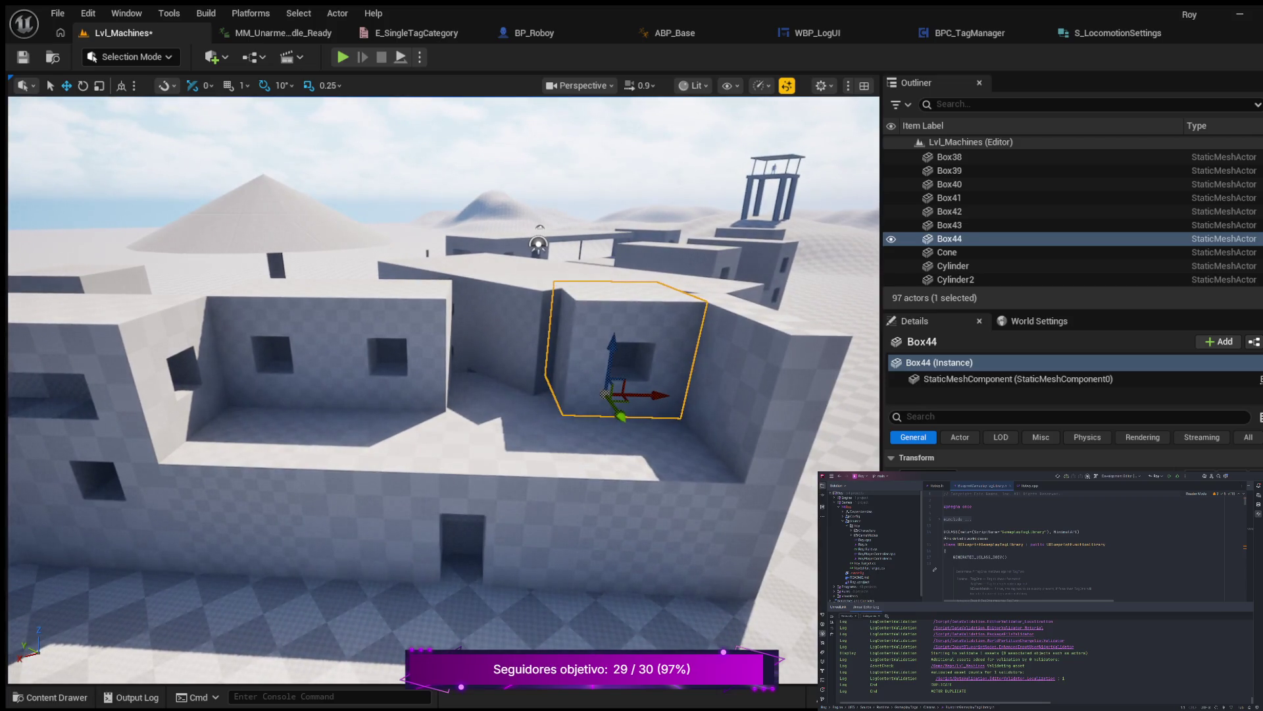
click(125, 401)
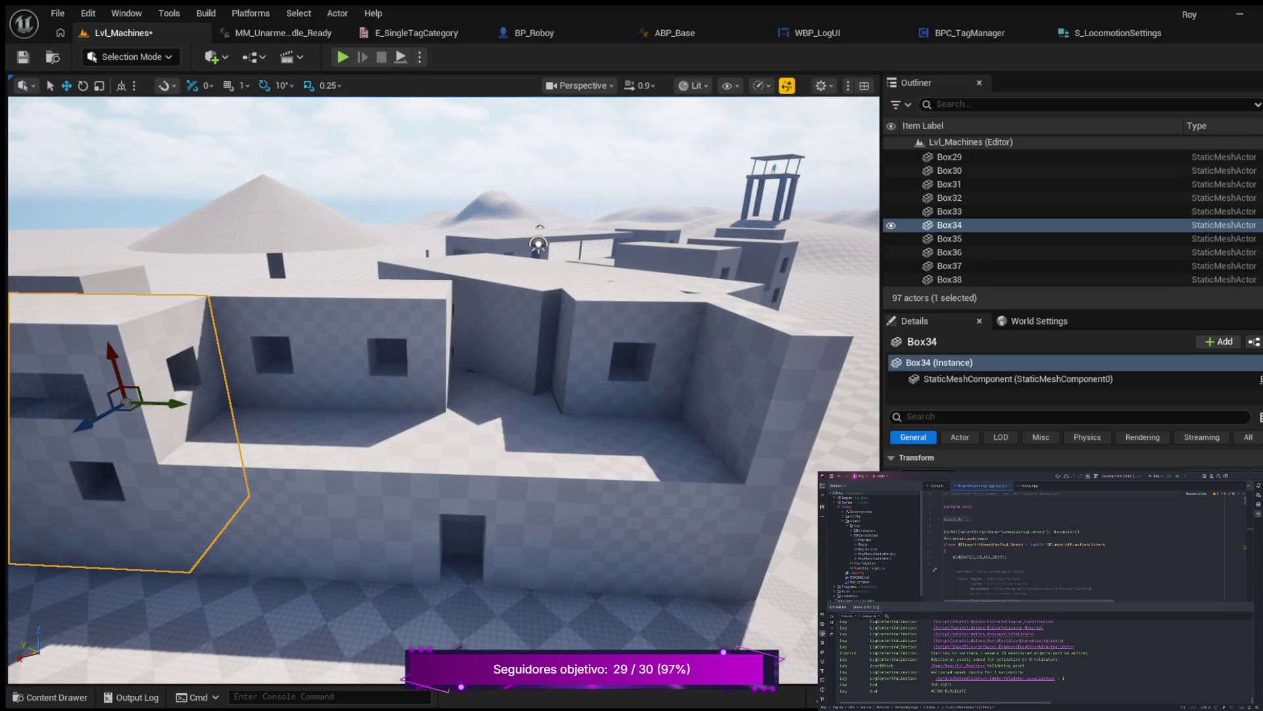
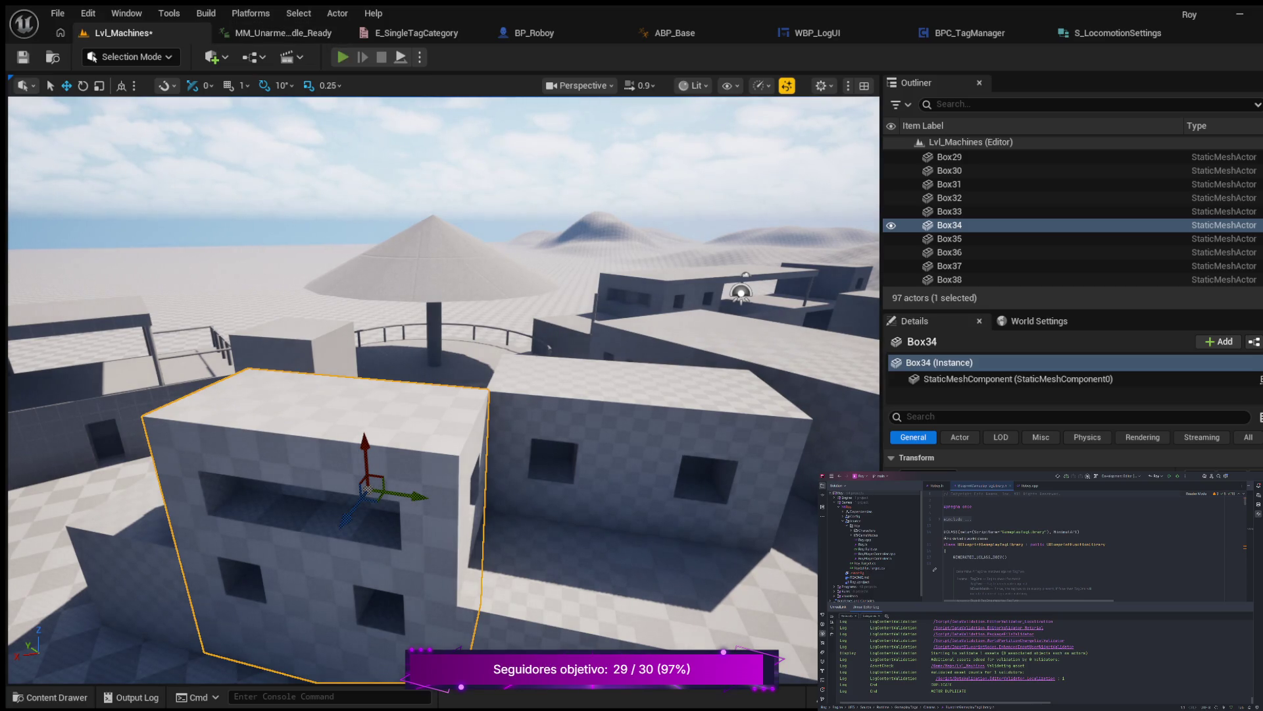
Playtest the level, walking and then running the character up to the railing.
key(alt+p)
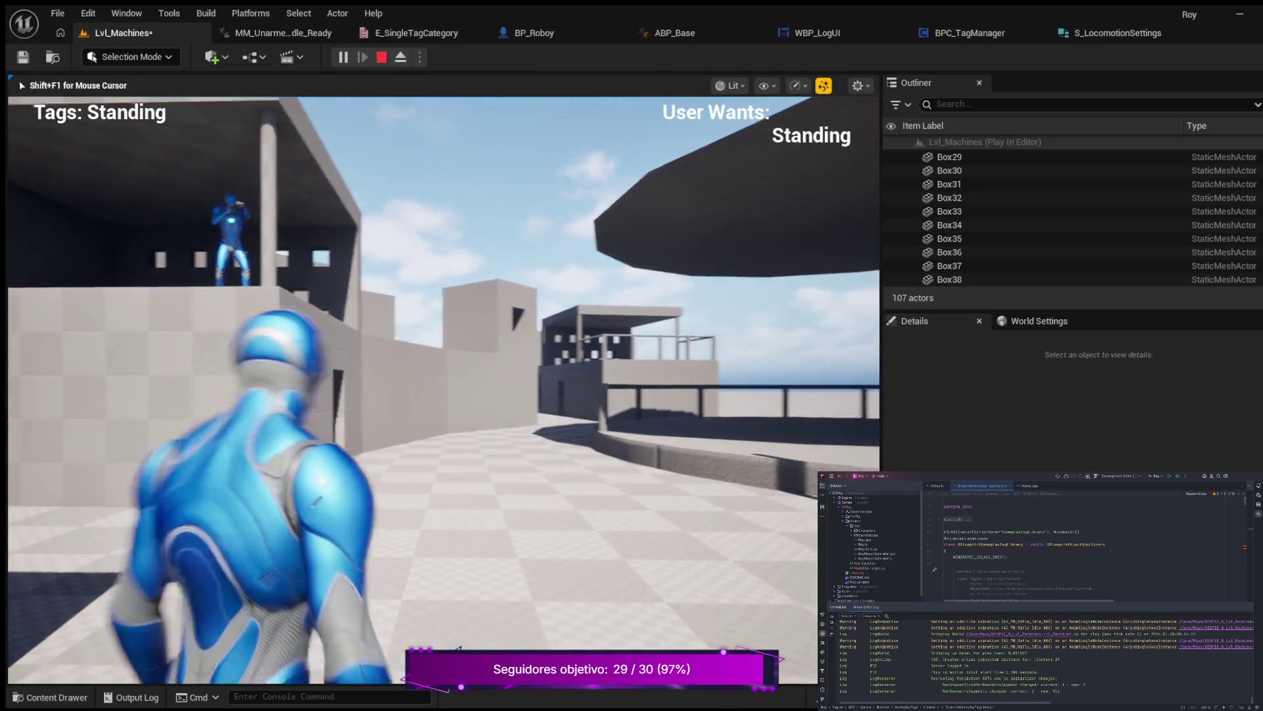
key(w)
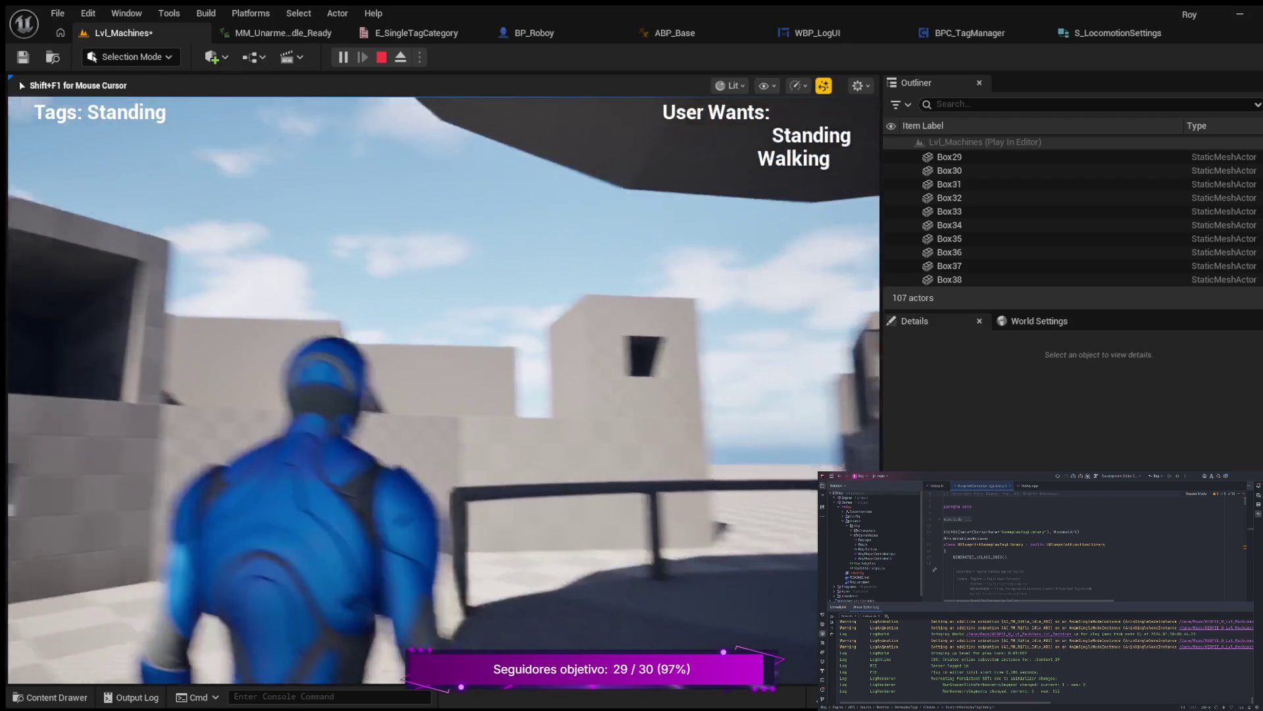
key(w)
key(w)
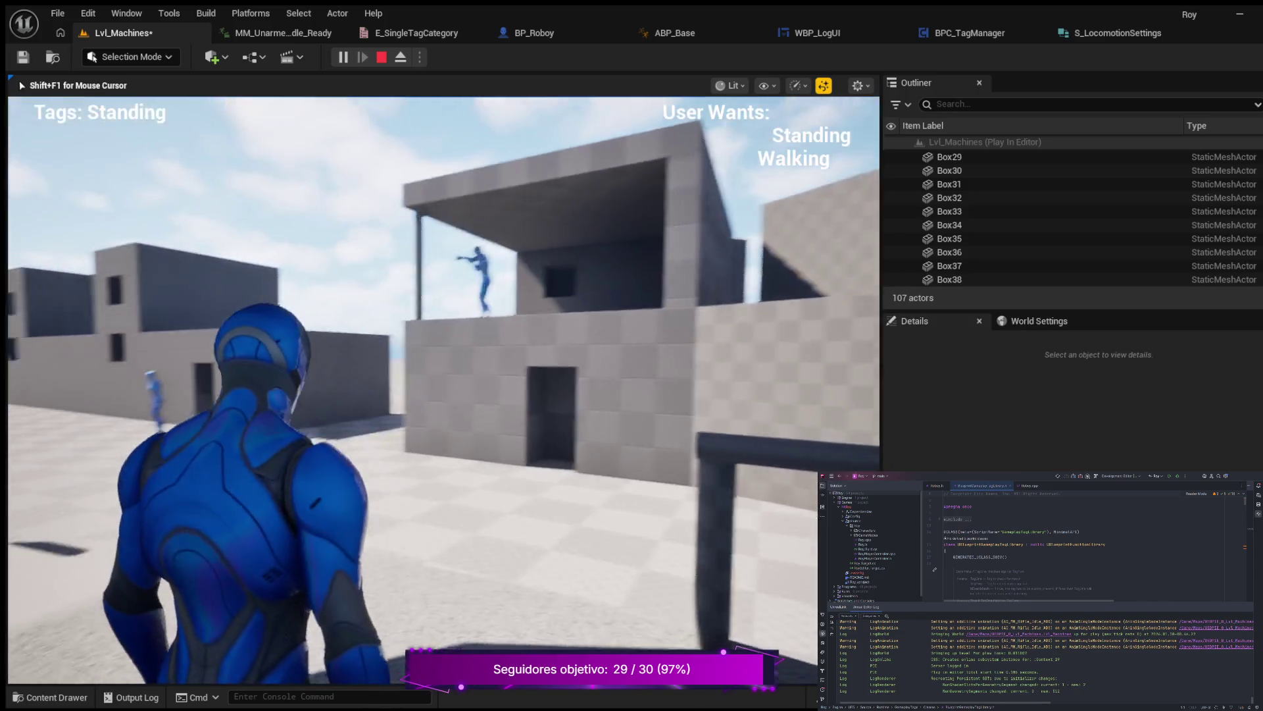
key(w)
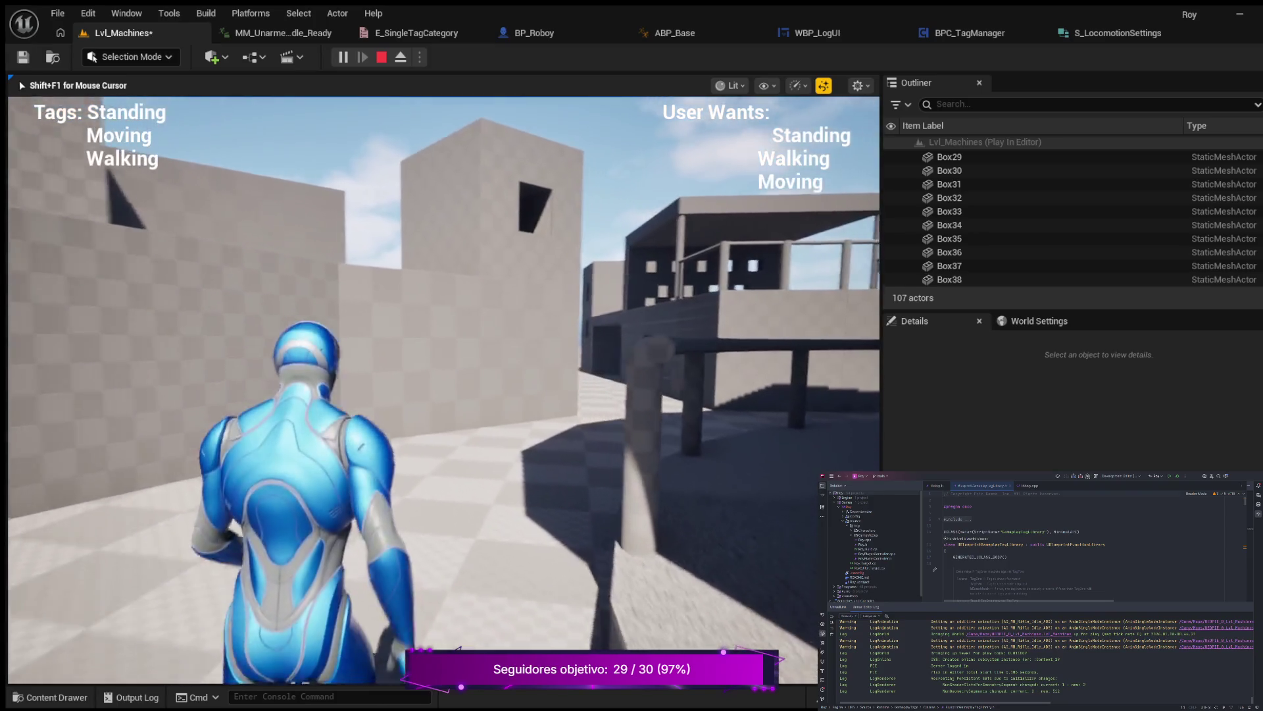
key(shift)
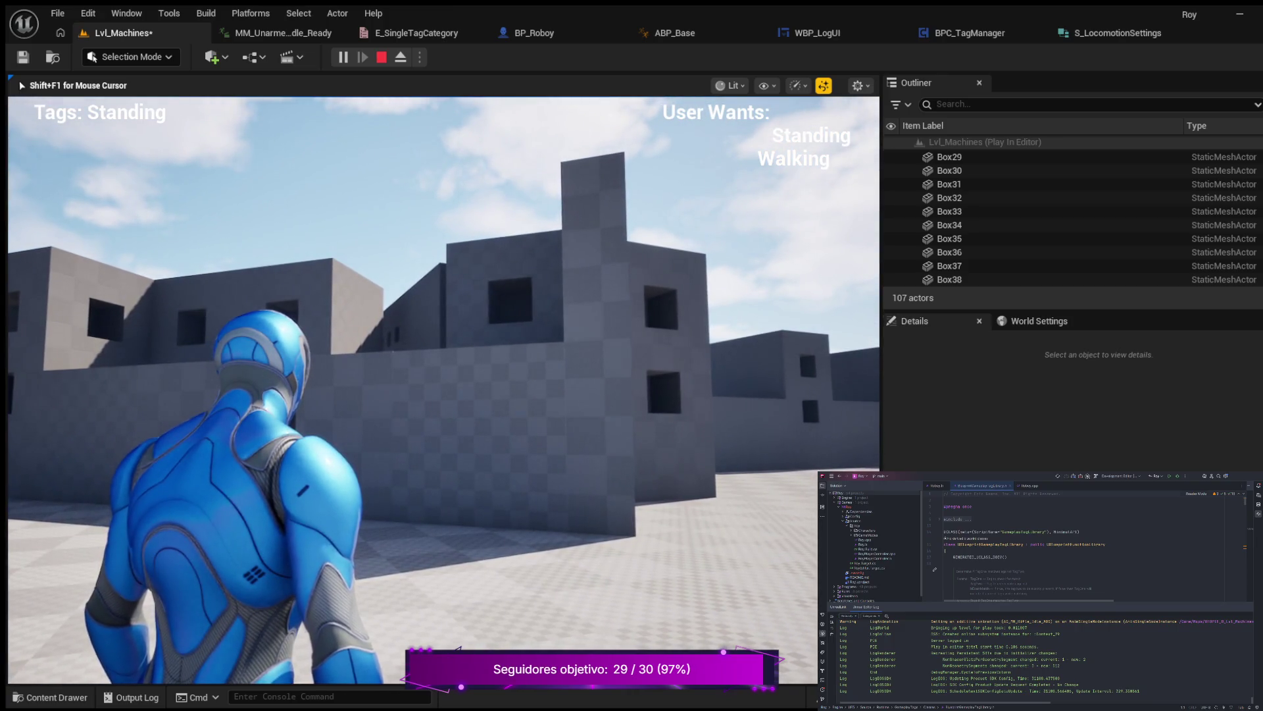
key(Escape)
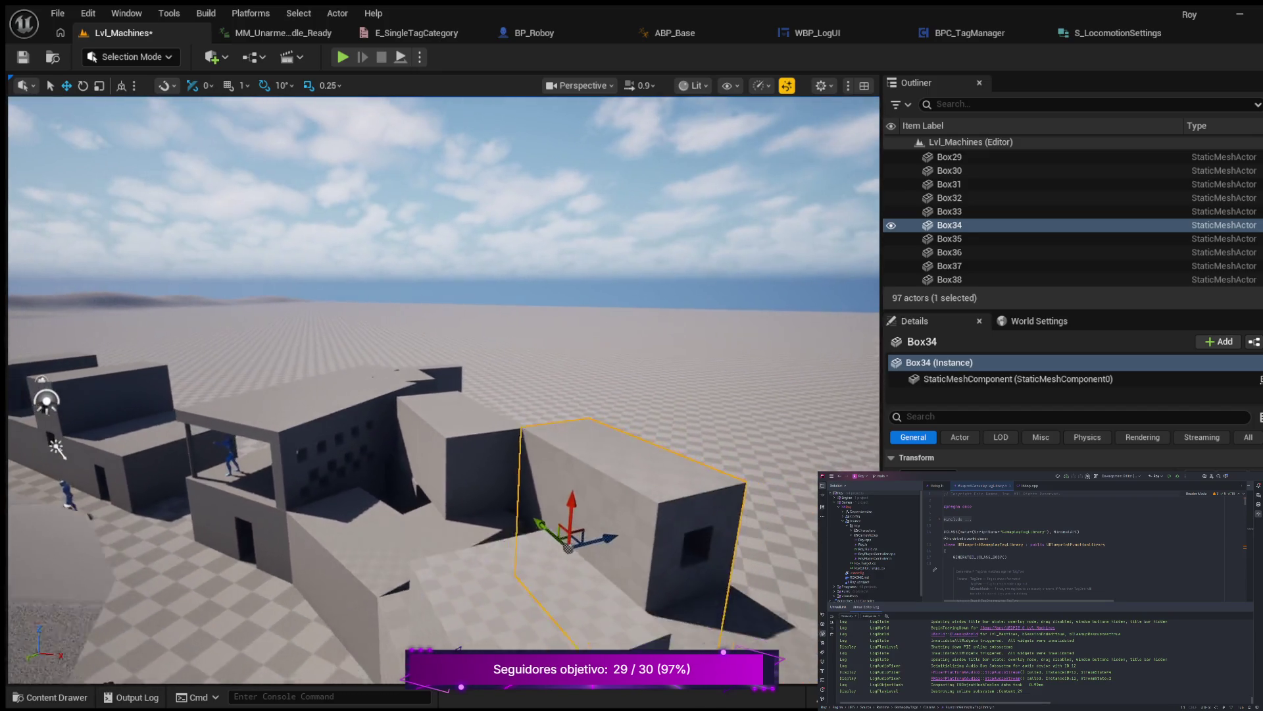
Orbit the view around Box34 and save the Lvl_Machines level.
key(w)
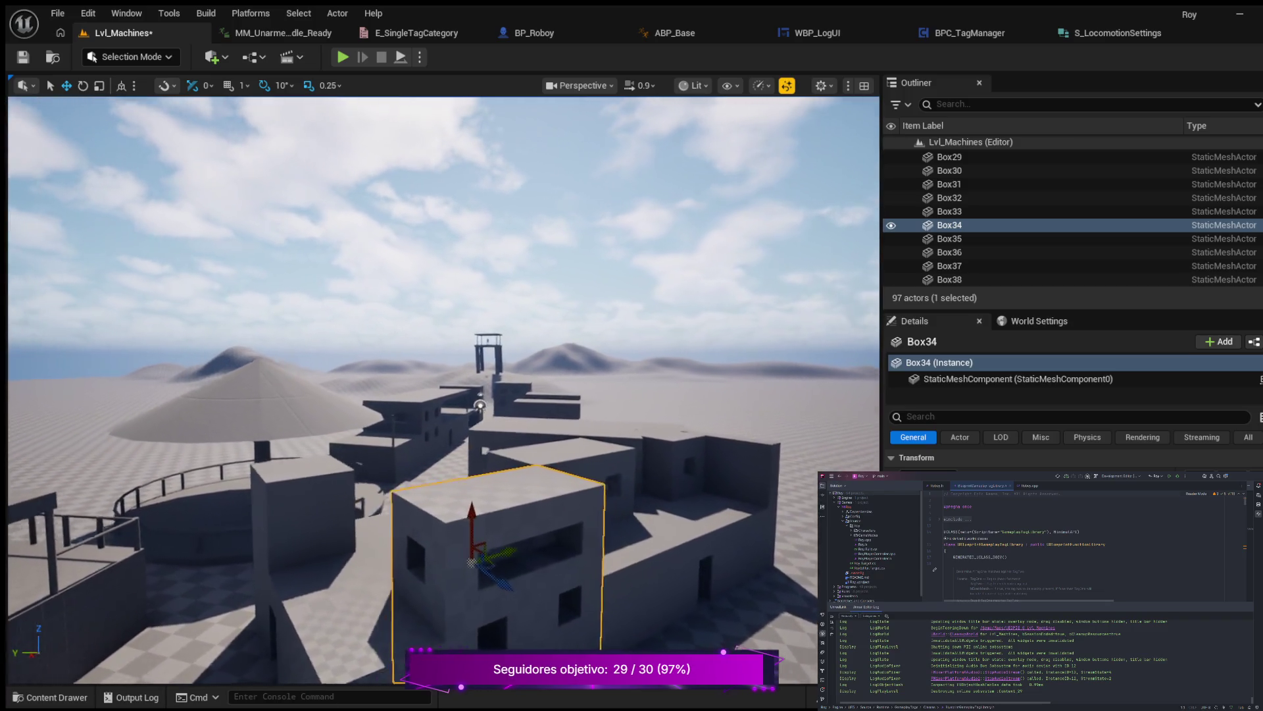
drag(461, 395, 514, 395)
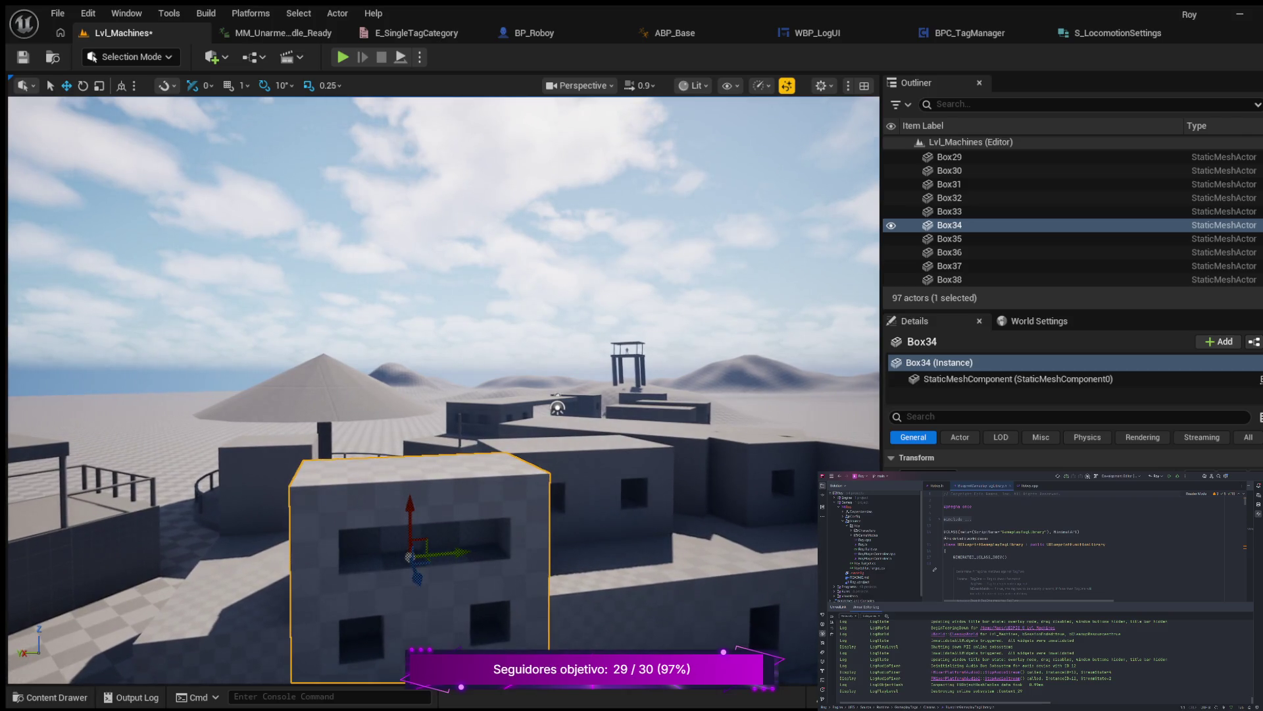
drag(461, 395, 368, 395)
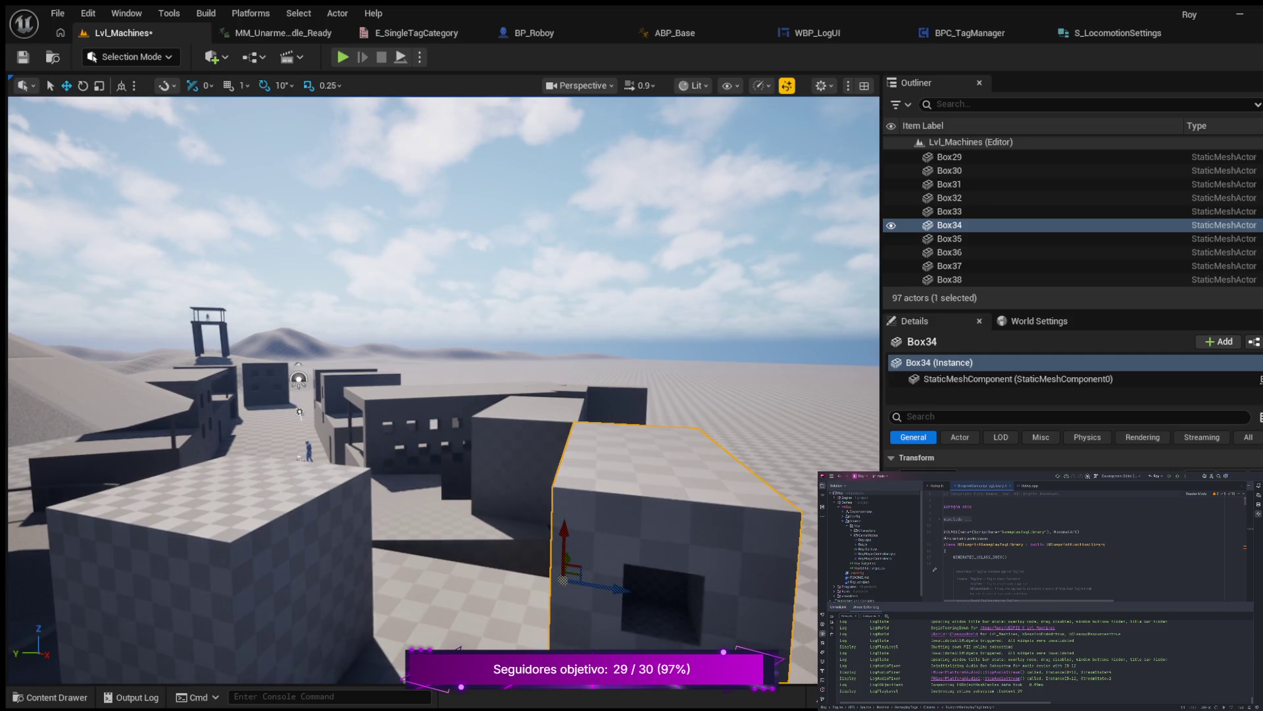
key(ctrl+s)
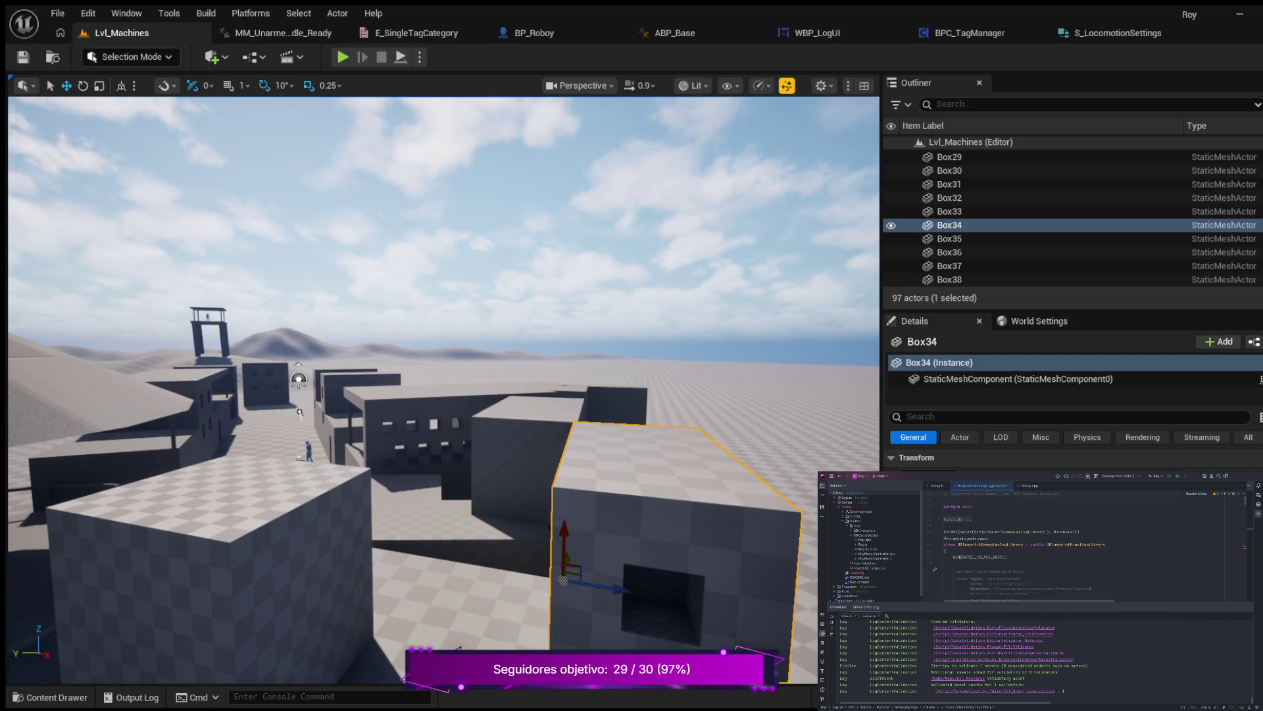
Fly the view around the pavilion and switch the editor to Modeling Mode.
scroll(444, 389, up, 2)
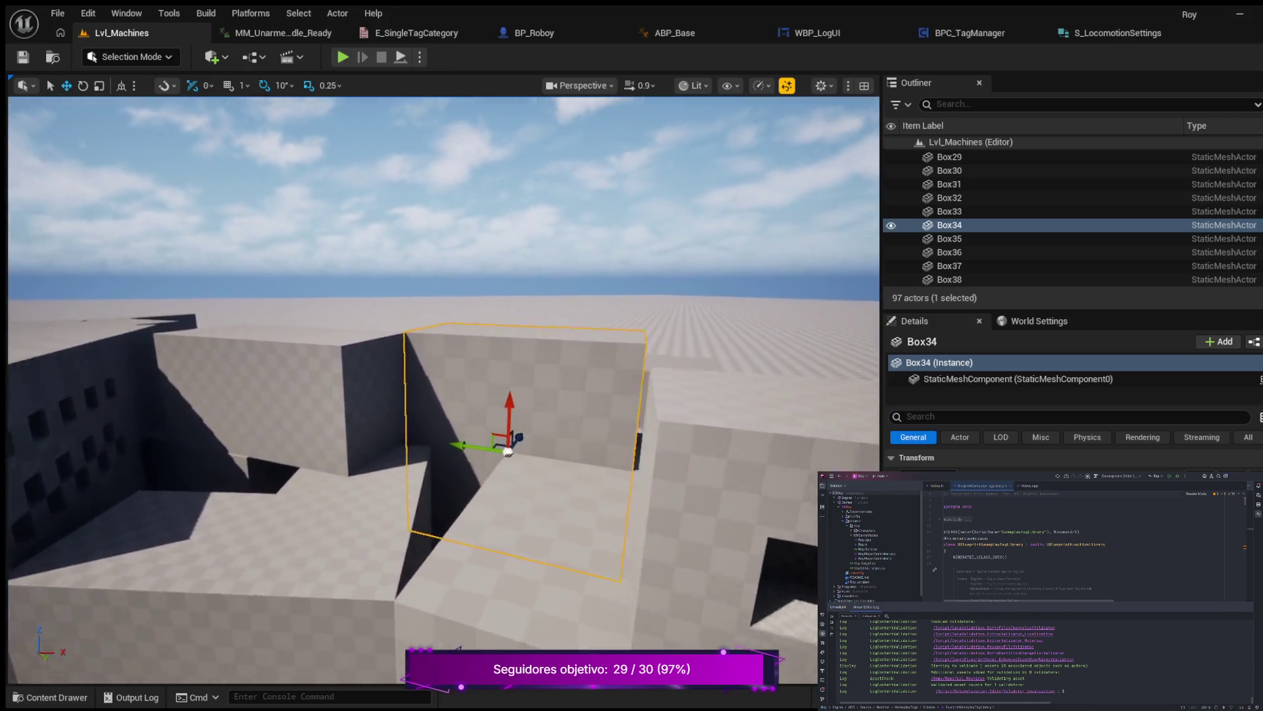
mouse_move(444, 395)
mouse_down()
mouse_move(425, 369)
mouse_move(684, 558)
mouse_move(667, 474)
mouse_move(697, 500)
mouse_move(631, 508)
mouse_move(667, 505)
mouse_up()
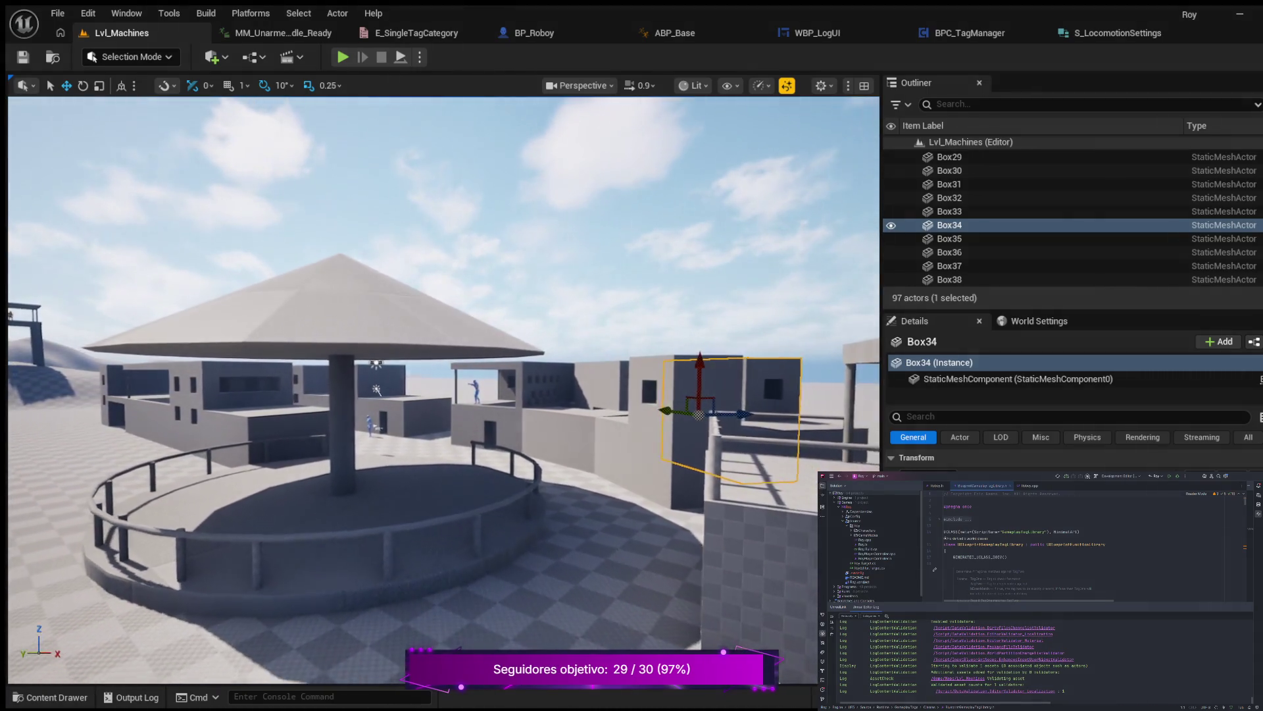
mouse_move(668, 506)
mouse_down()
mouse_move(644, 505)
mouse_move(678, 505)
mouse_move(664, 506)
mouse_move(664, 526)
mouse_move(668, 510)
mouse_up()
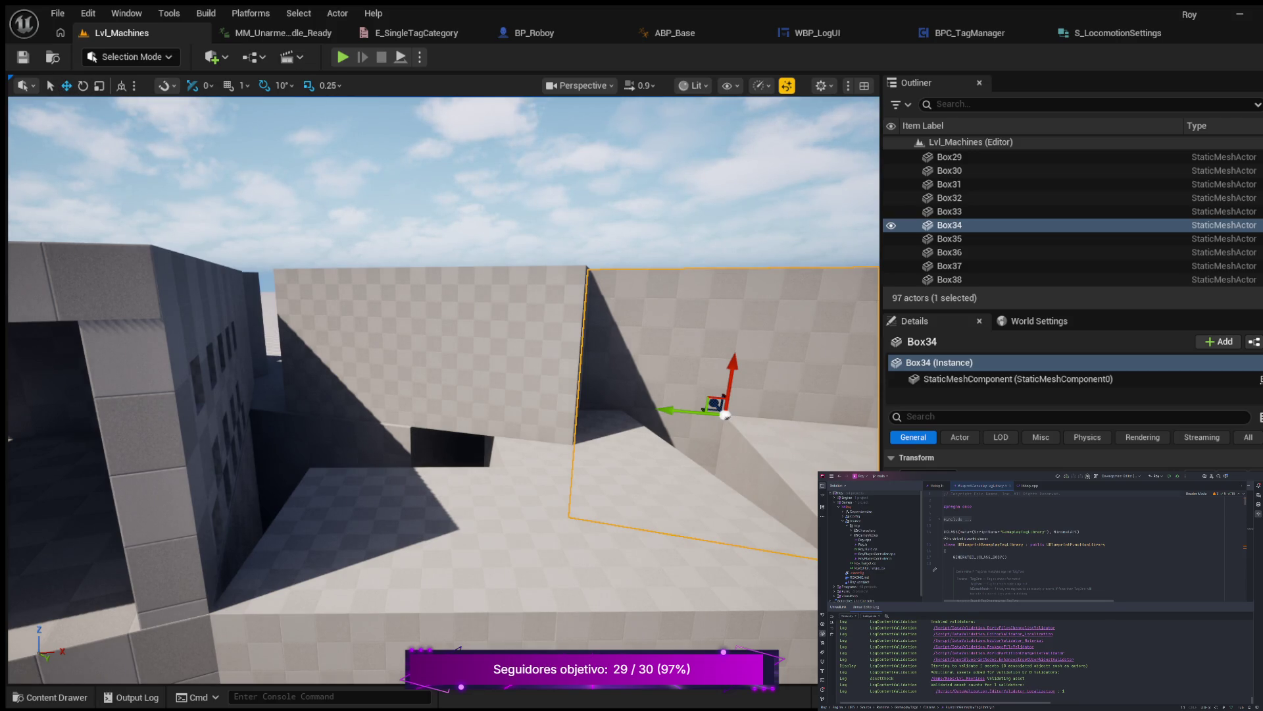
key(shift+5)
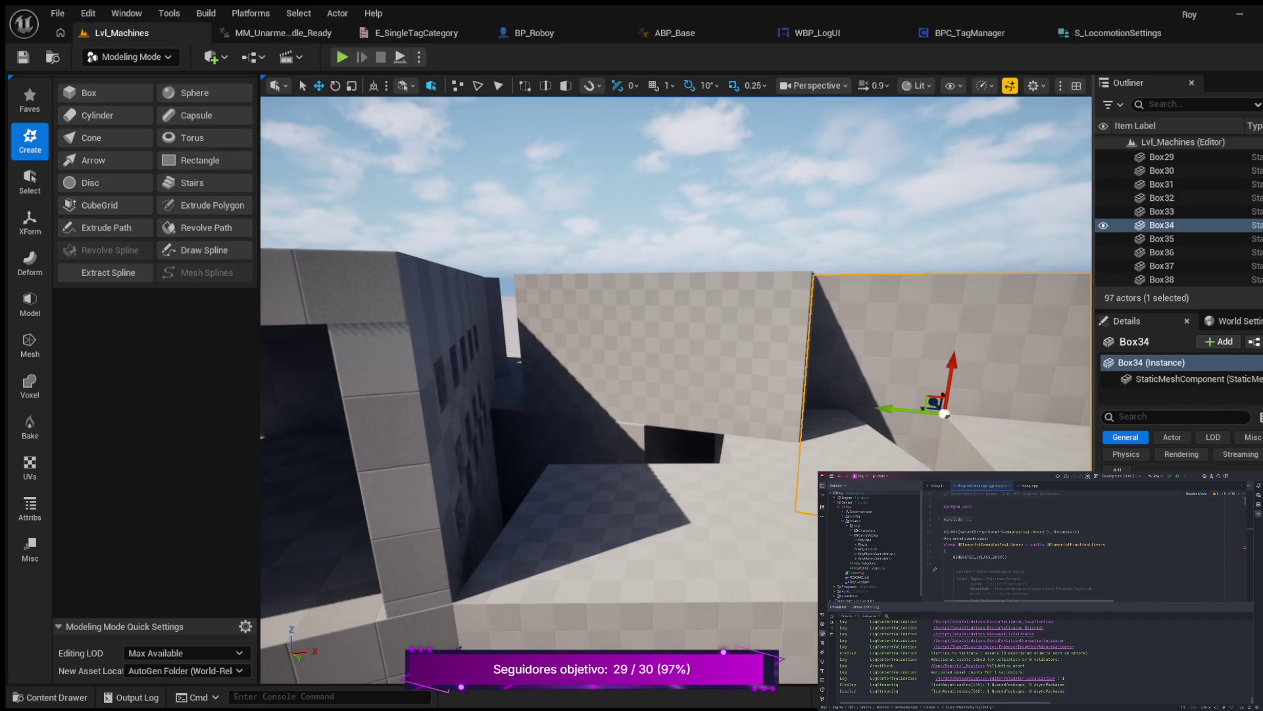
Pick Rectangle in the Modeling Mode Create palette to start a 100 × 100 mesh.
scroll(676, 388, down, 3)
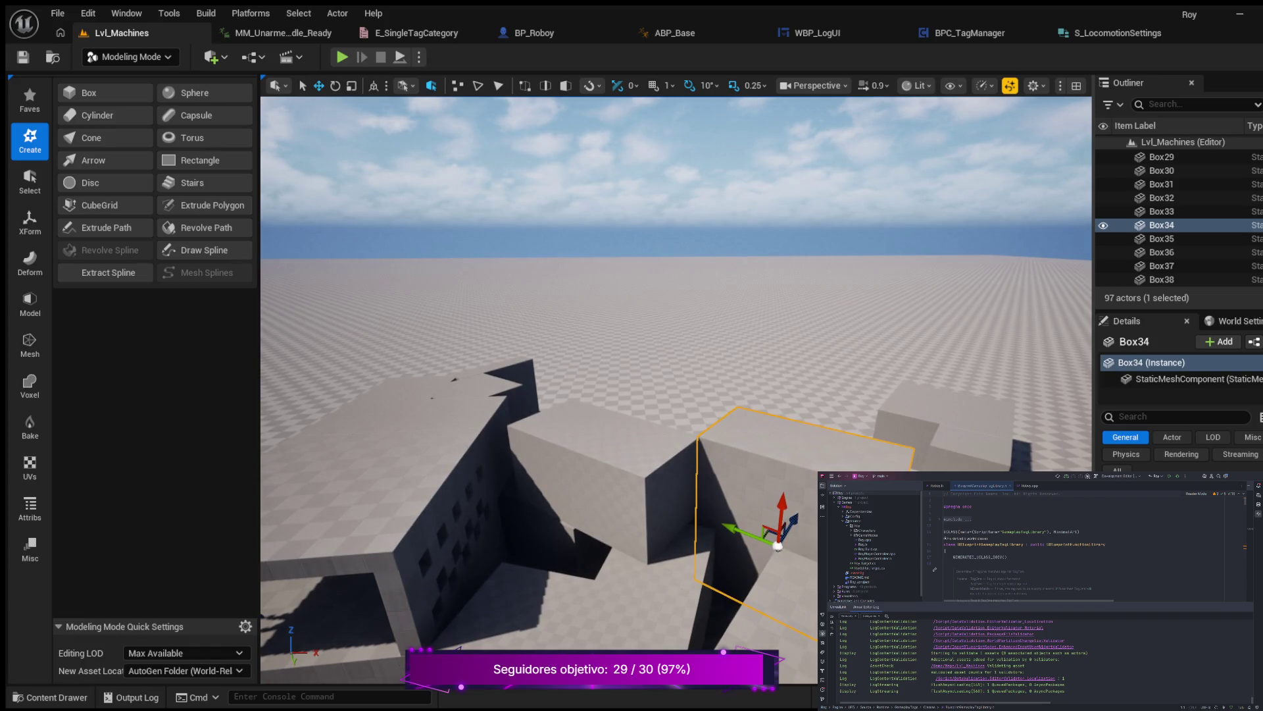
click(198, 160)
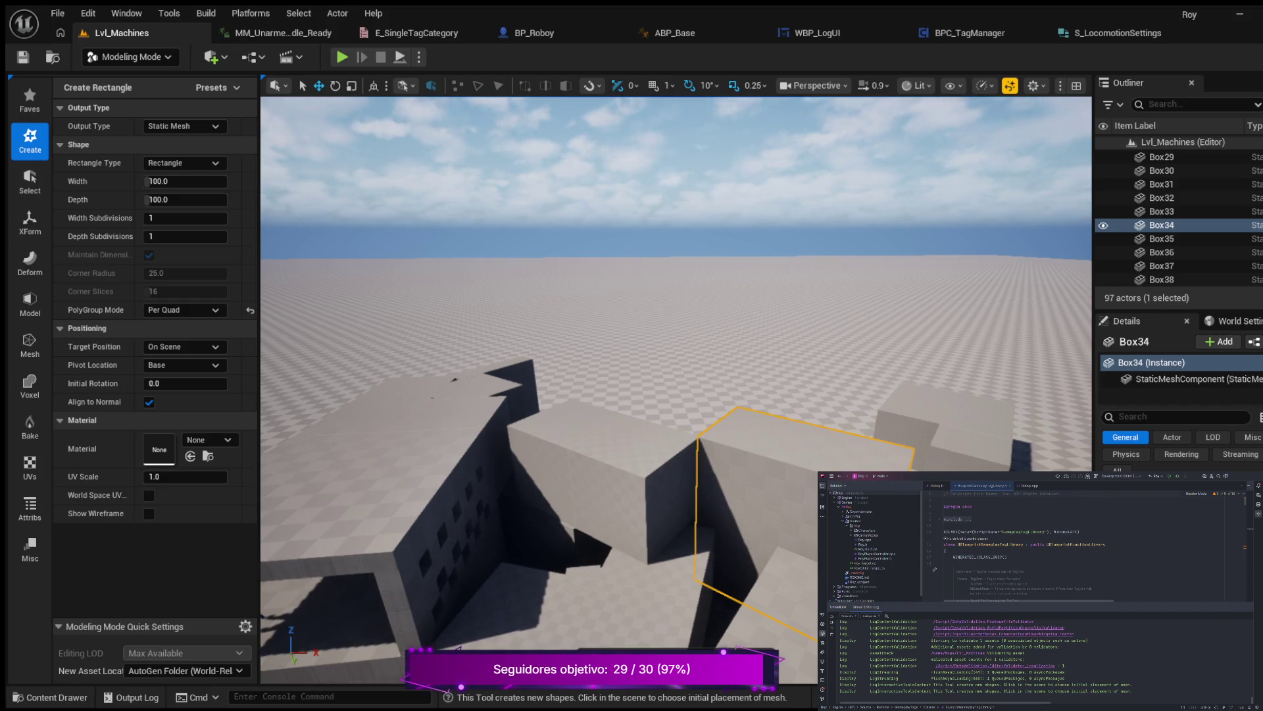
Place the new rectangle on the rooftop and set its width to 300.
click(583, 579)
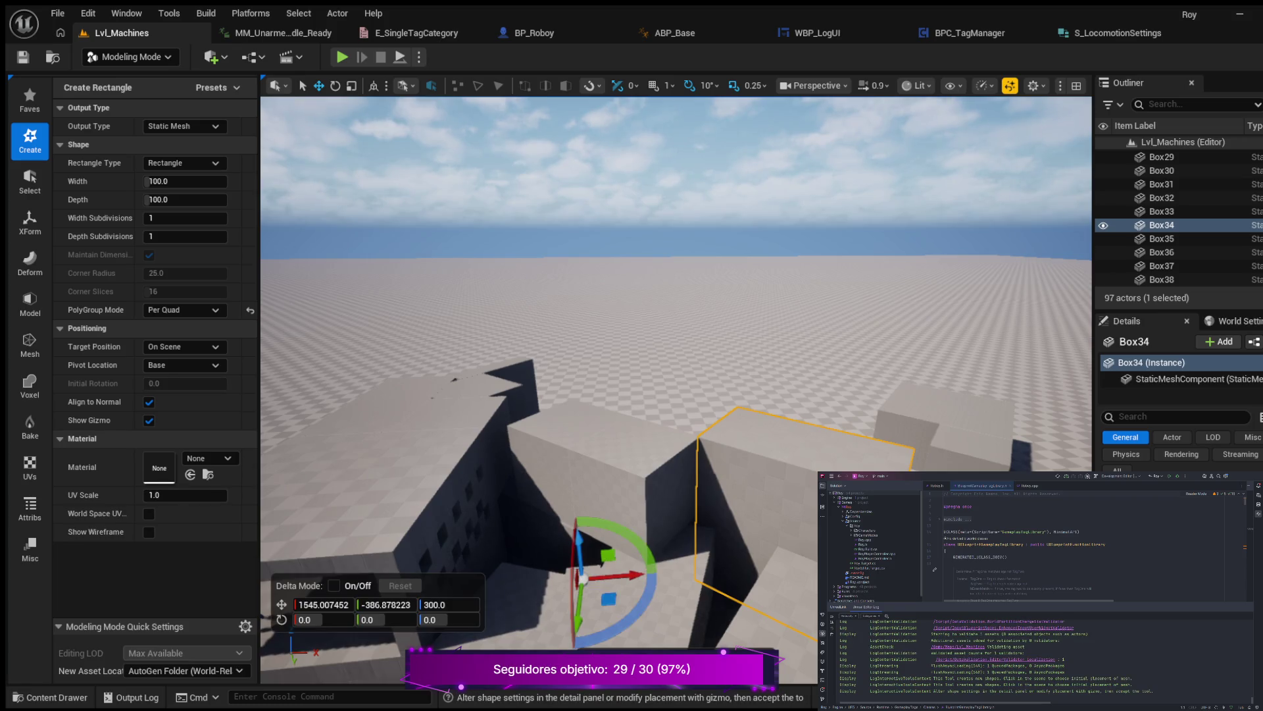
key(s)
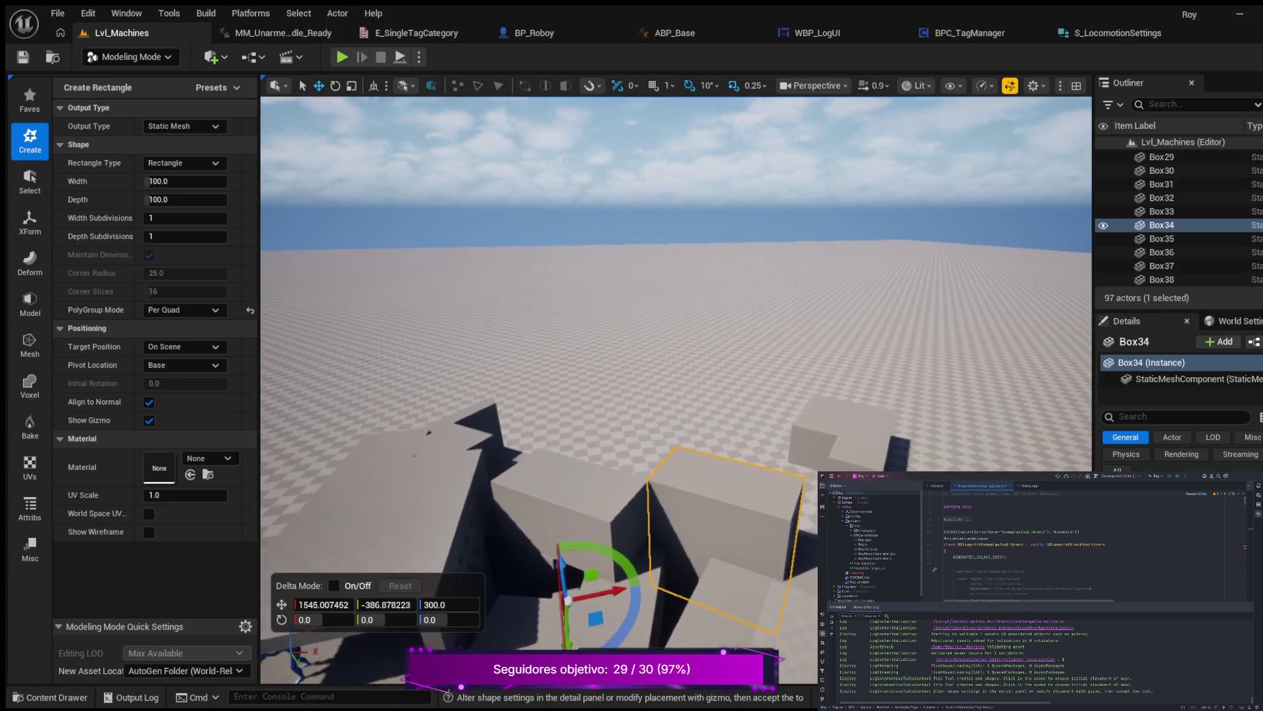
click(157, 181)
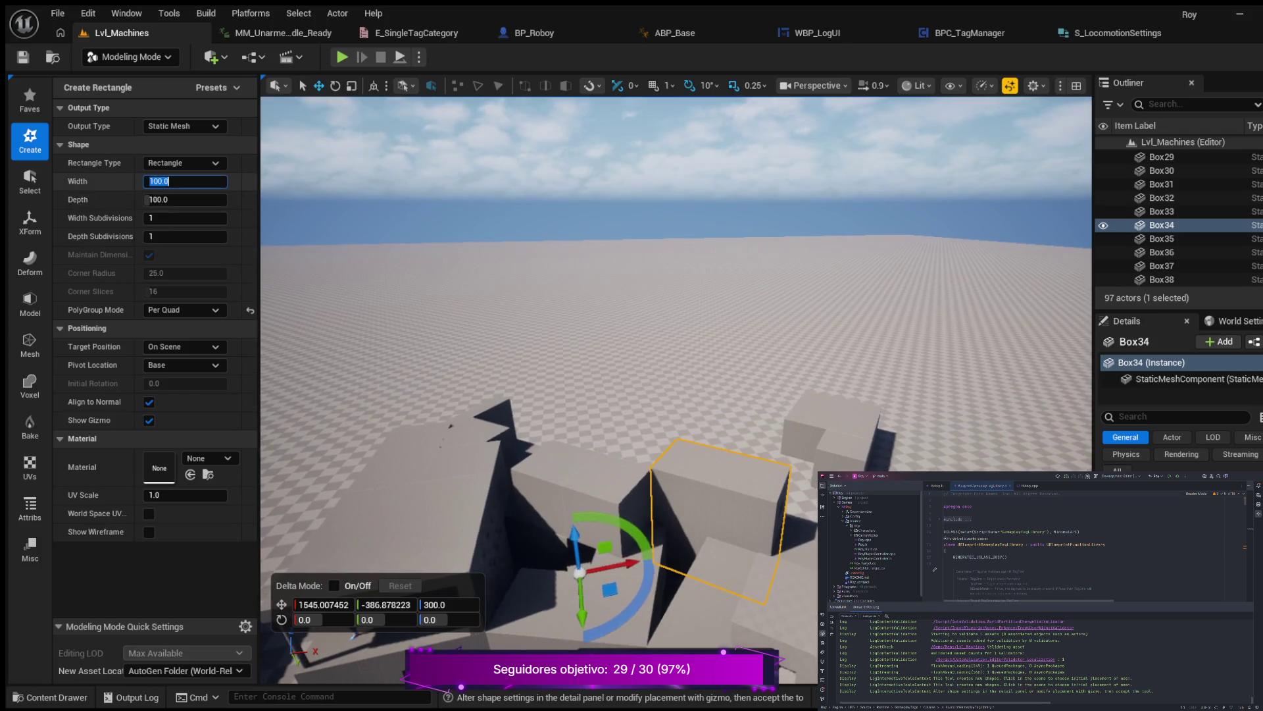
text(300)
key(Return)
Shift the rectangle along Y while surveying the surrounding rooftops and buildings.
key(w)
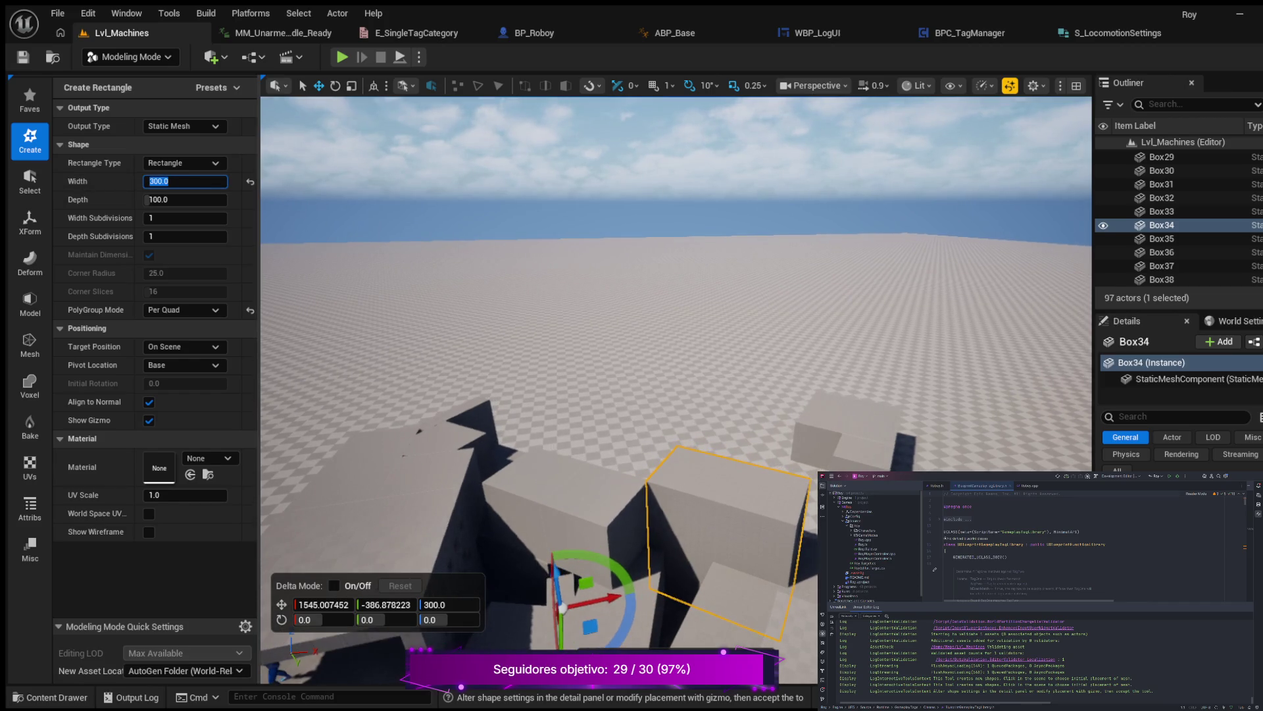
key(a)
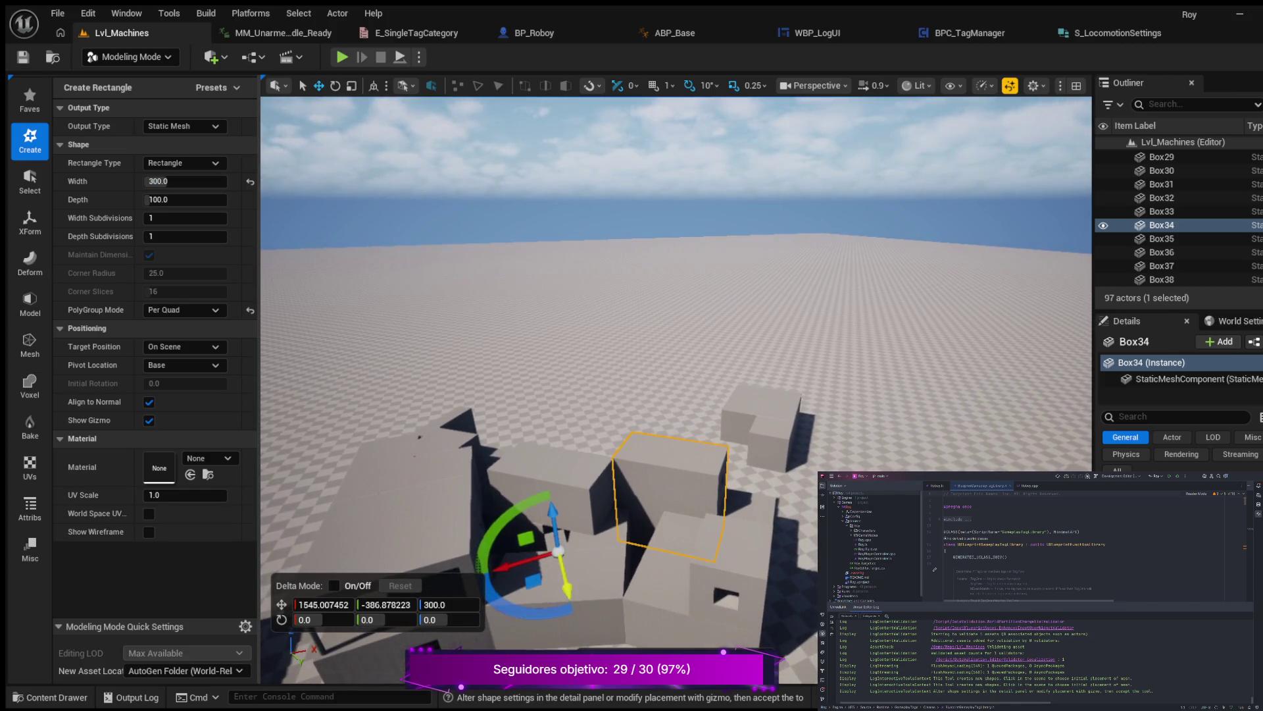
drag(571, 611, 579, 648)
key(s)
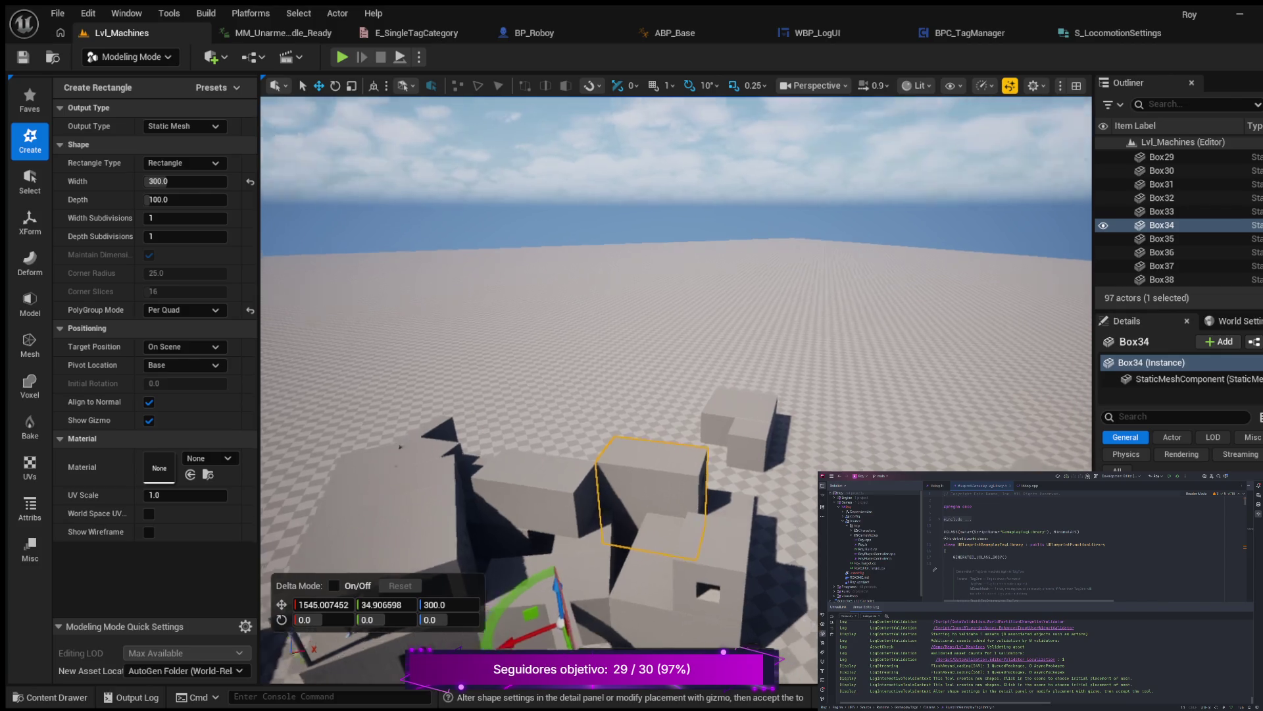
key(s)
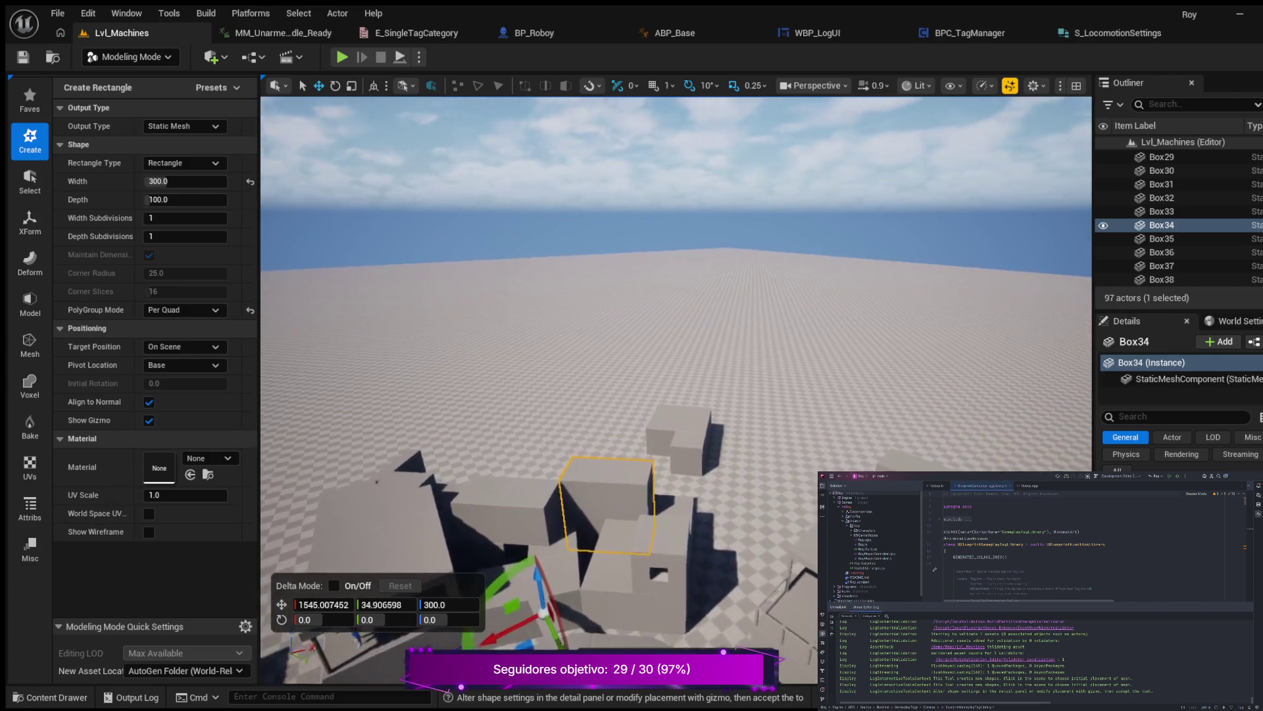
key(s)
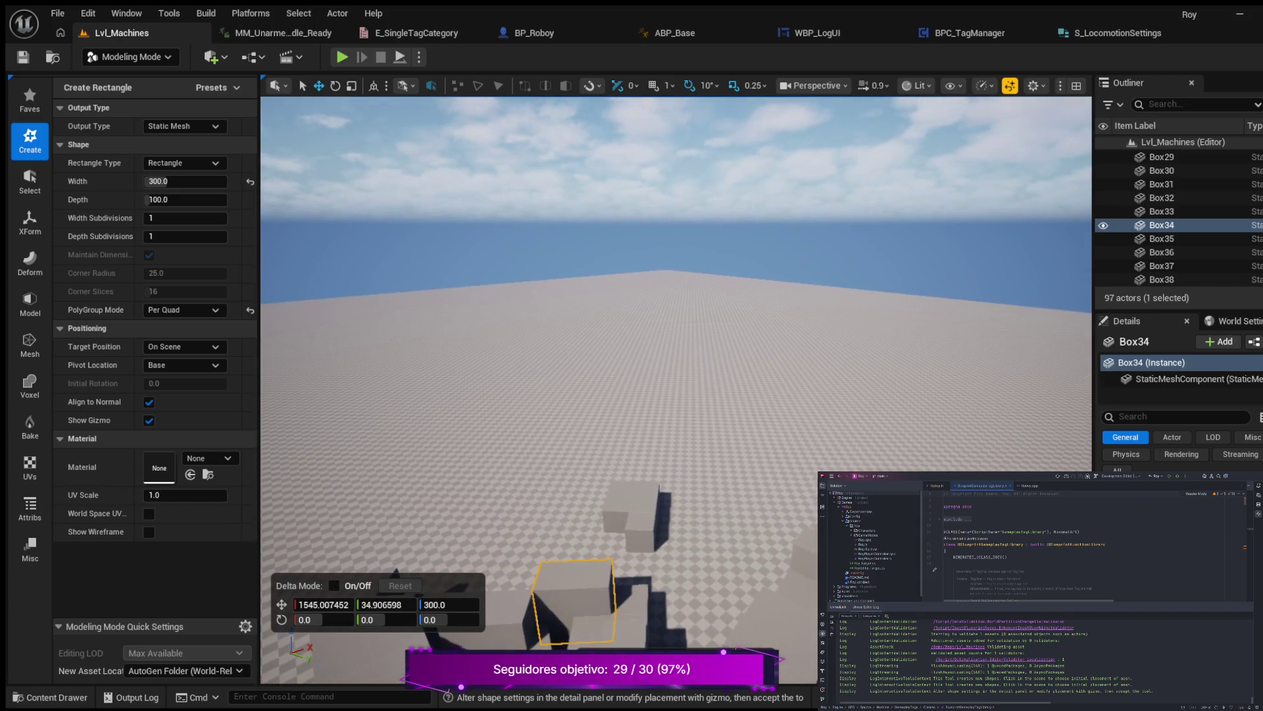
key(w)
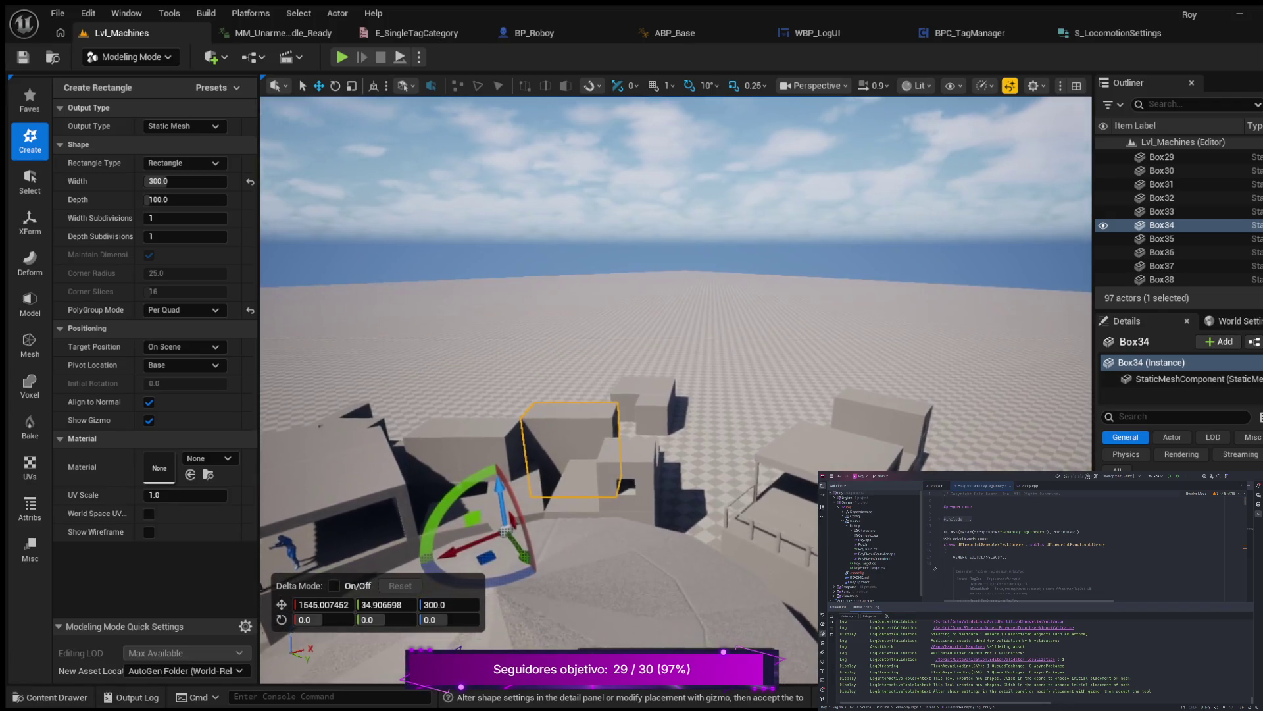
key(a)
key(a)
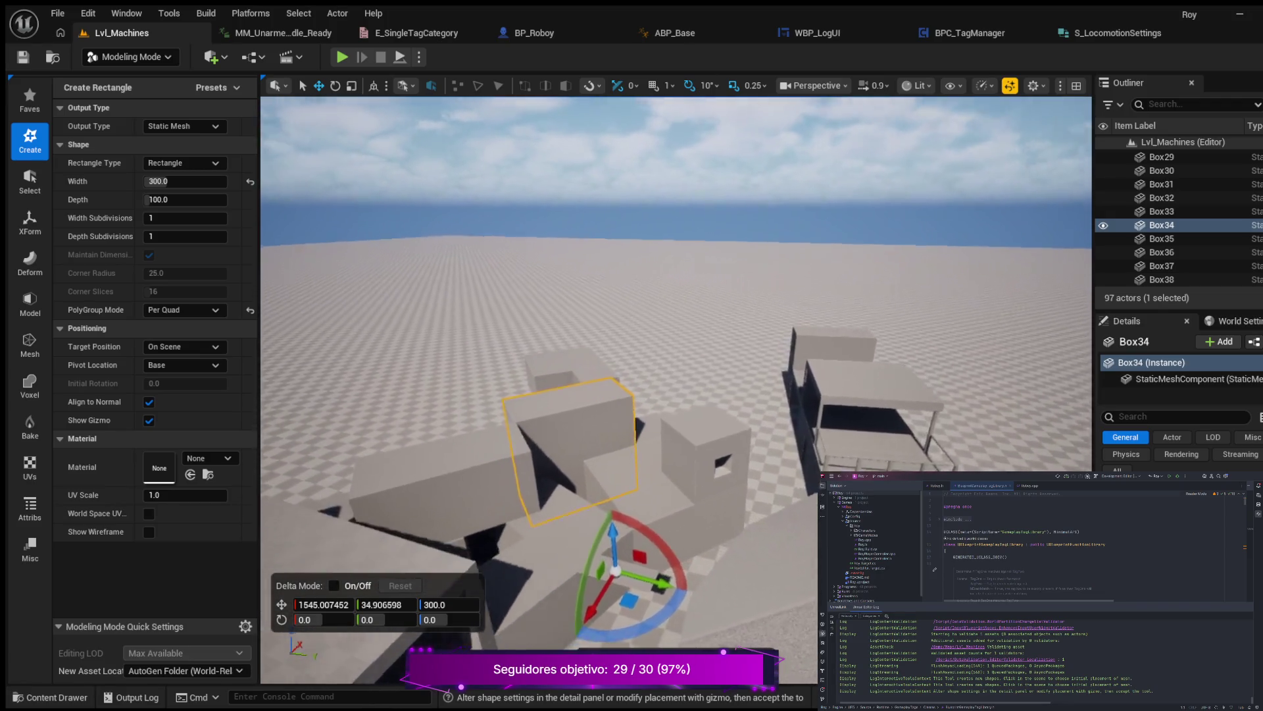
key(s)
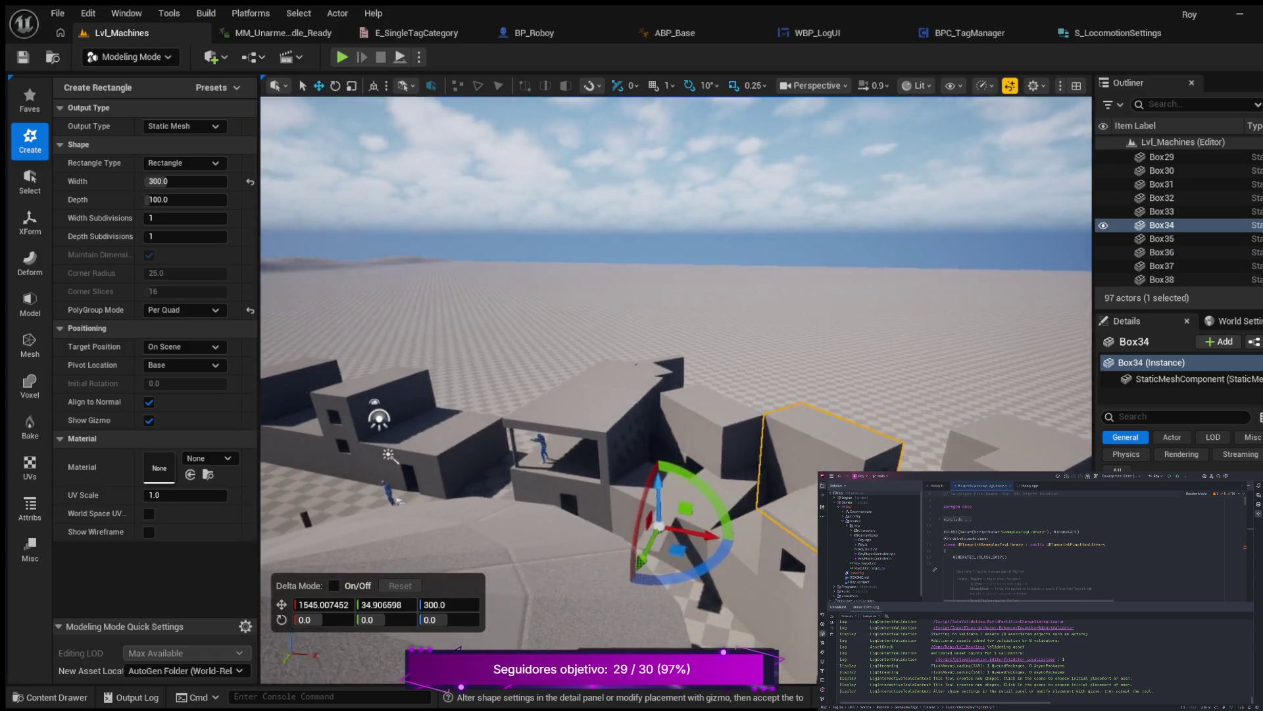
key(a)
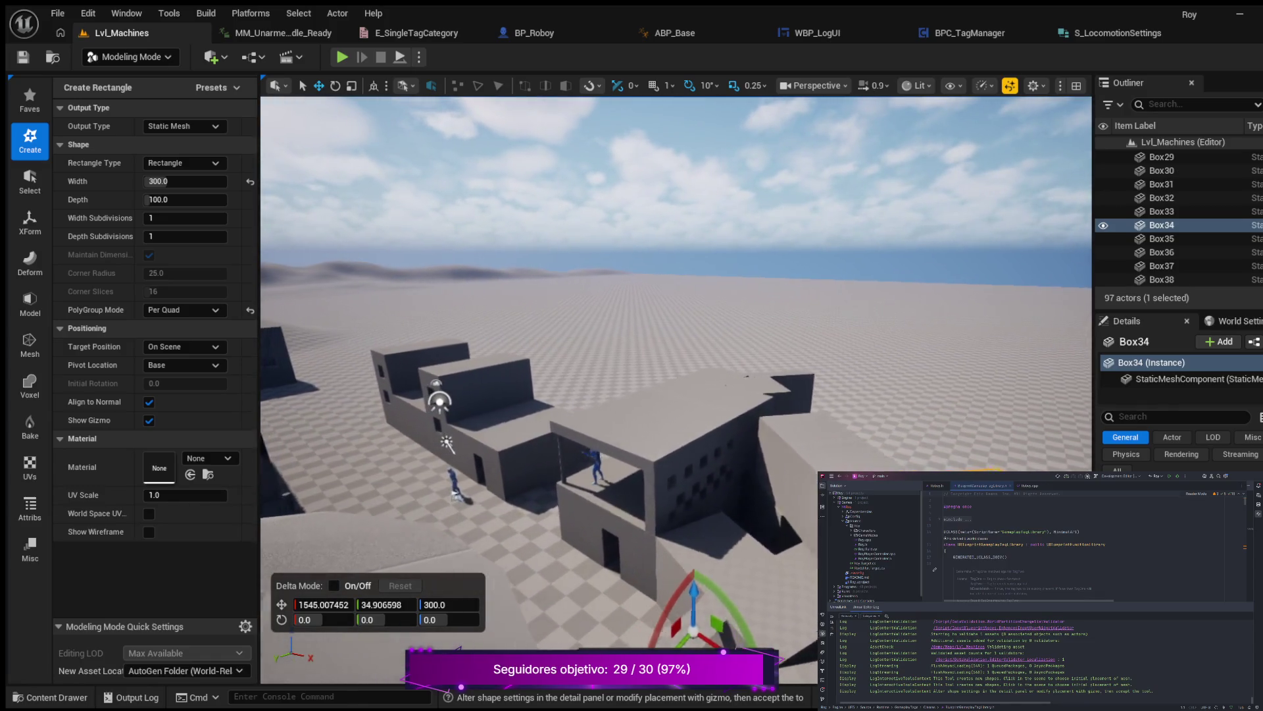
key(a)
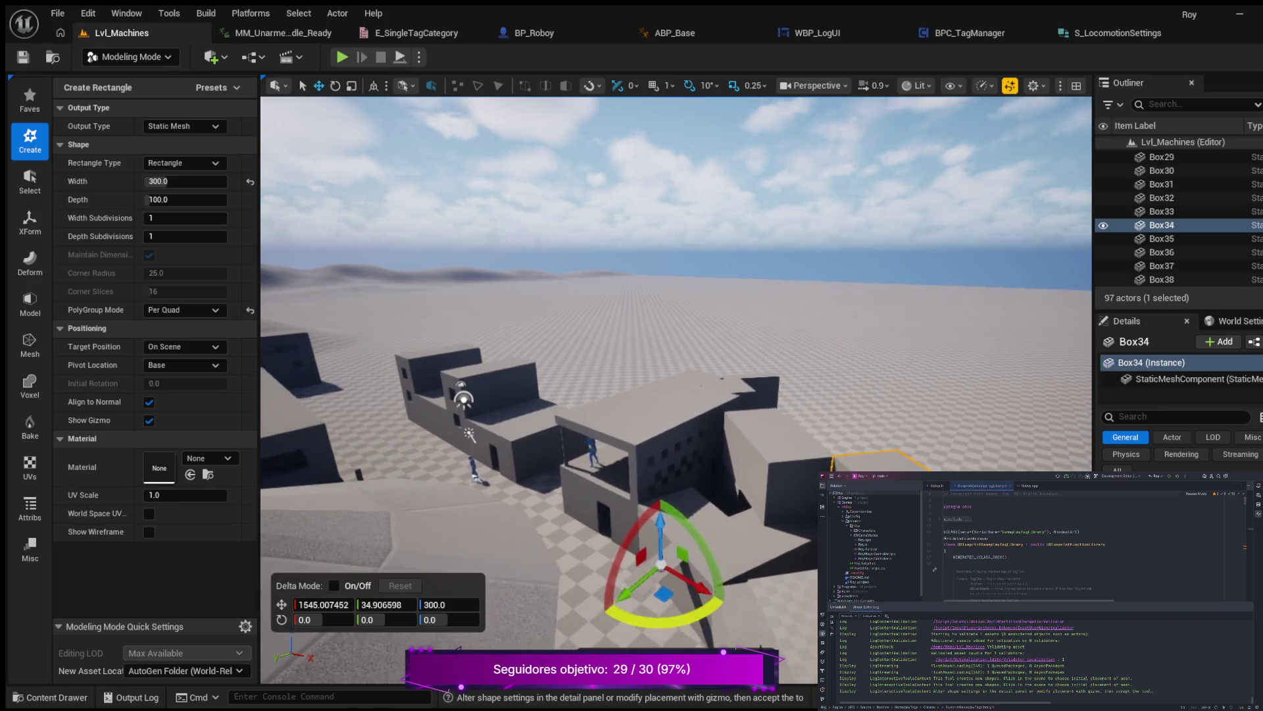
Set the rectangle's width to 400 and depth to 200.
click(171, 181)
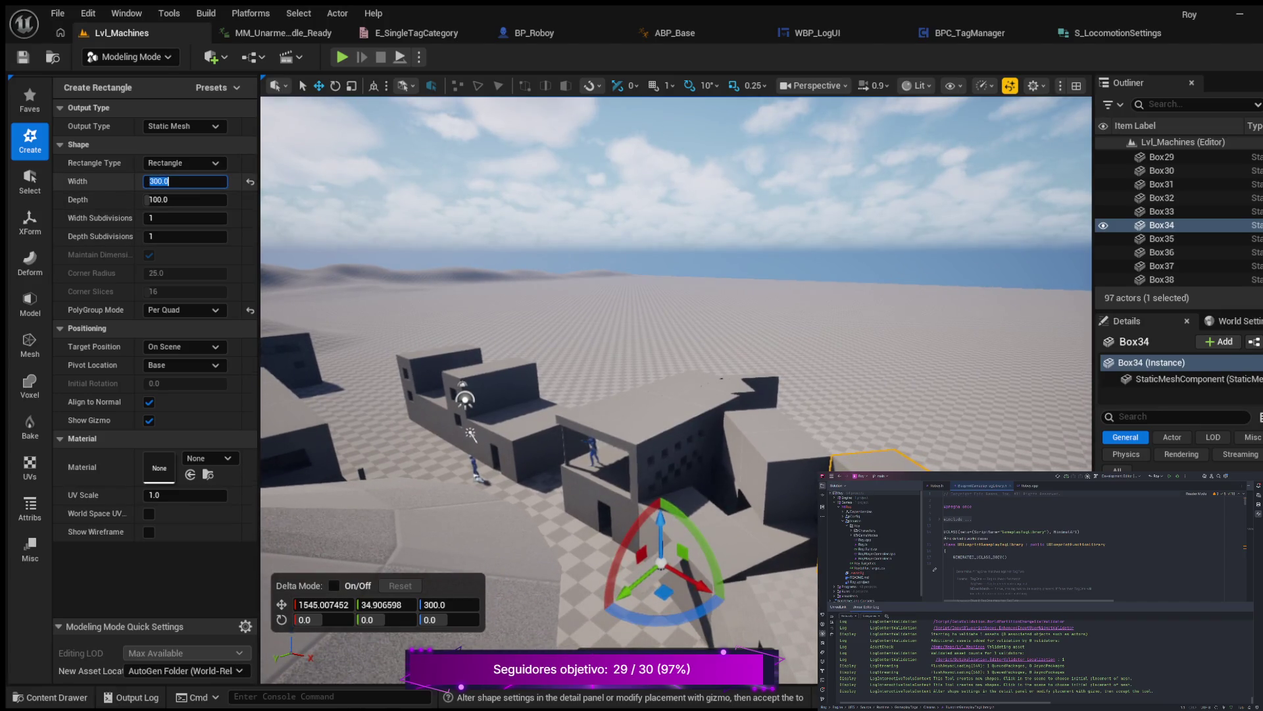
text(400)
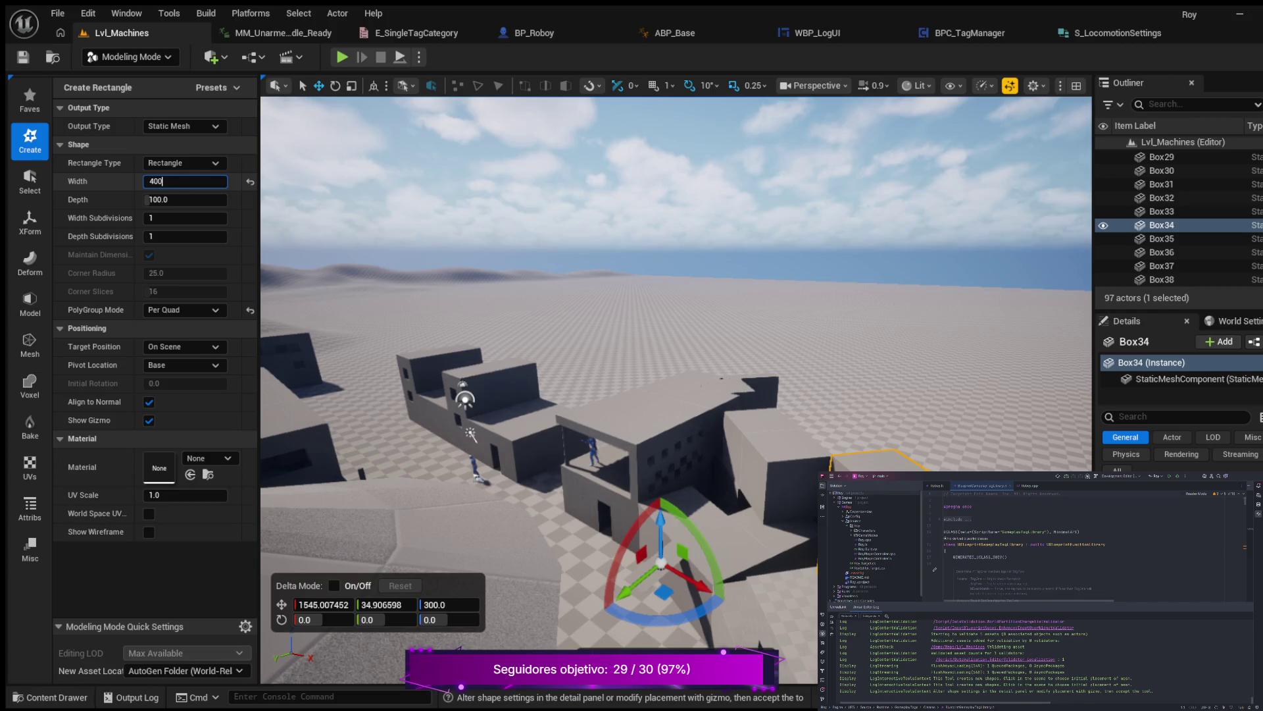
key(Return)
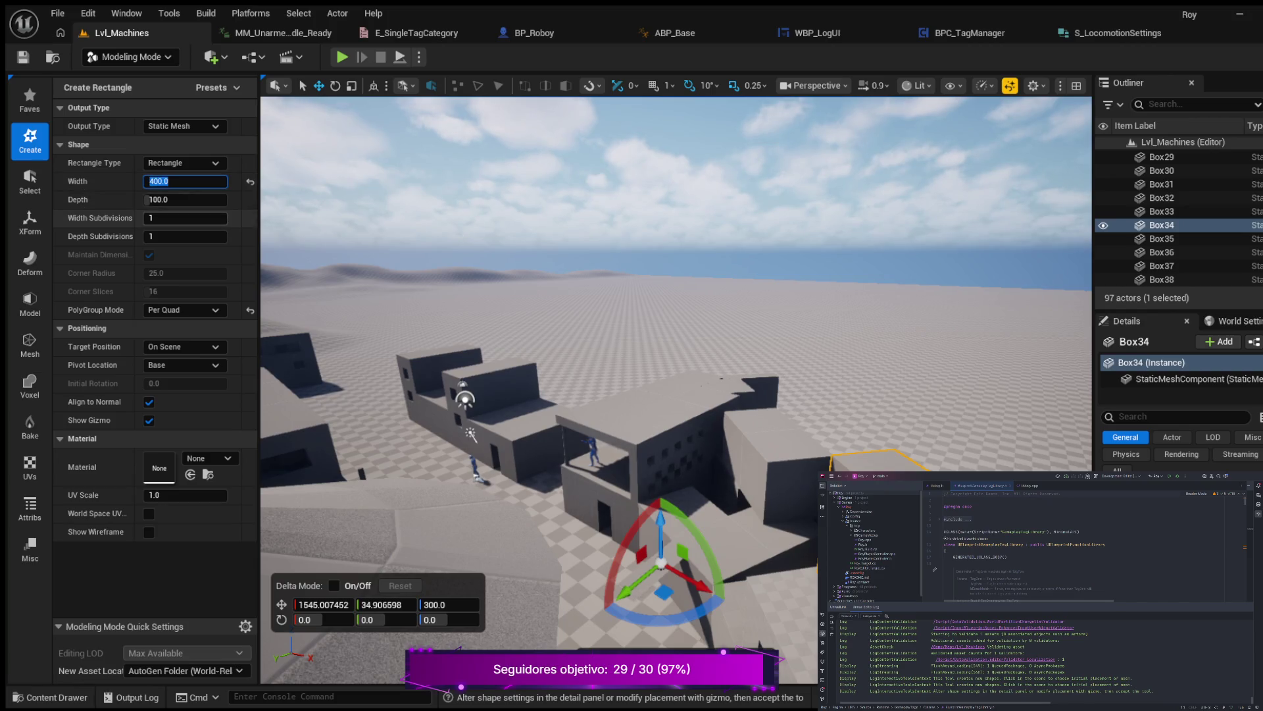
click(184, 200)
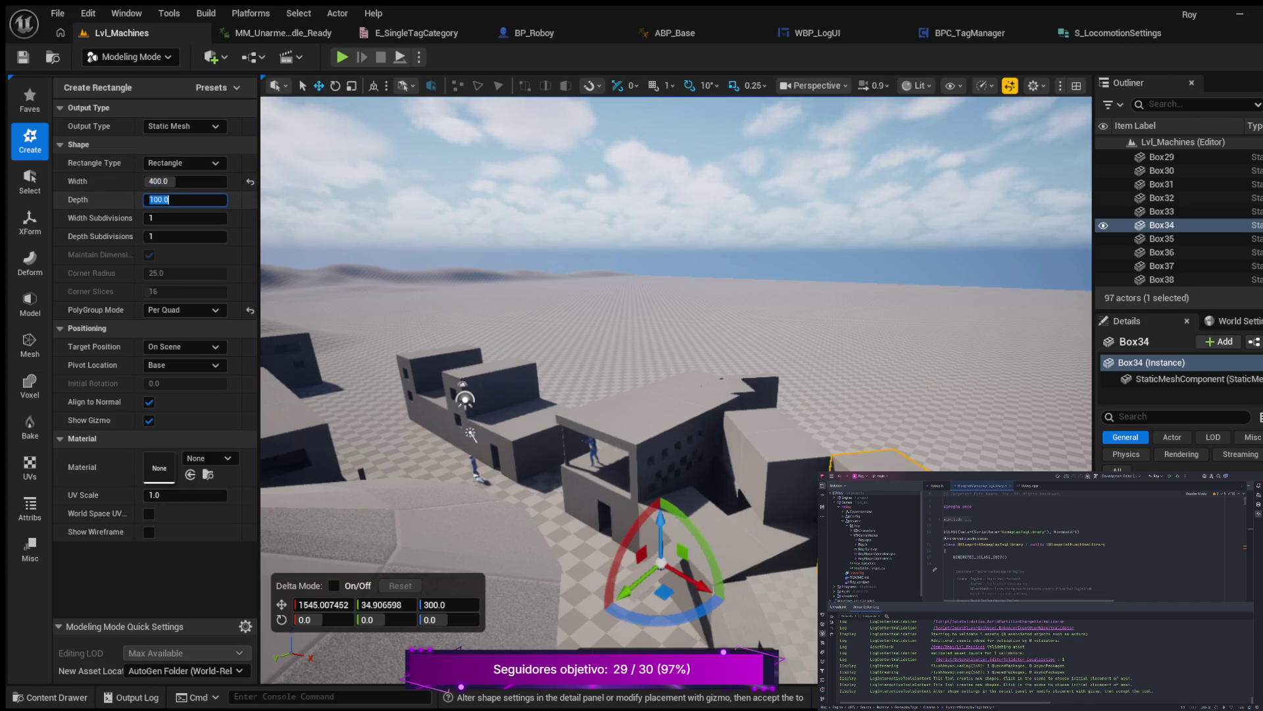
text(200)
key(Return)
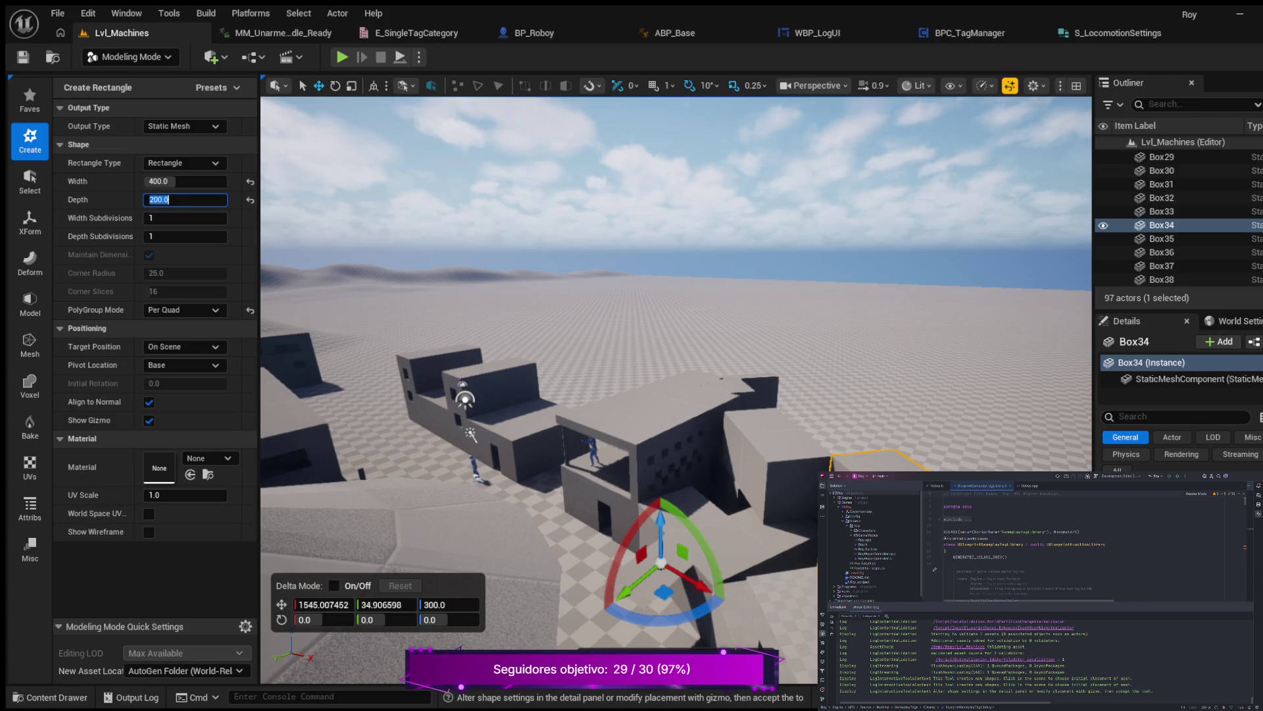
Move the rectangle along Y and X up against the building wall.
mouse_move(635, 586)
mouse_down()
mouse_move(731, 510)
mouse_move(730, 470)
mouse_move(681, 470)
mouse_up()
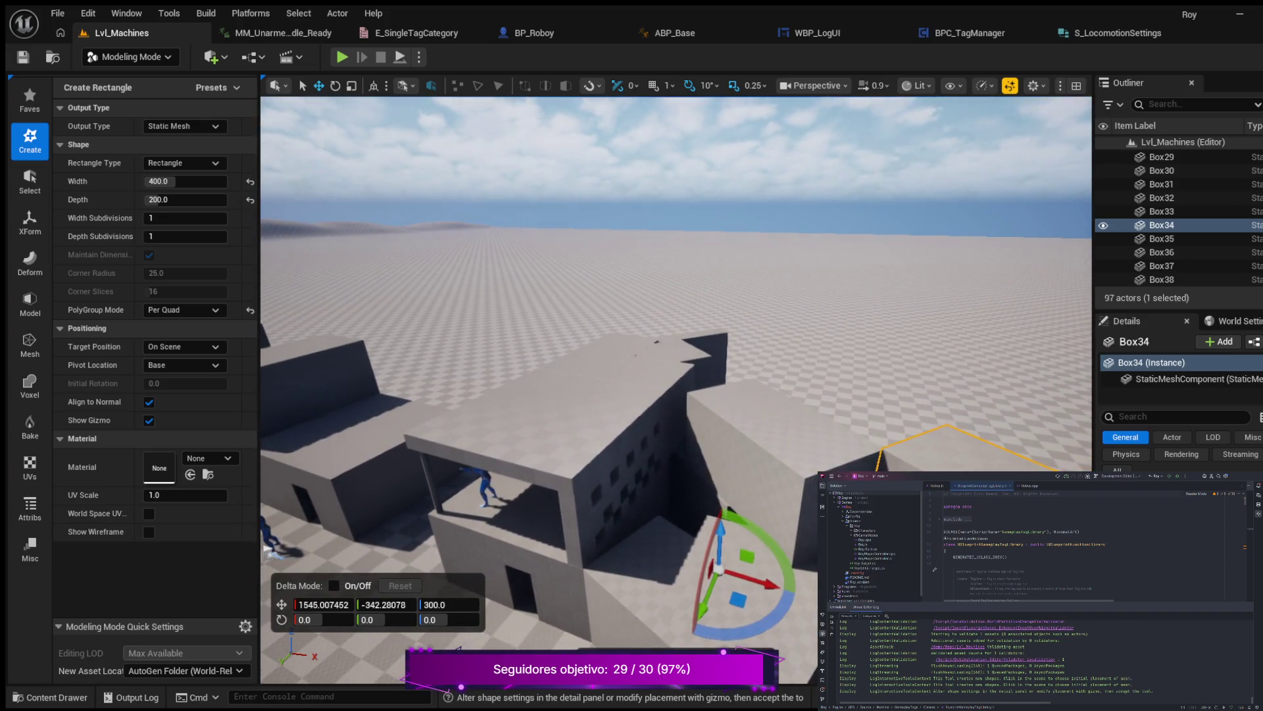
drag(707, 602, 720, 576)
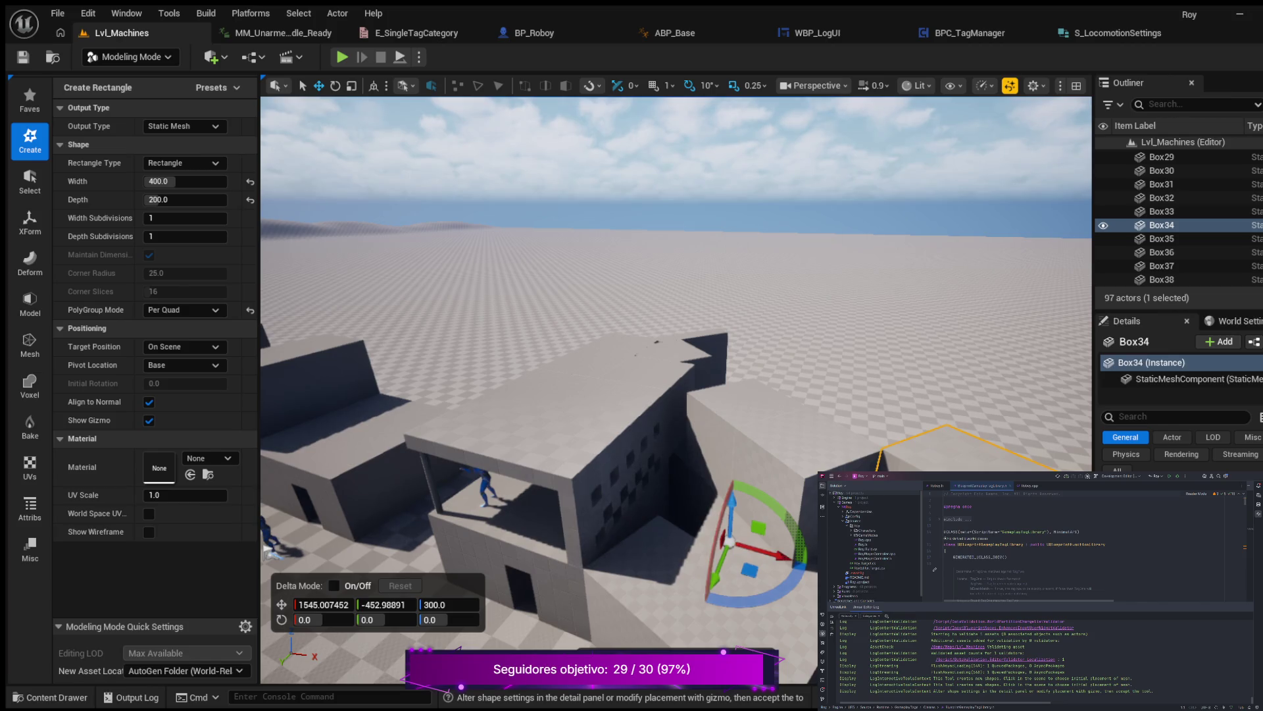
drag(763, 549, 705, 533)
scroll(677, 388, up, 5)
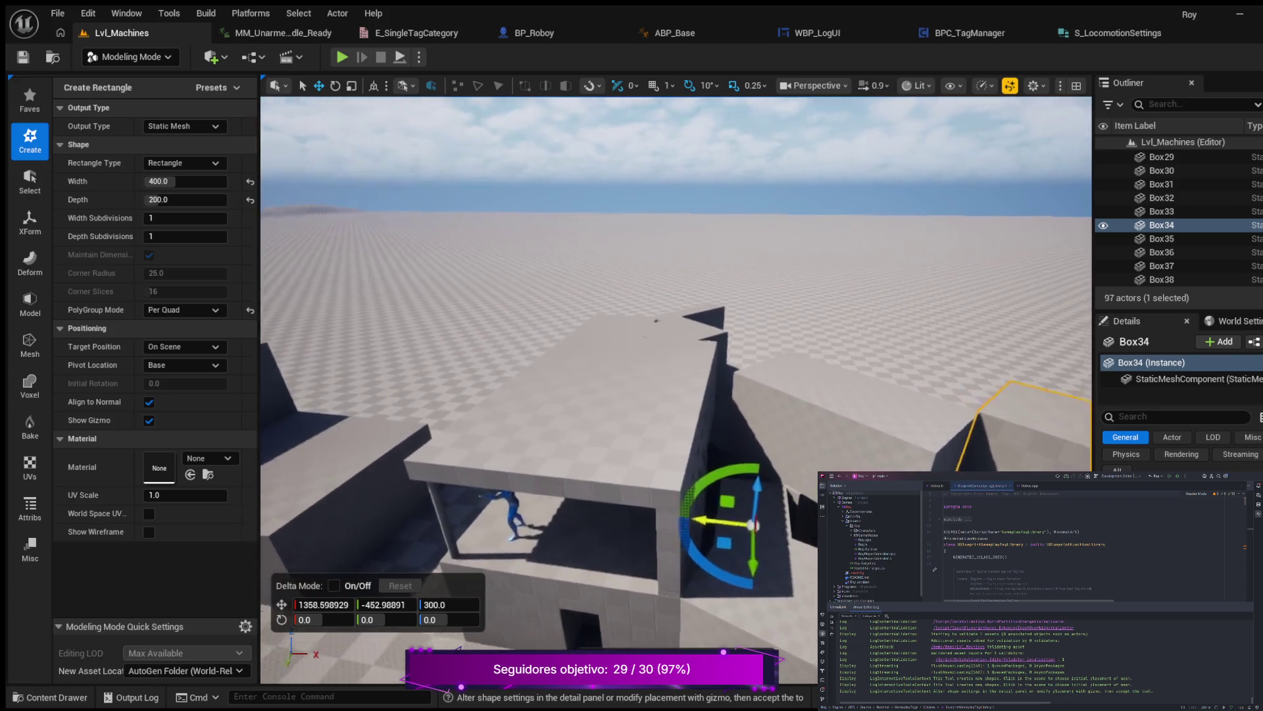
scroll(676, 388, up, 1)
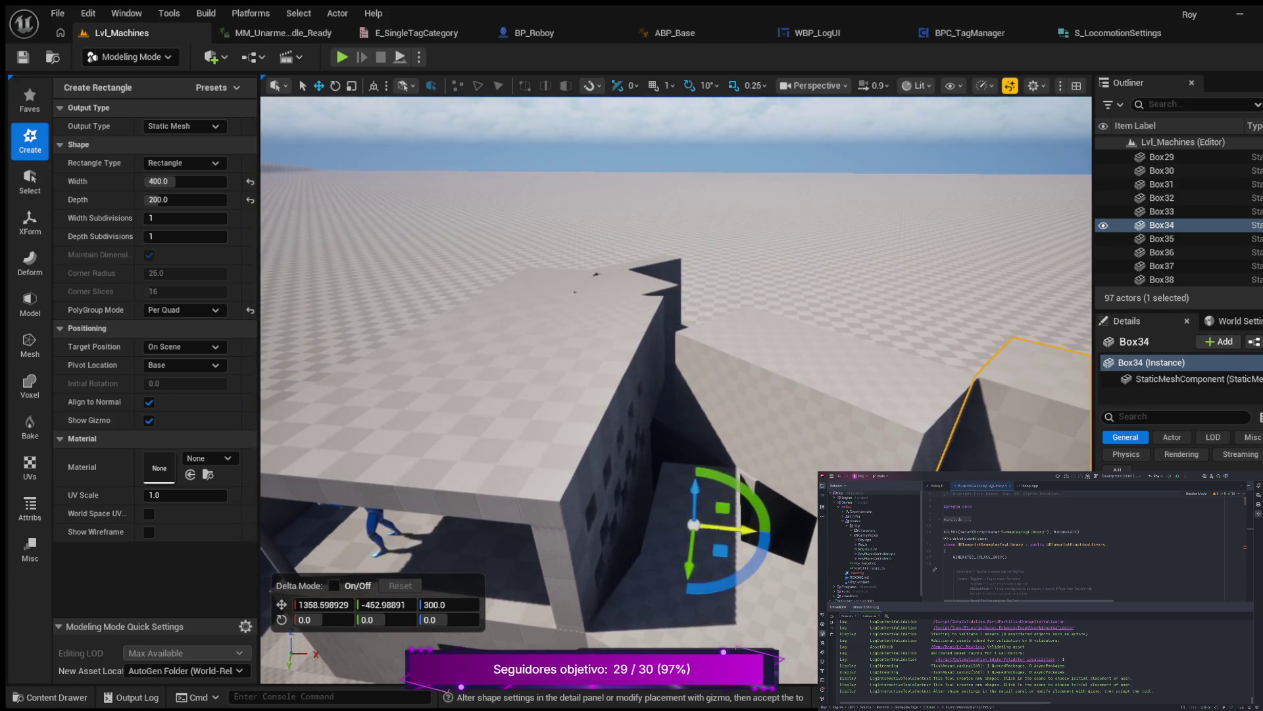
mouse_move(730, 528)
mouse_down()
mouse_move(666, 547)
mouse_move(675, 501)
mouse_up()
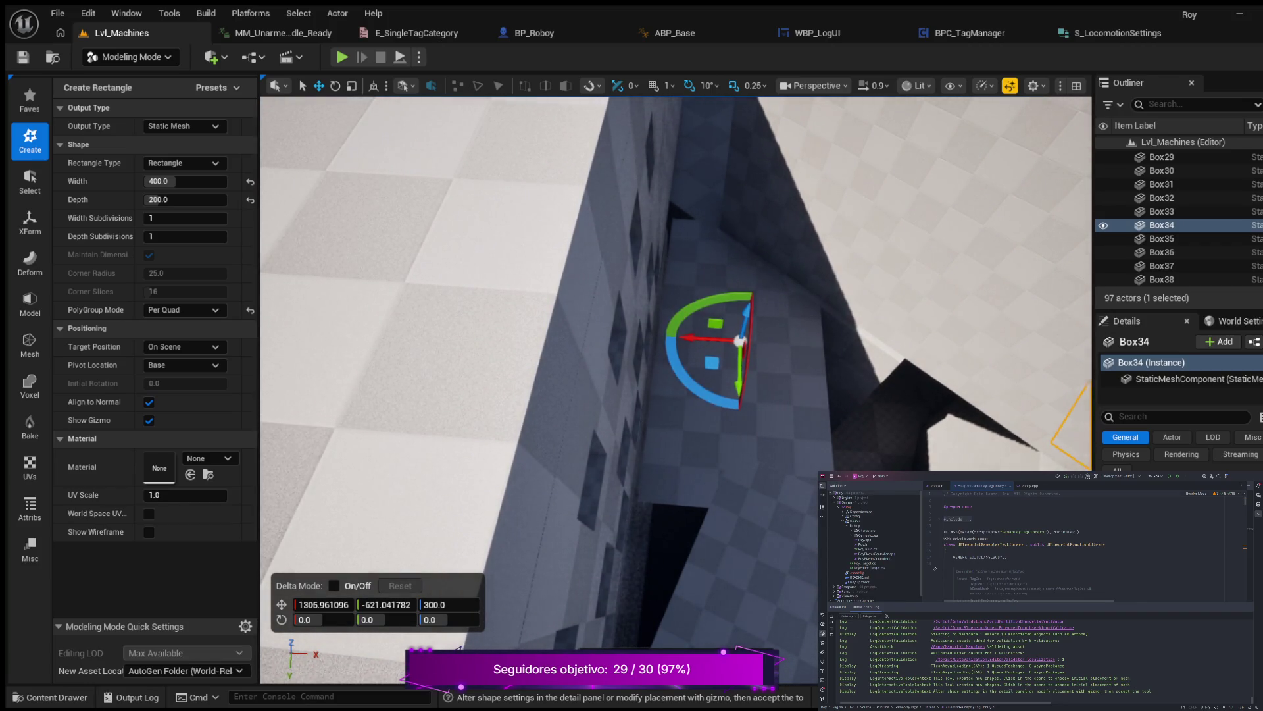
Check the rectangle's placement at X 1306, Y -621 in Top Wireframe, then return to Perspective.
key(alt+j)
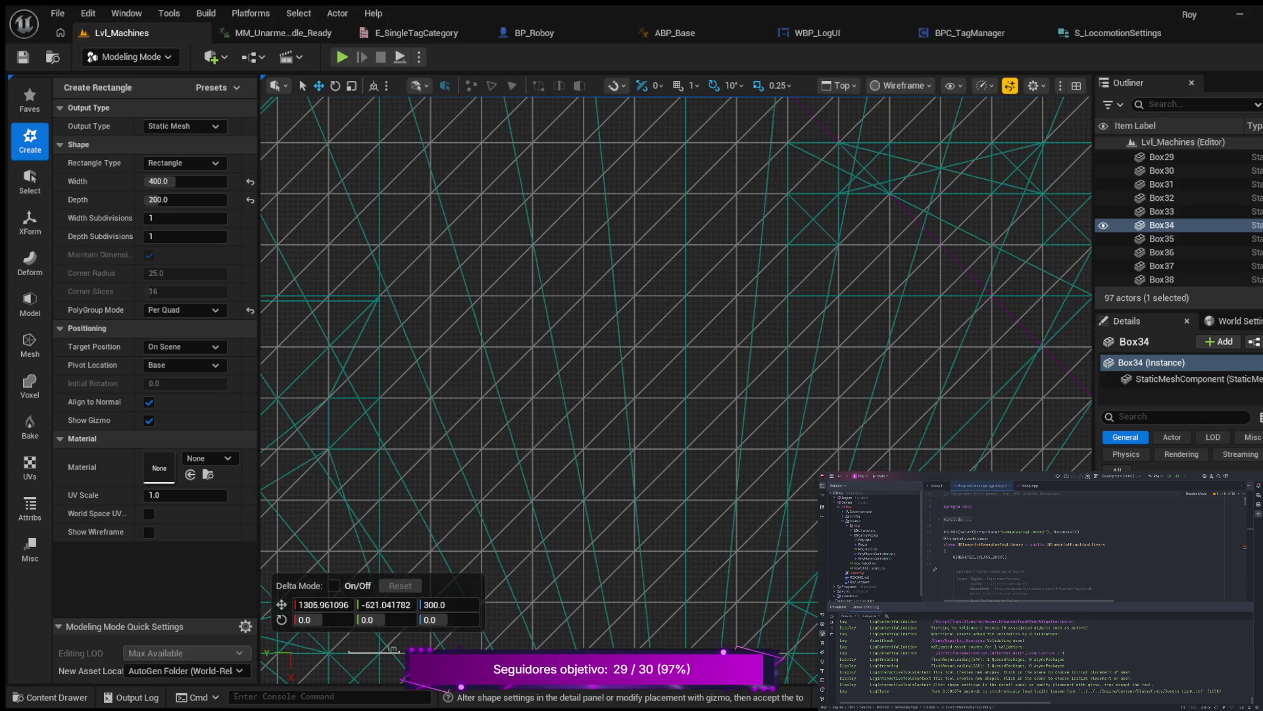
scroll(644, 160, down, 10)
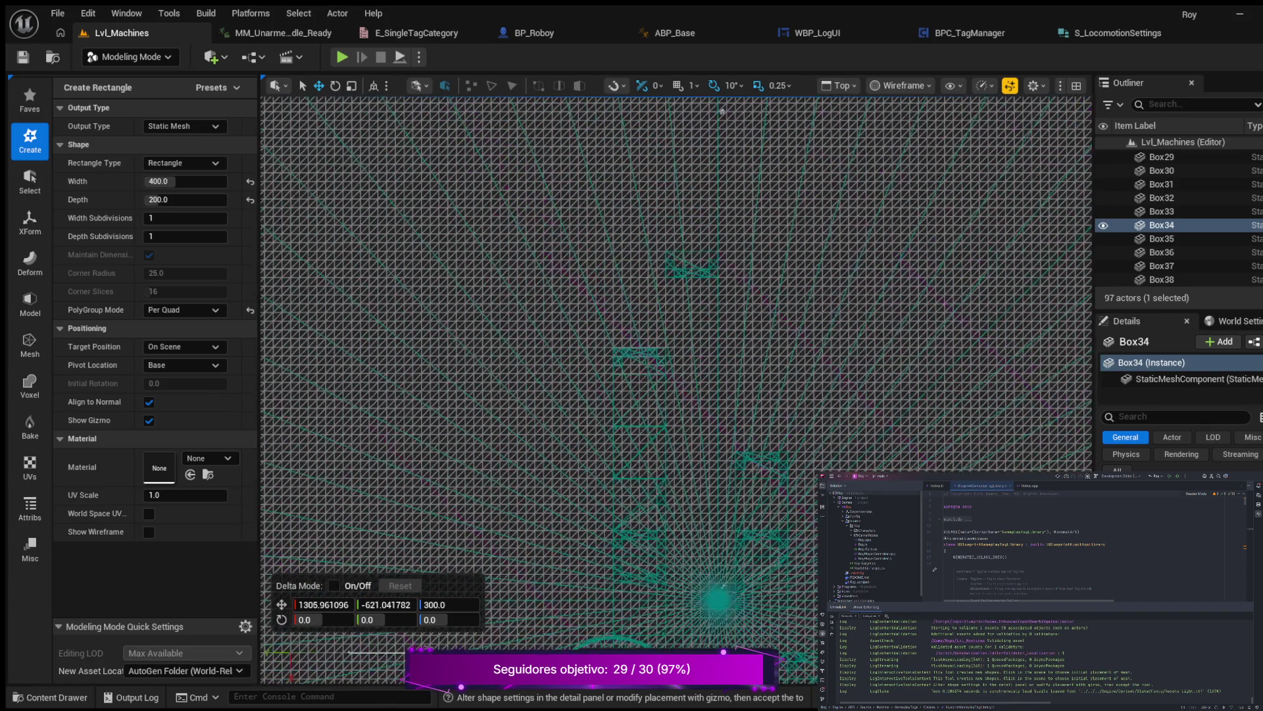
key(f)
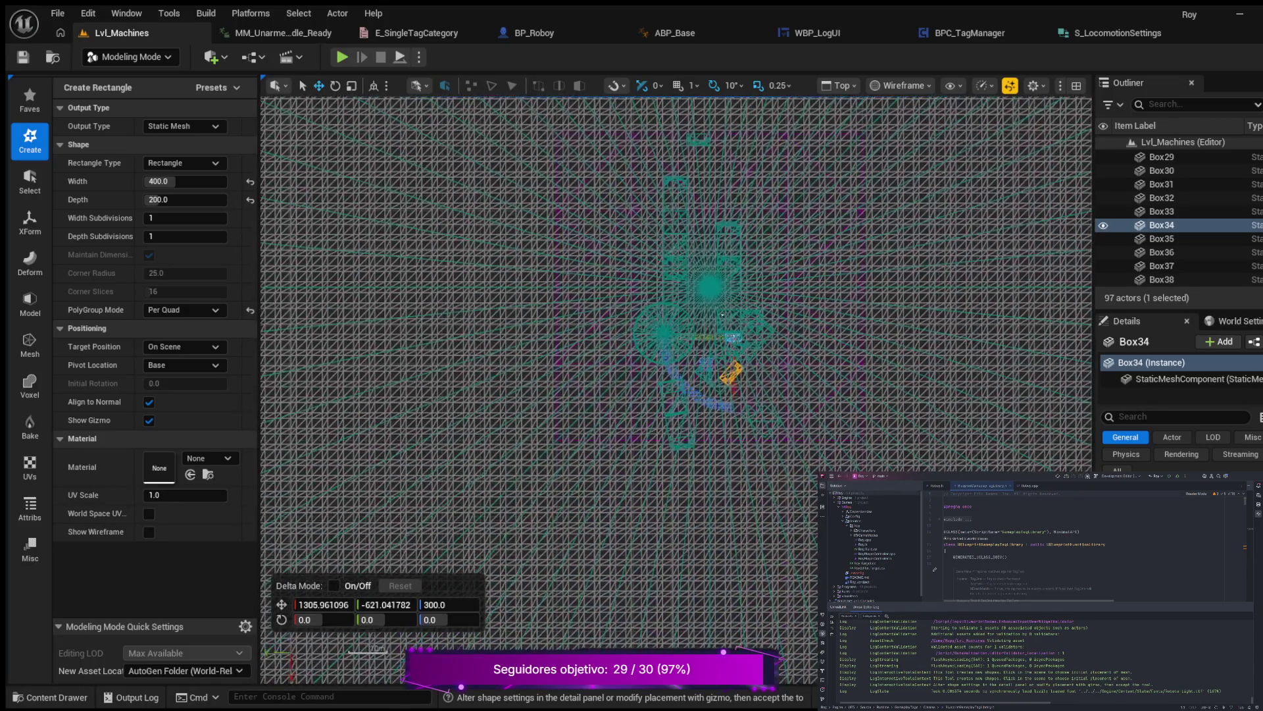
scroll(694, 297, up, 5)
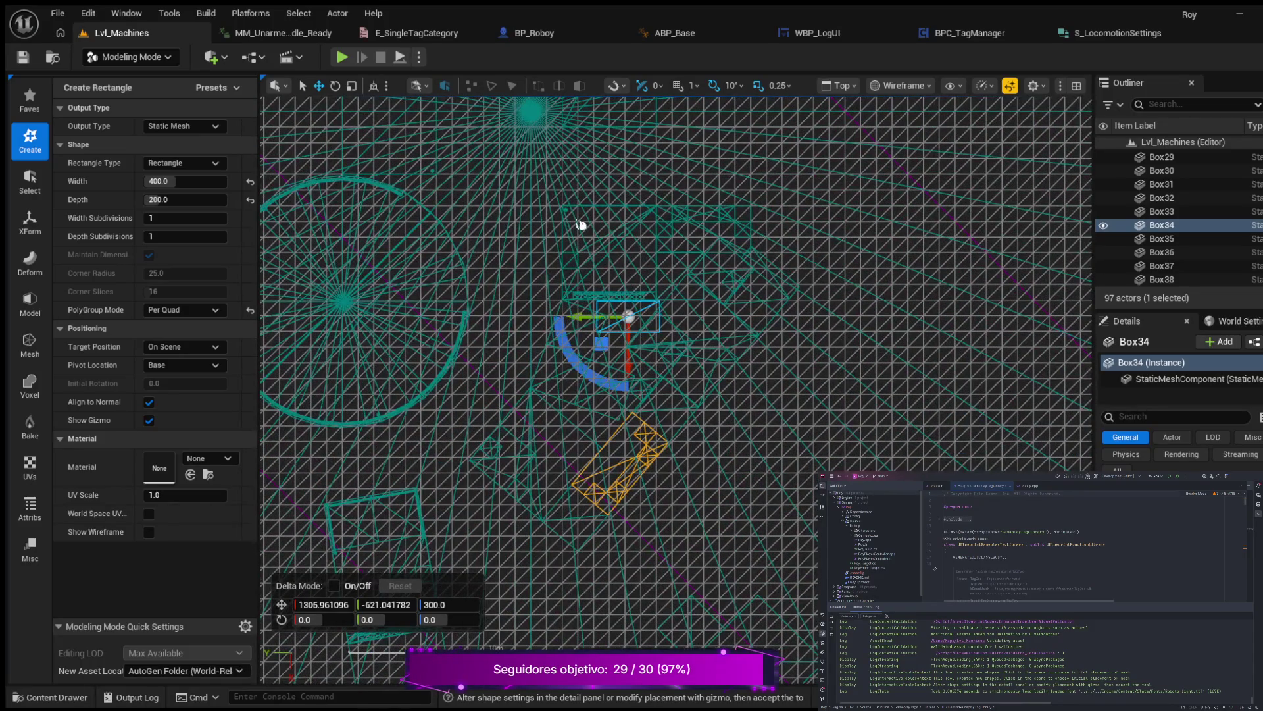
scroll(581, 225, up, 3)
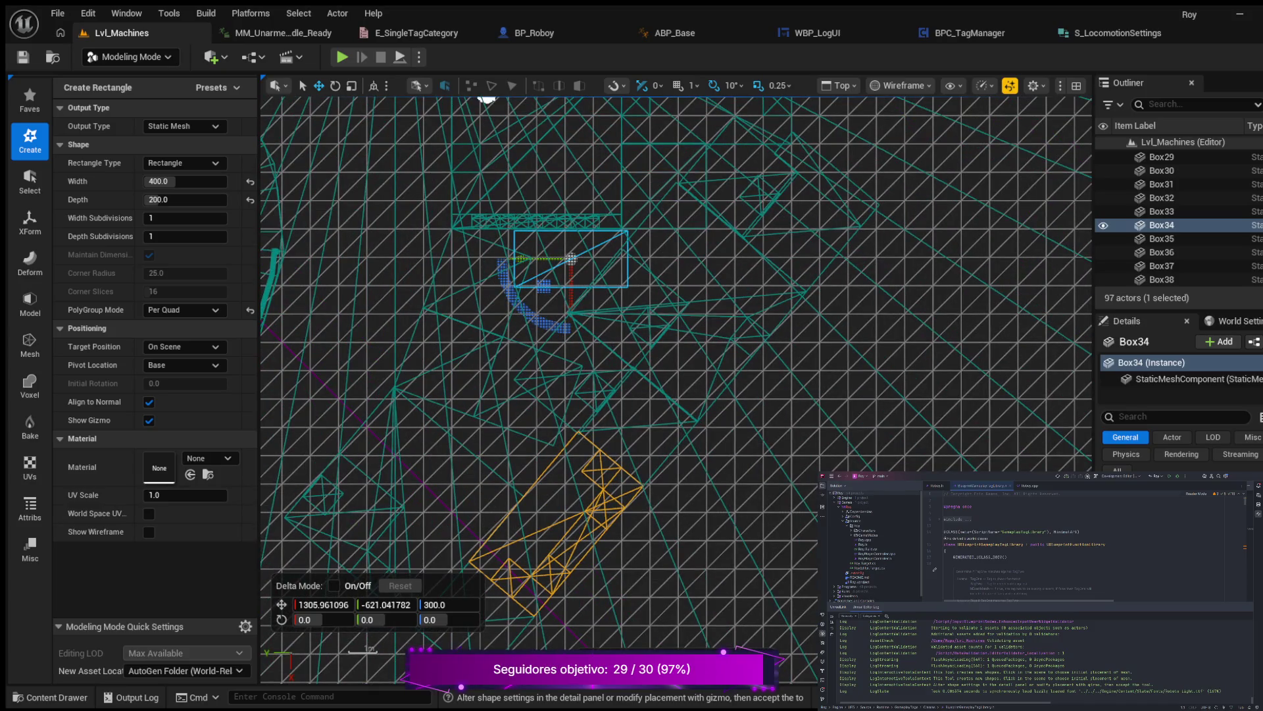
scroll(645, 417, up, 2)
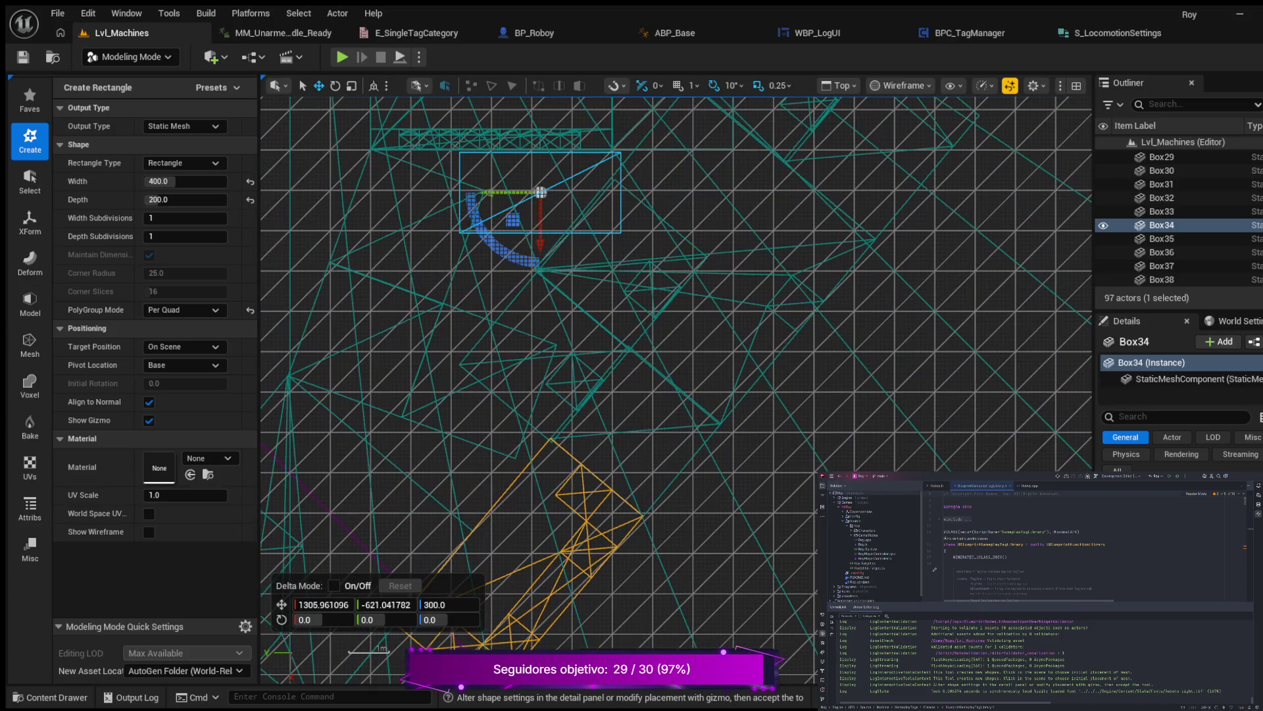
mouse_move(634, 437)
mouse_down()
mouse_move(804, 352)
mouse_move(896, 327)
mouse_move(881, 325)
mouse_up()
scroll(838, 329, up, 4)
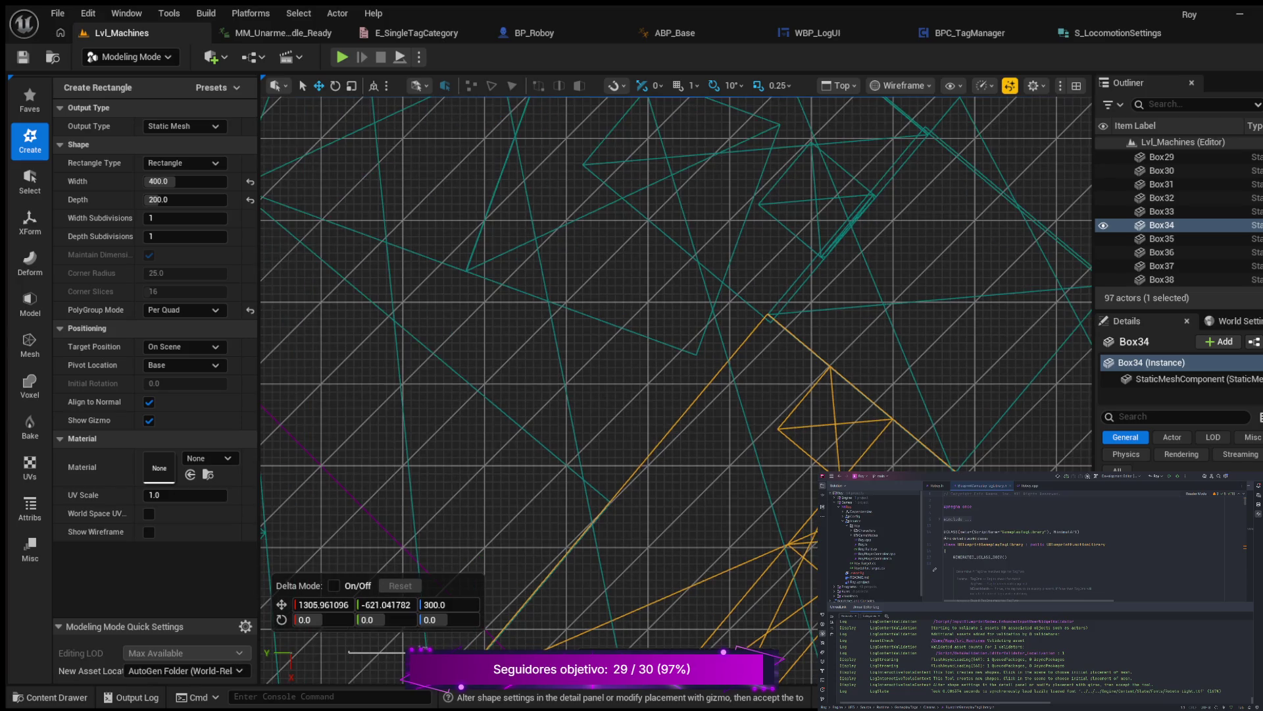
scroll(849, 352, up, 1)
scroll(844, 331, down, 2)
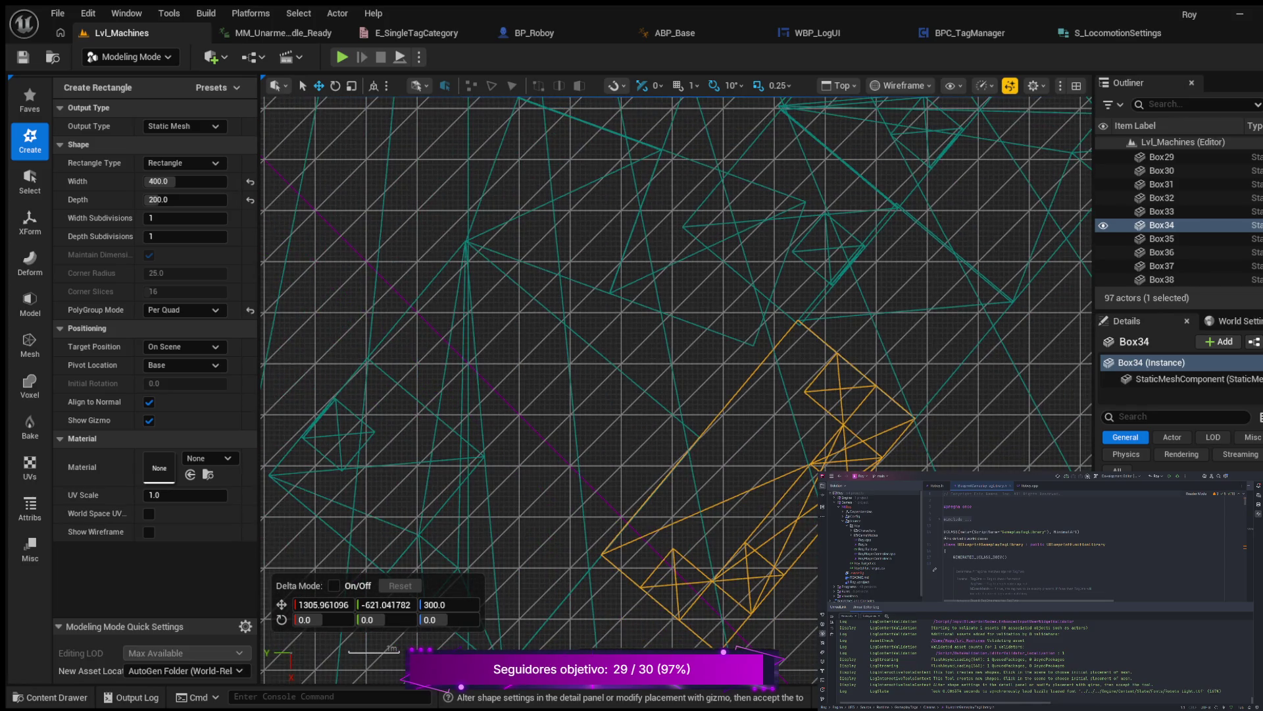
scroll(852, 353, up, 1)
mouse_move(747, 410)
mouse_down()
mouse_move(839, 312)
mouse_move(846, 259)
mouse_up()
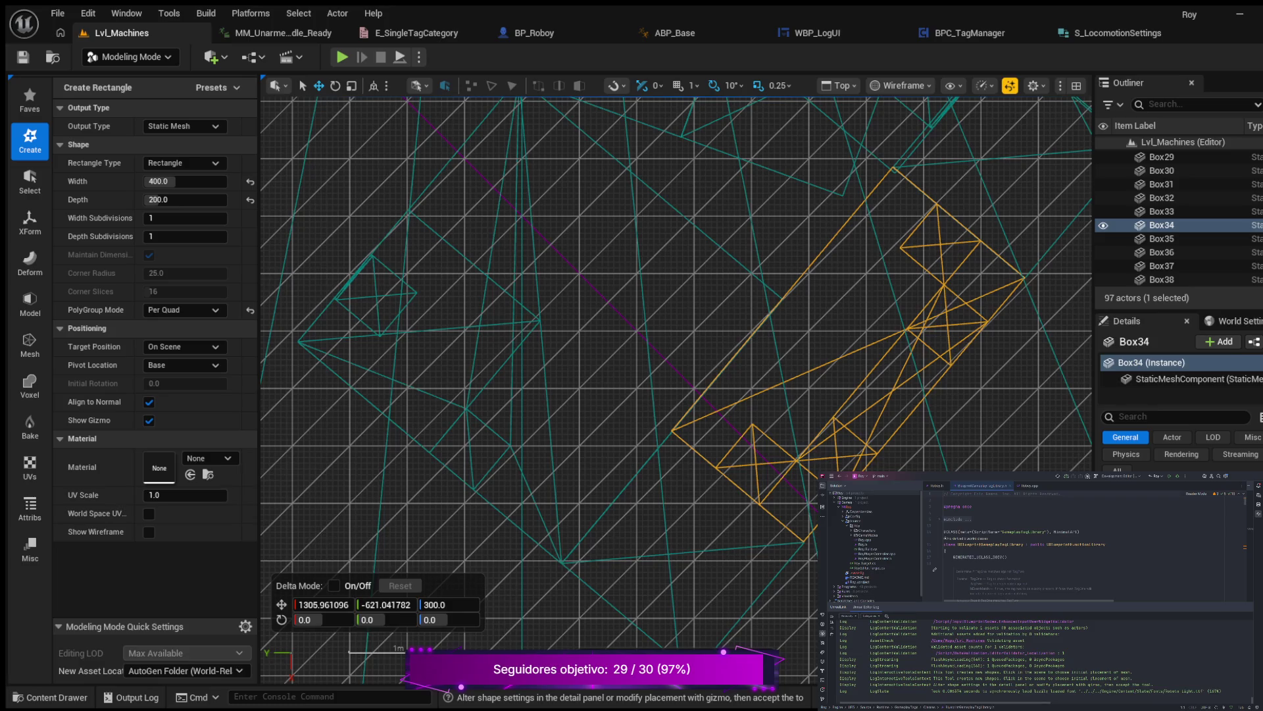
key(alt+g)
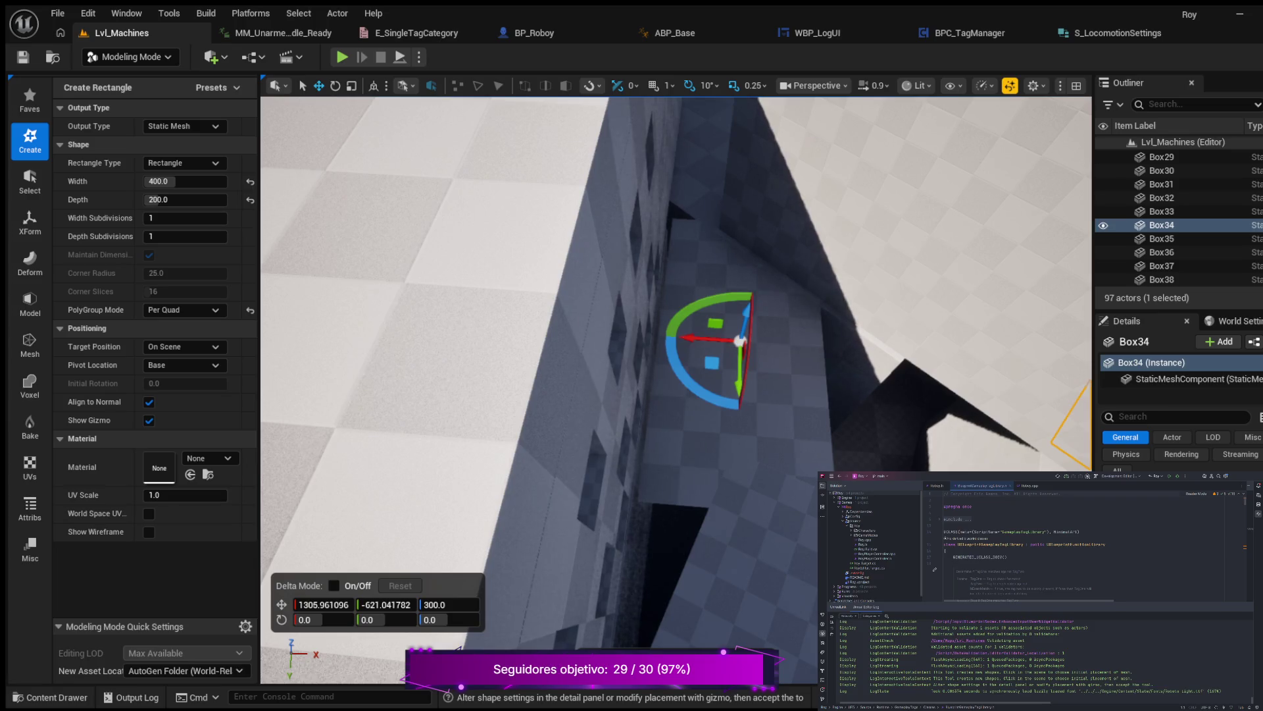
Nudge the rectangle to X 1296.048 and set its depth to 300.
drag(740, 340, 731, 340)
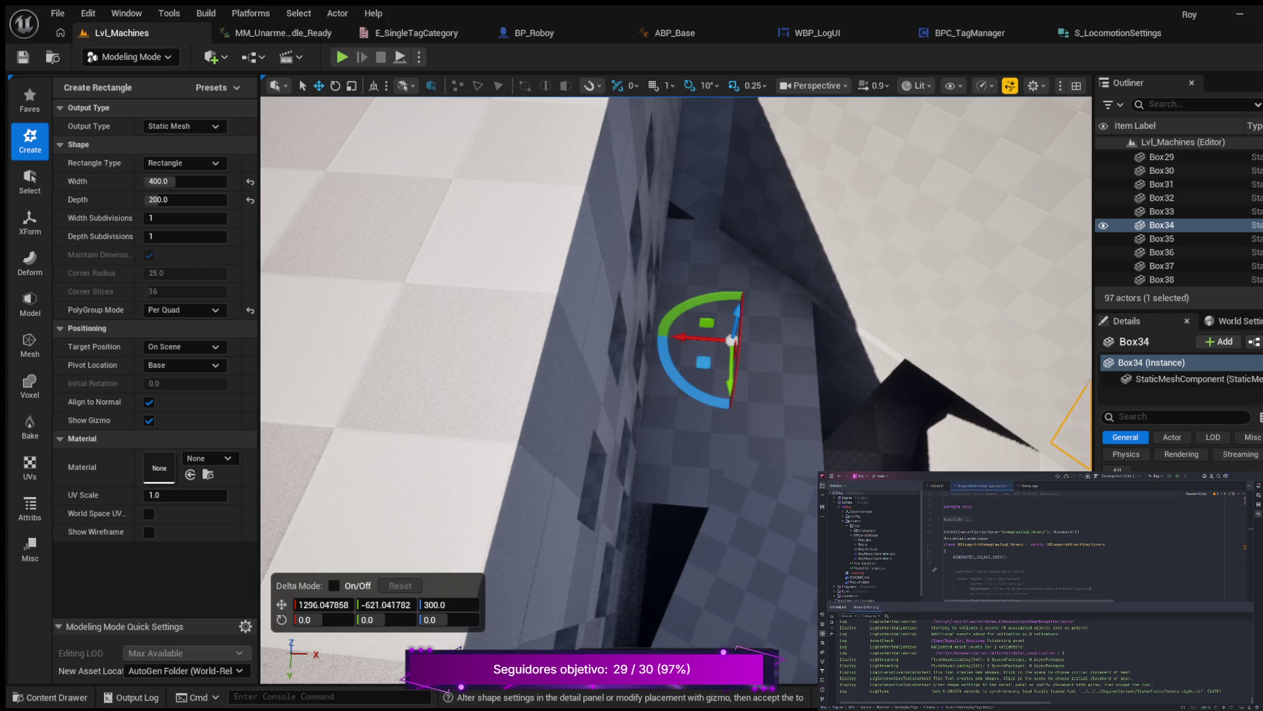
click(165, 199)
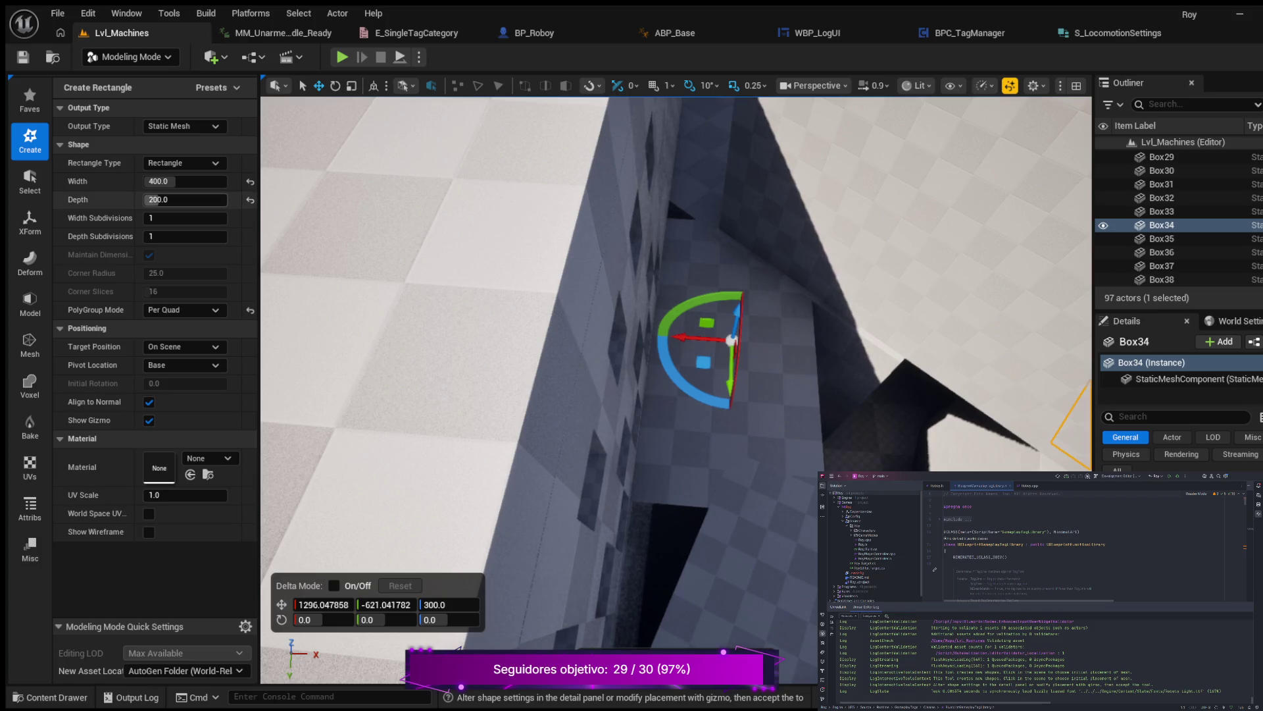
text(300)
key(Return)
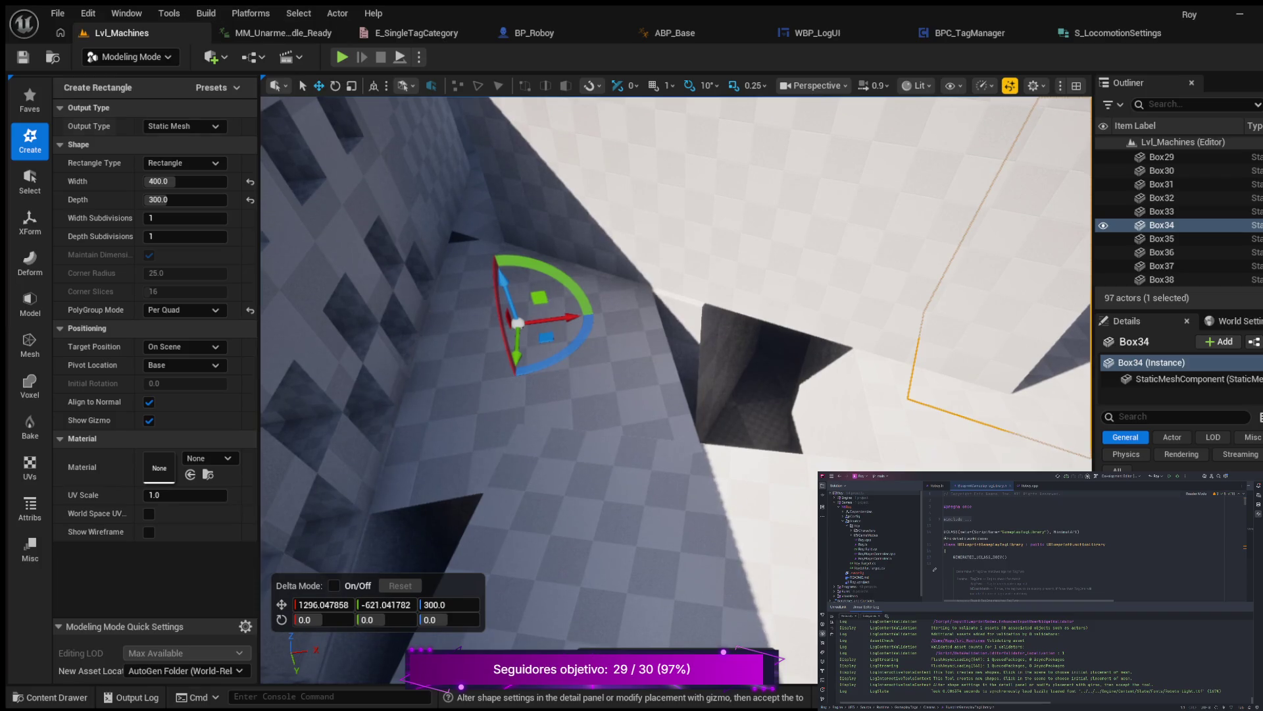
Resize the rectangle to 200 deep and 800 wide, then nudge it to Y -607.283.
click(164, 200)
text(200)
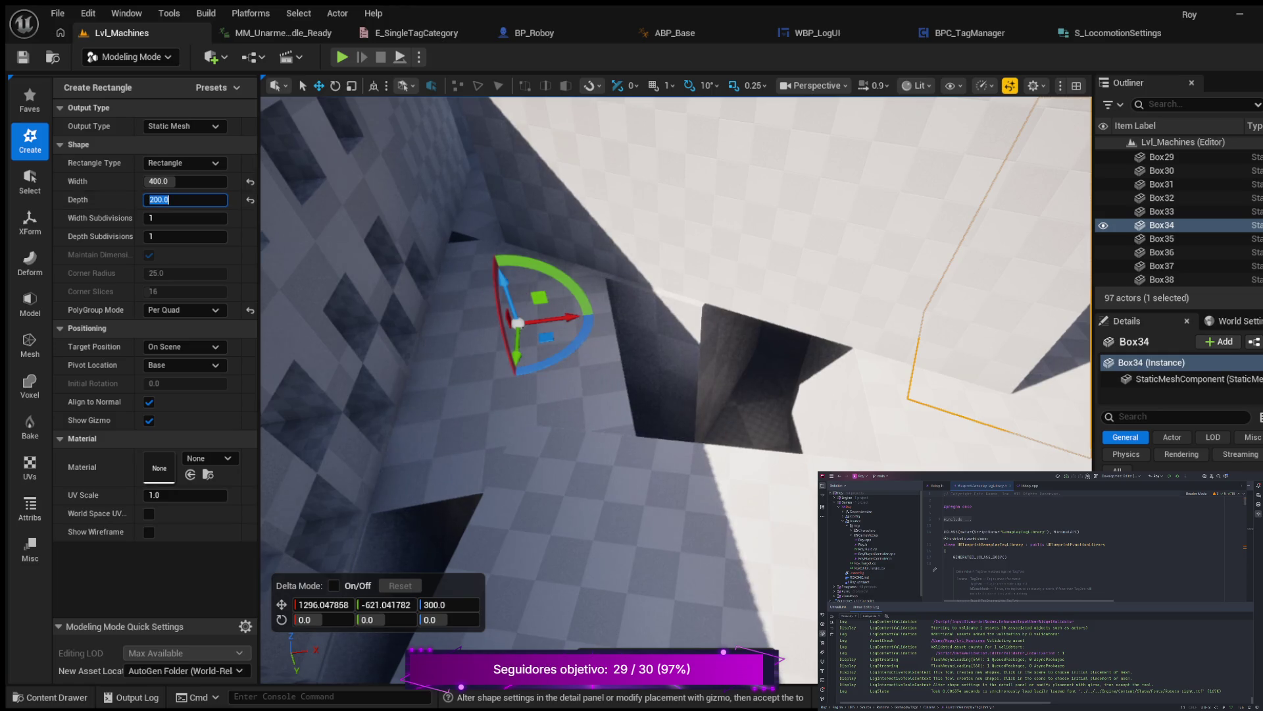
click(164, 181)
text(600)
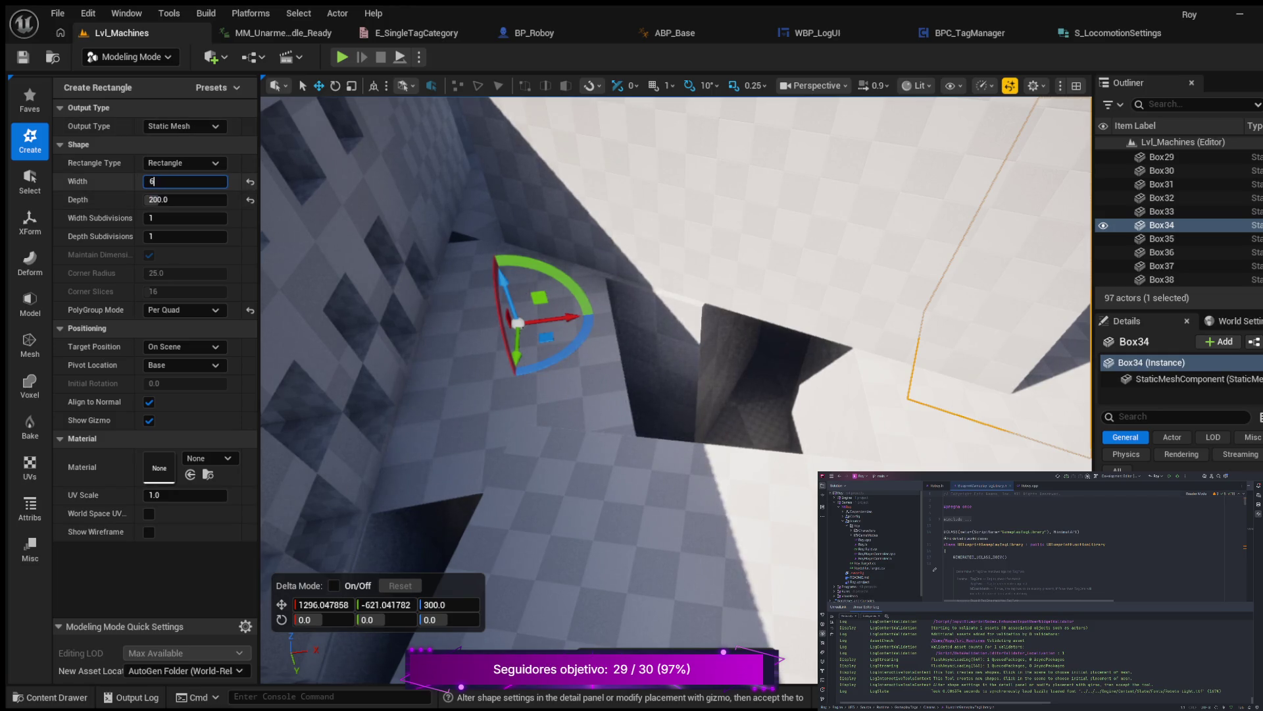
key(Return)
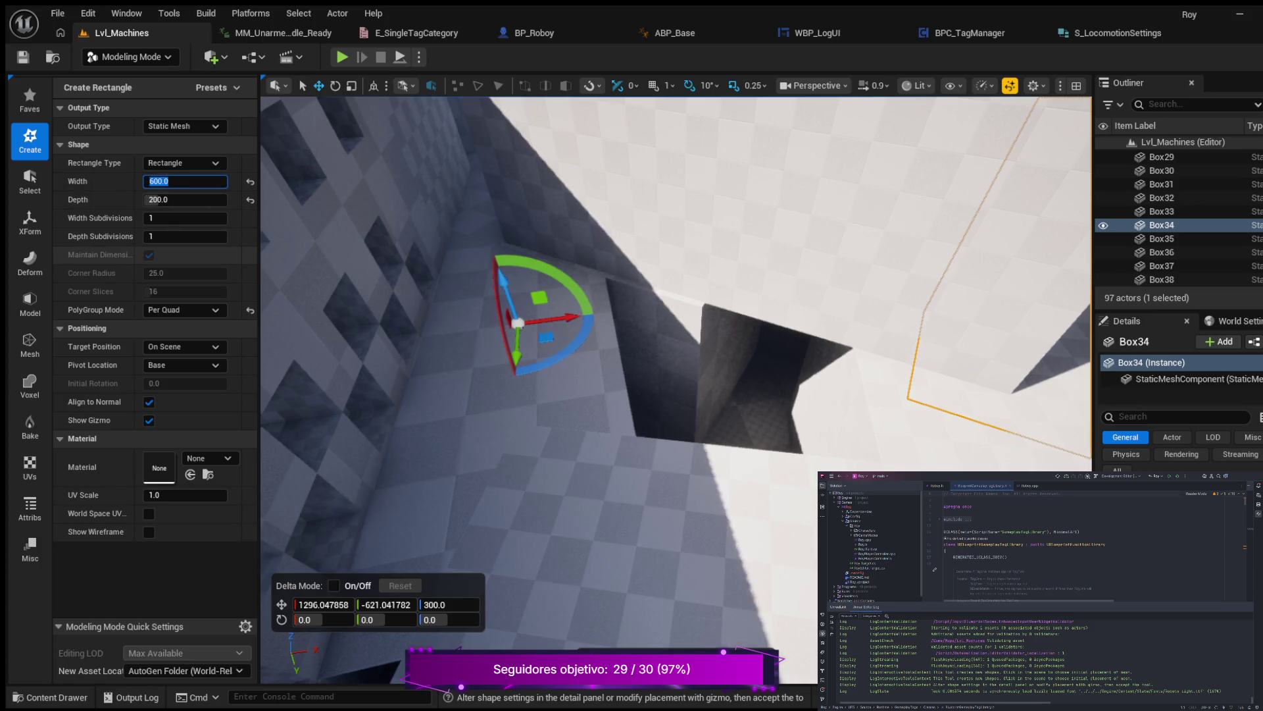
mouse_move(677, 390)
mouse_down()
mouse_move(526, 390)
mouse_move(527, 434)
mouse_move(526, 365)
mouse_move(474, 401)
mouse_move(447, 388)
mouse_up()
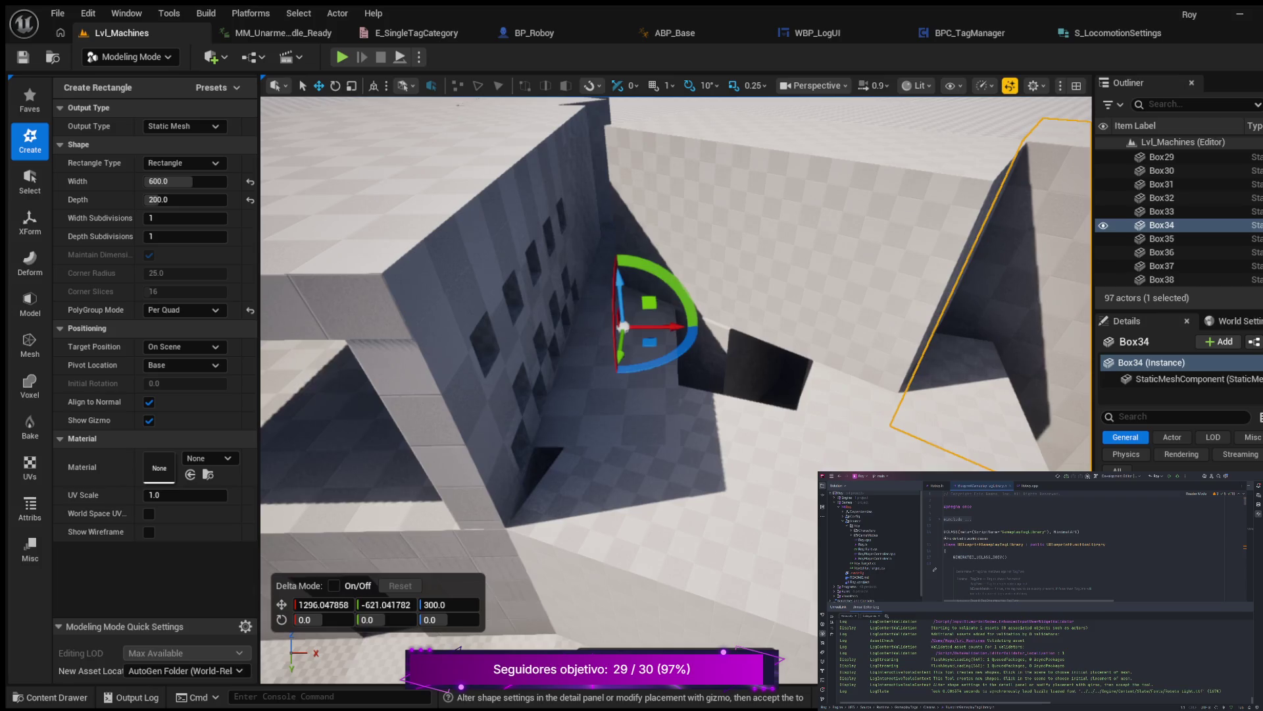
click(184, 181)
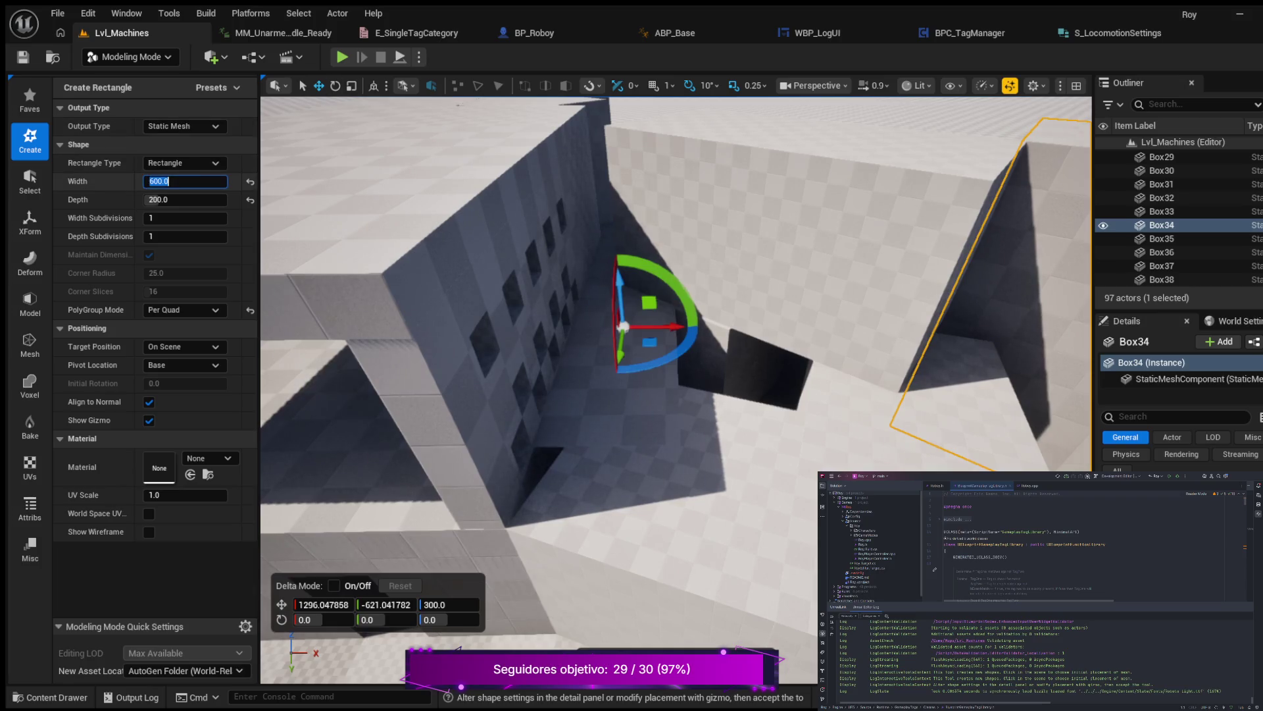
text(800)
key(Return)
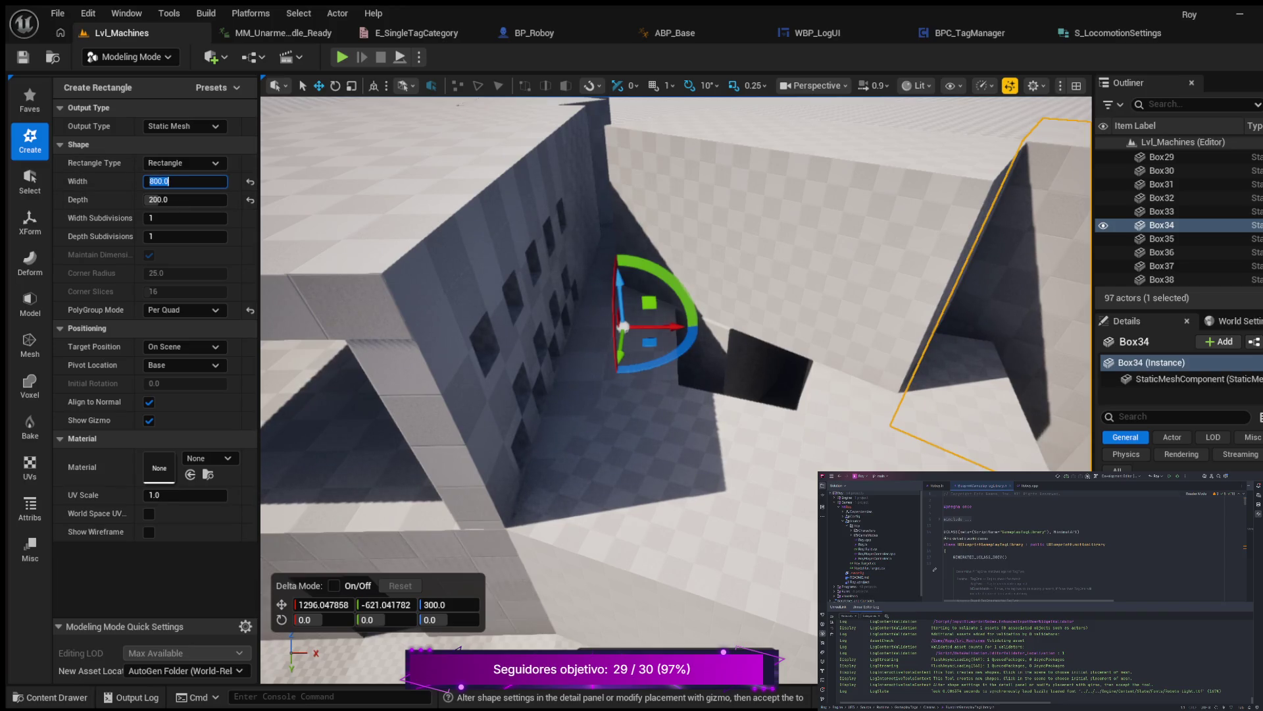
drag(621, 348, 546, 237)
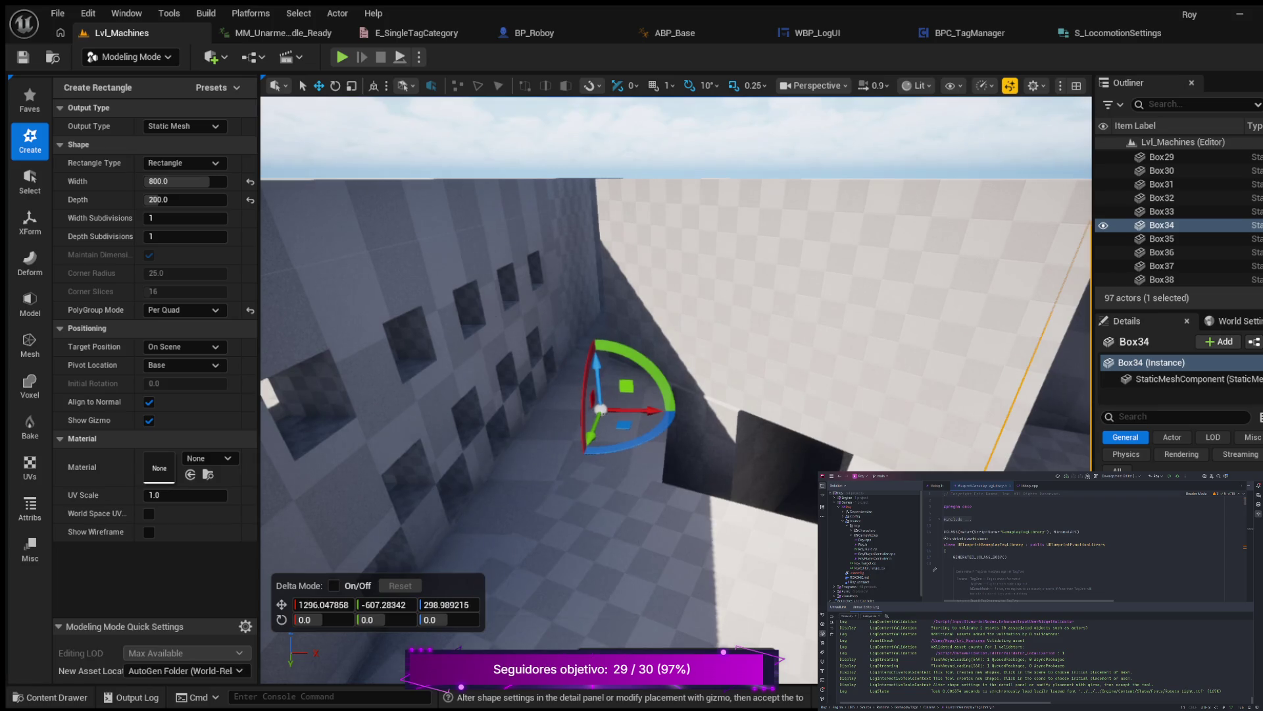
Turn to face the windowed wall and accept the 800 × 200 rectangle as a static mesh actor.
drag(547, 237, 533, 220)
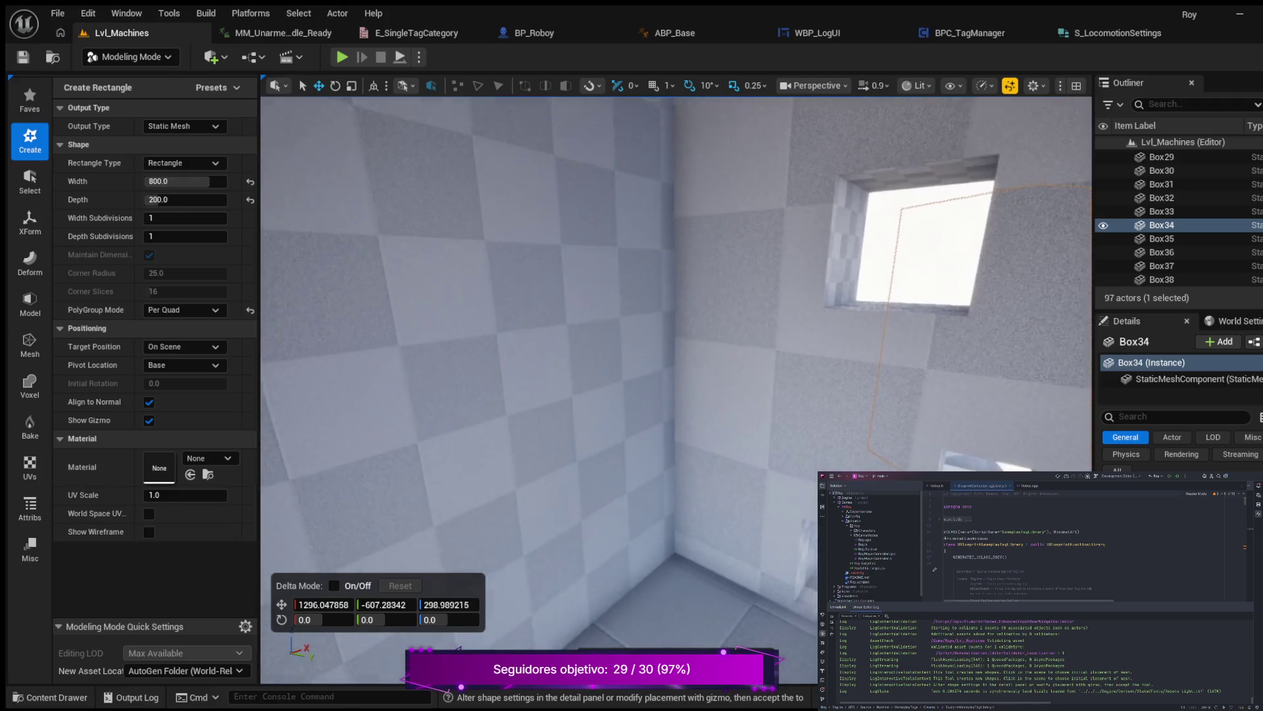
scroll(677, 388, down, 10)
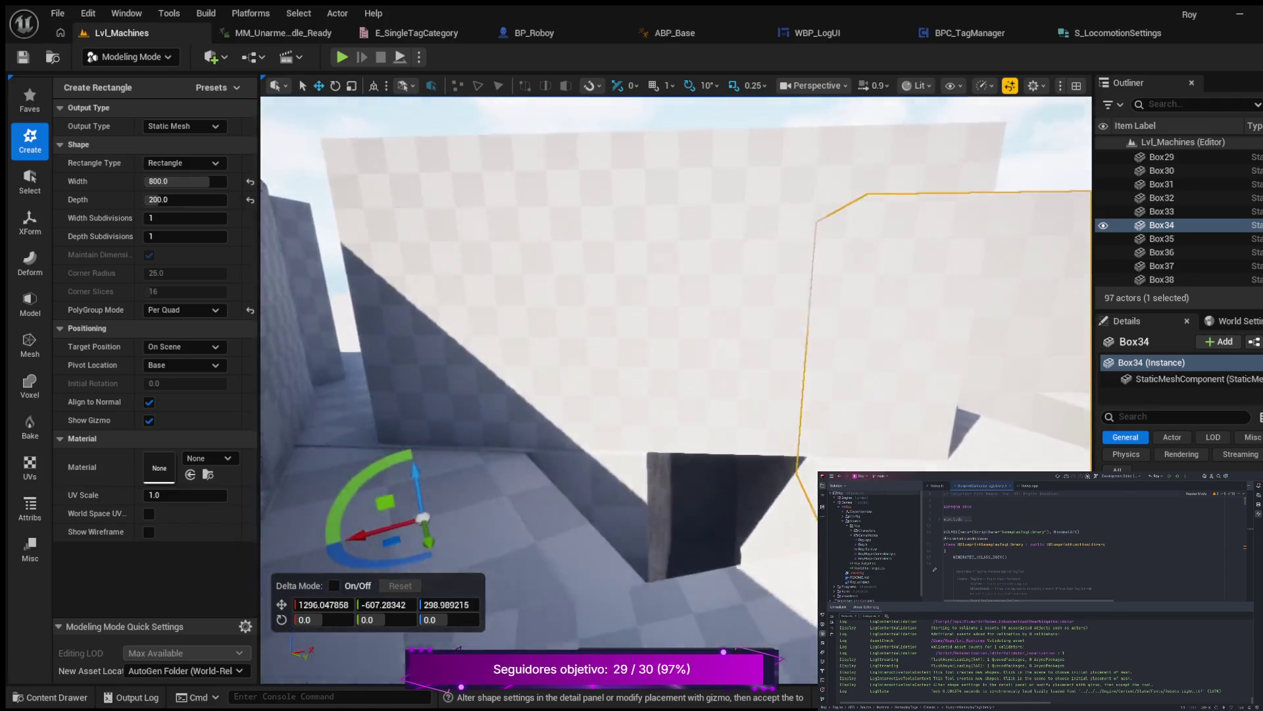
mouse_move(676, 388)
mouse_down()
mouse_move(579, 392)
mouse_move(575, 354)
mouse_up()
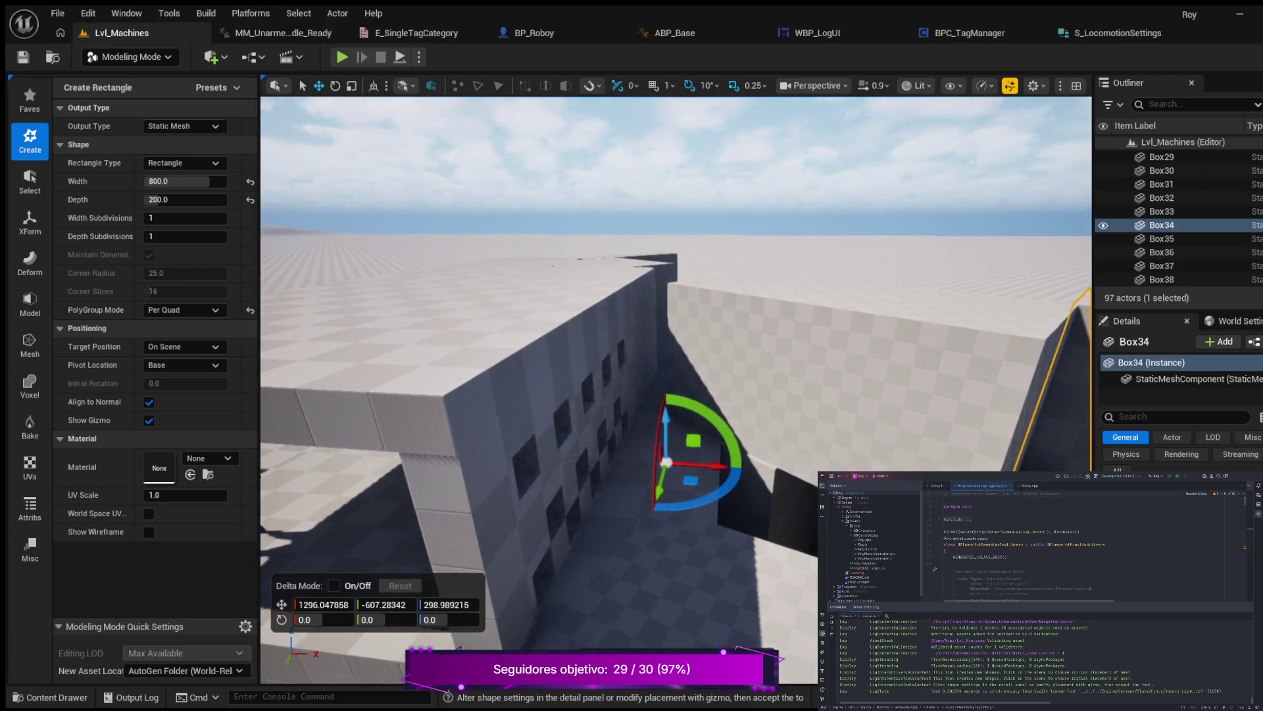
key(Return)
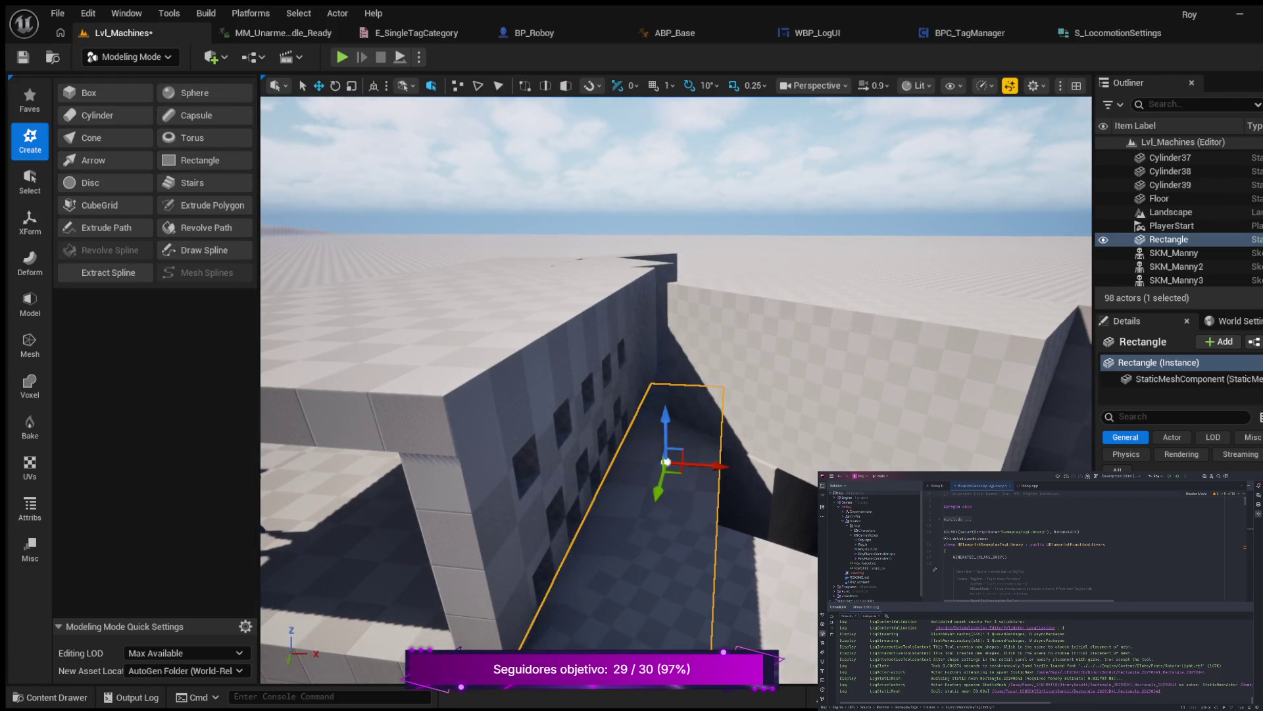
Zoom around the new rectangle, then open the Content Drawer on the Blueprints folder.
drag(576, 354, 575, 359)
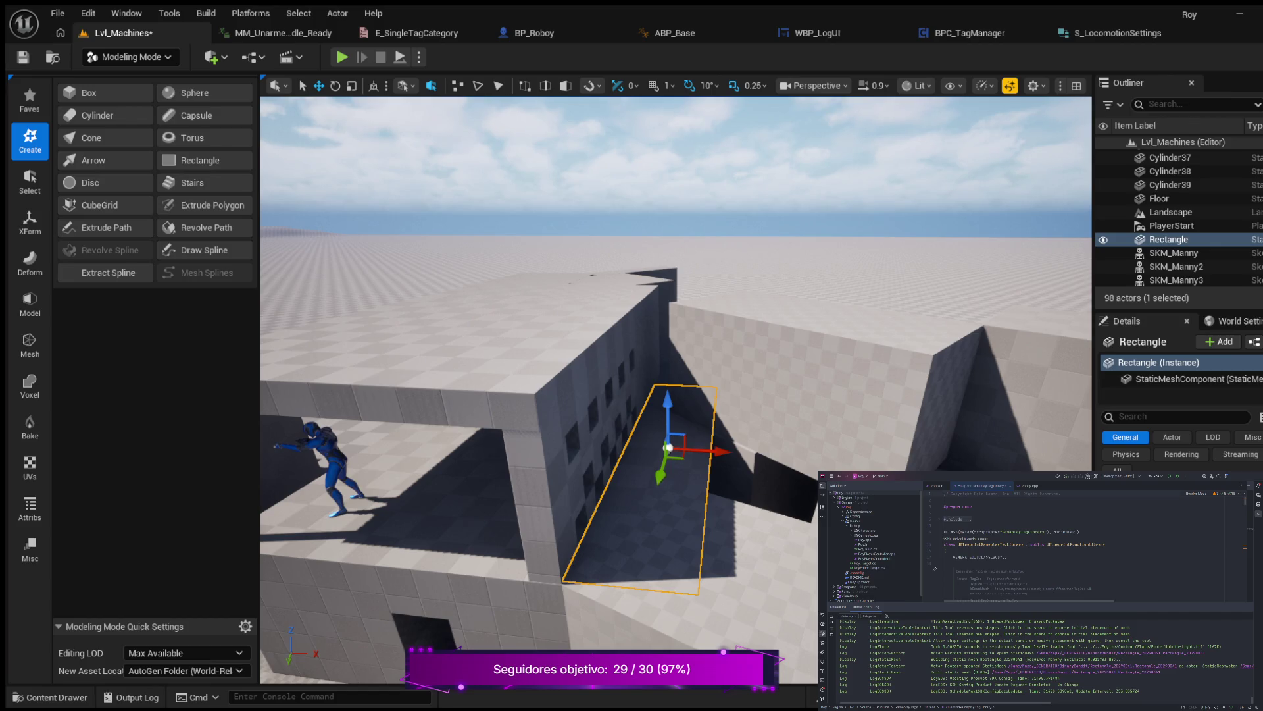
scroll(677, 388, down, 2)
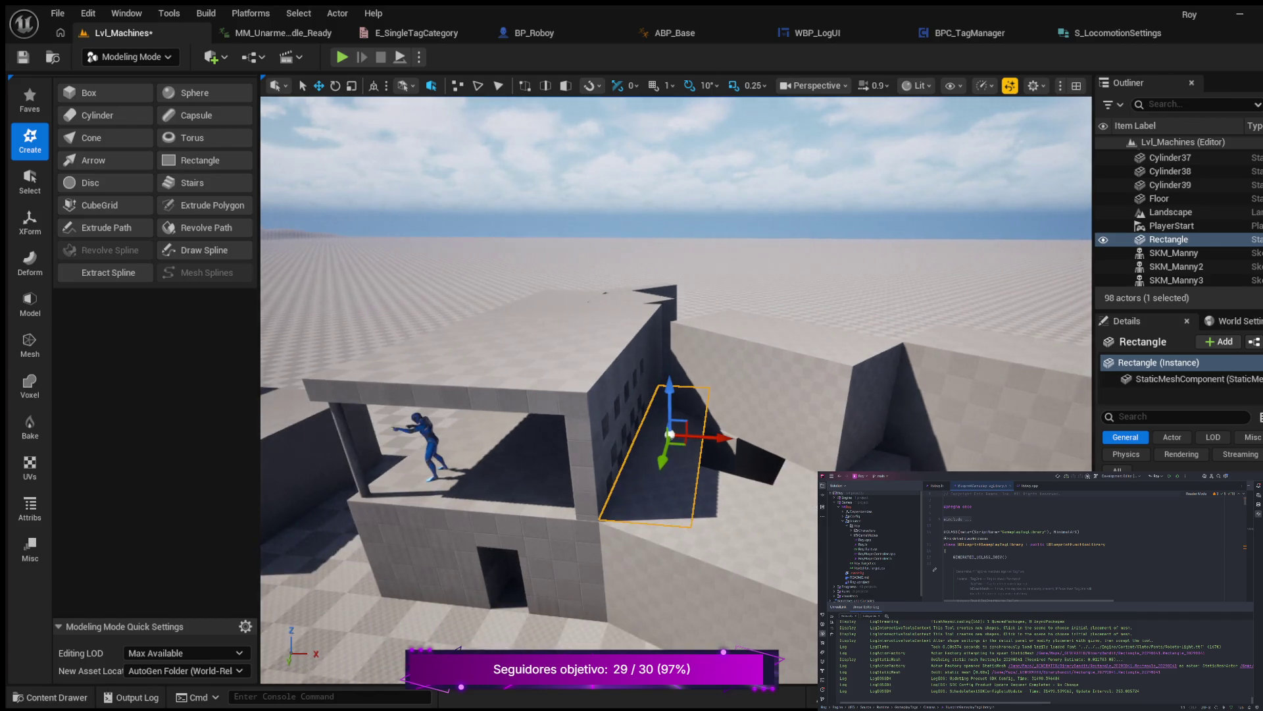
scroll(676, 388, down, 1)
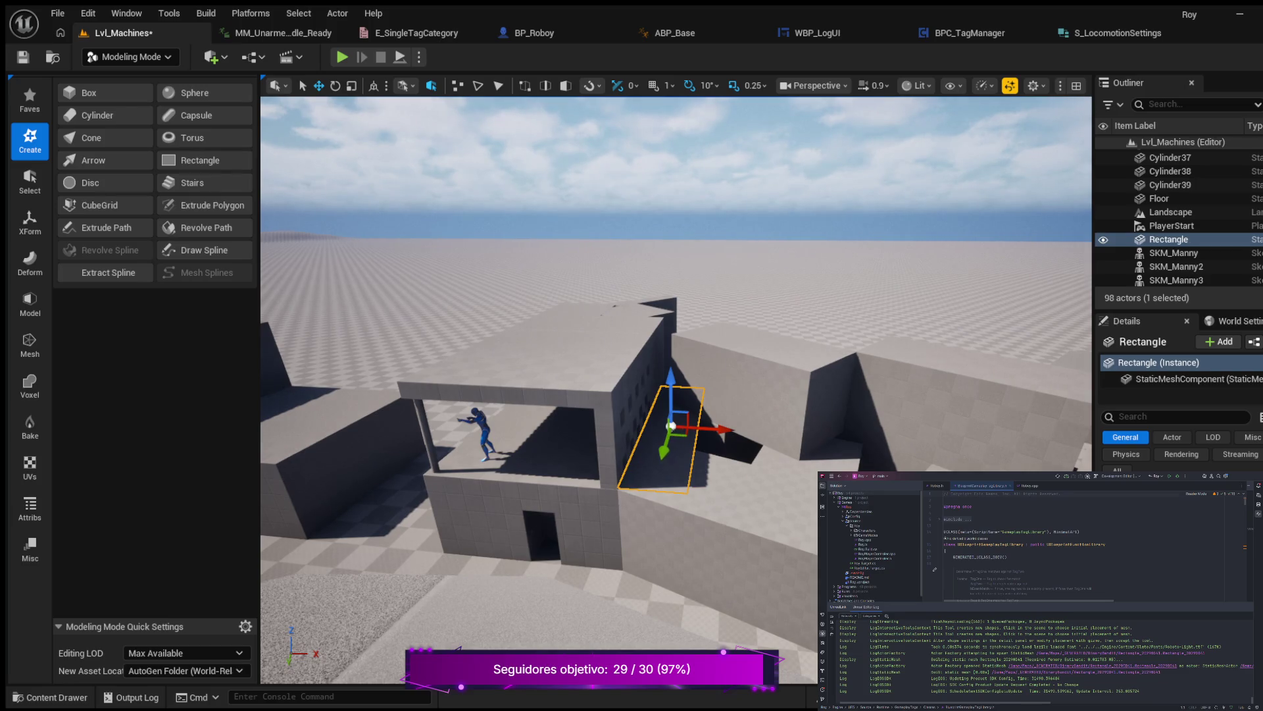
scroll(677, 388, up, 2)
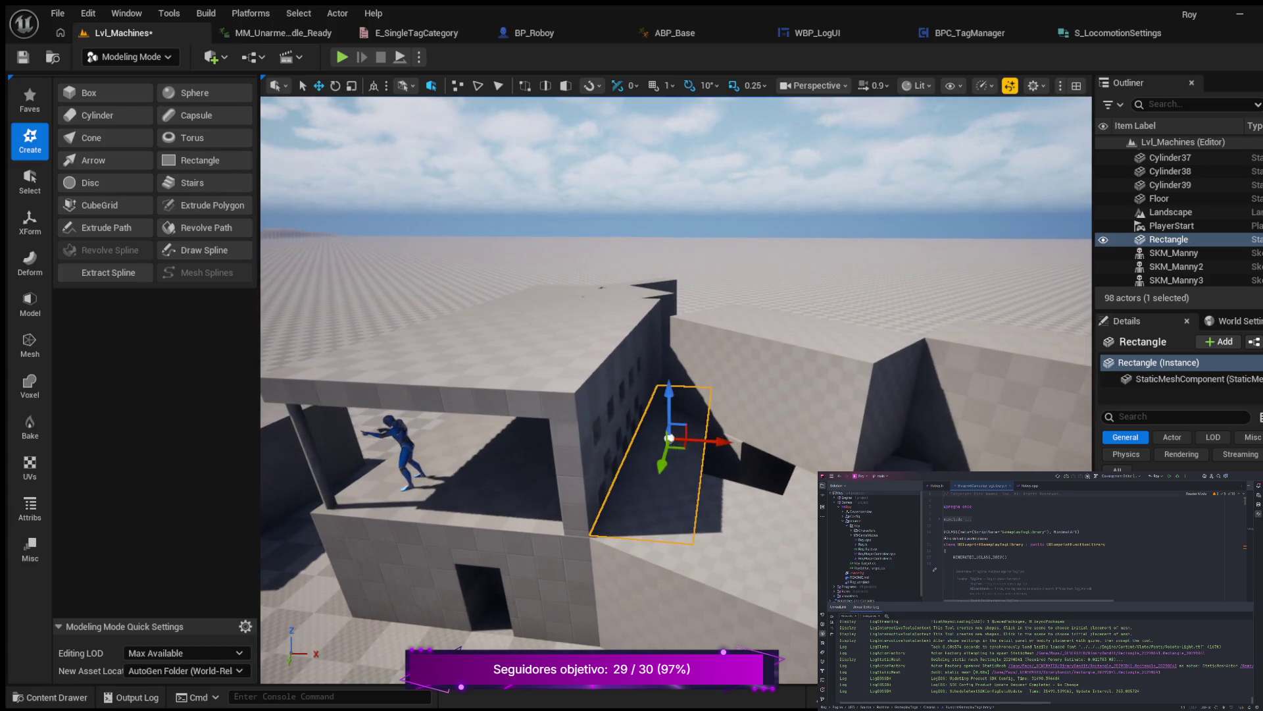
scroll(677, 388, up, 1)
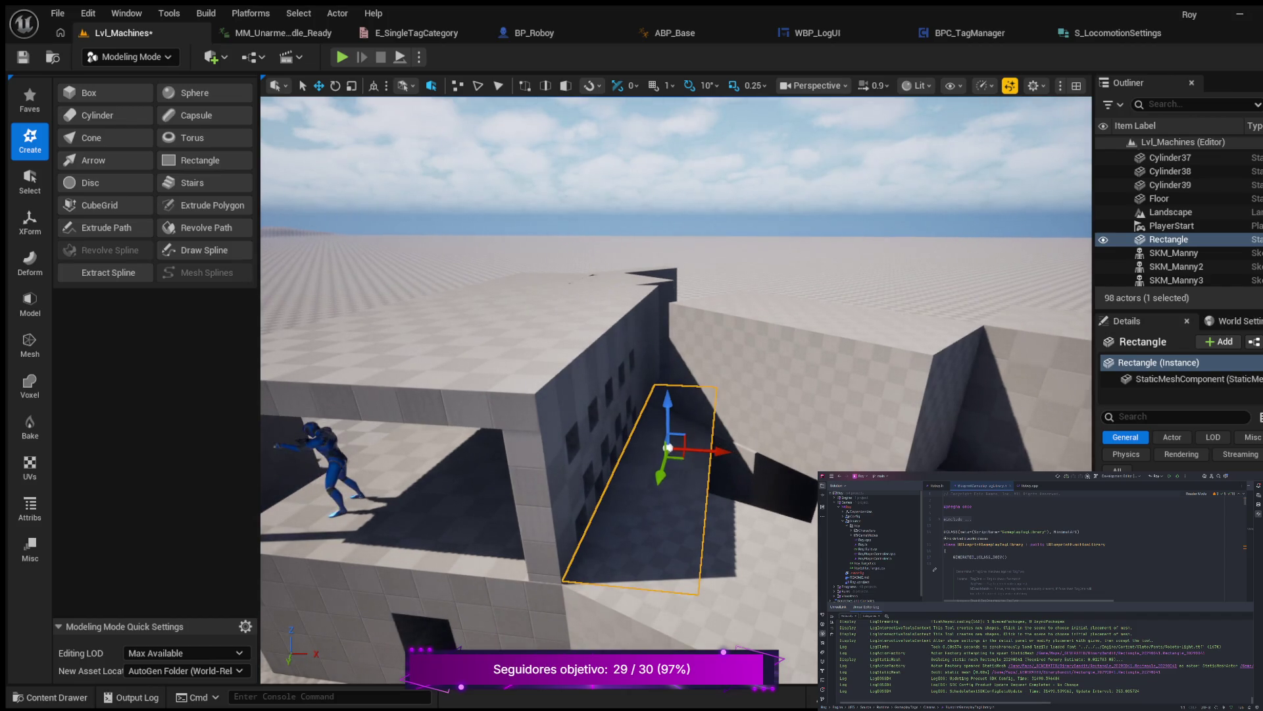
key(ctrl+space)
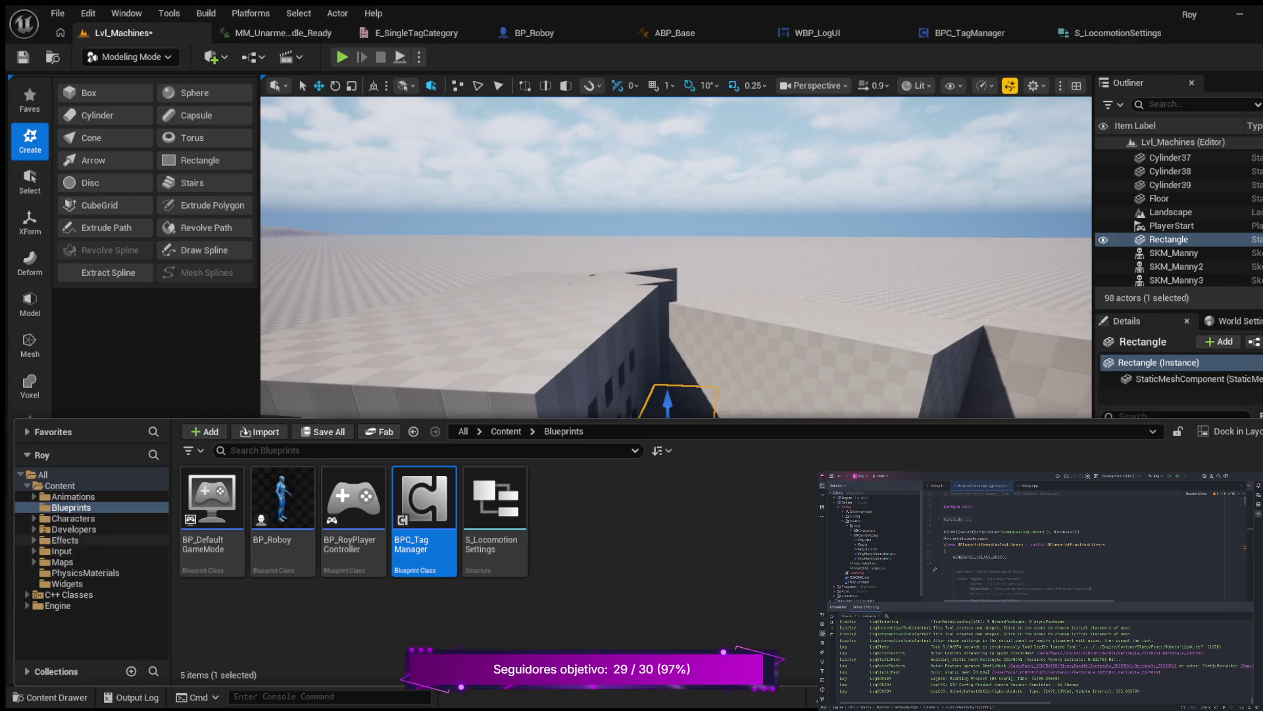
Browse to Maps > _GENERATED > BinaryBandit and open the Rectangle_2D290D41 mesh.
click(62, 562)
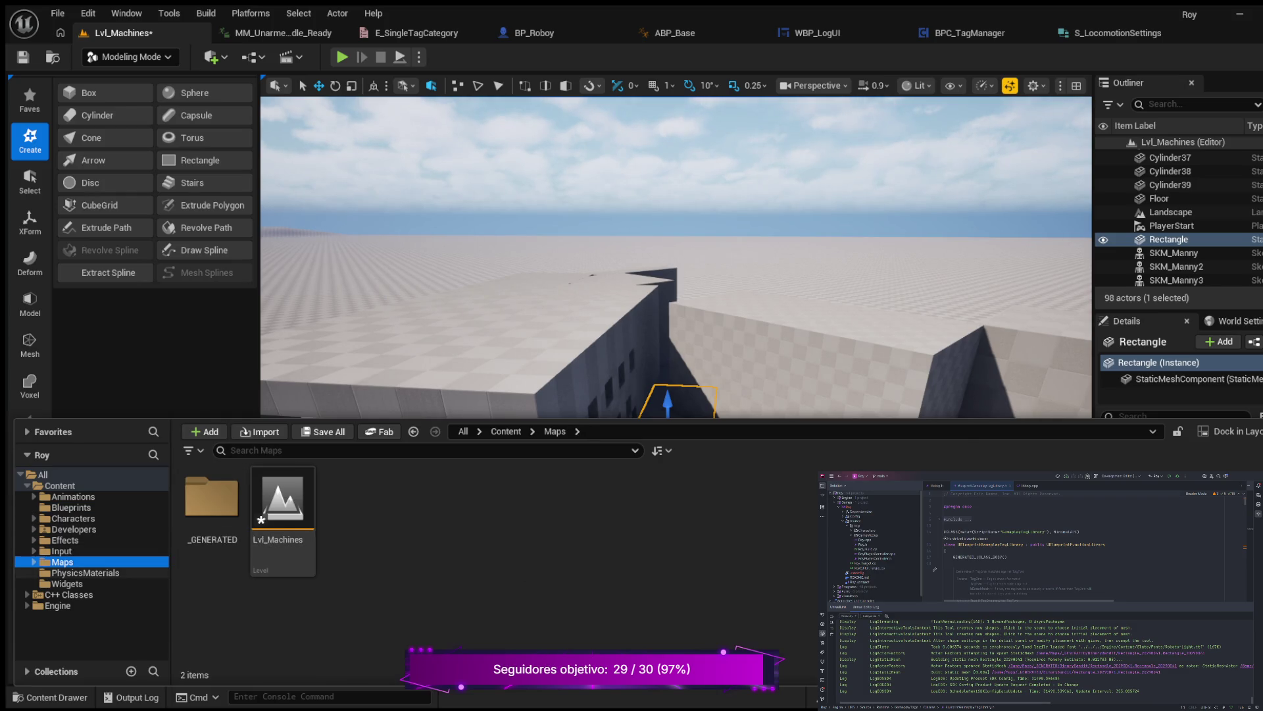
click(34, 562)
click(86, 572)
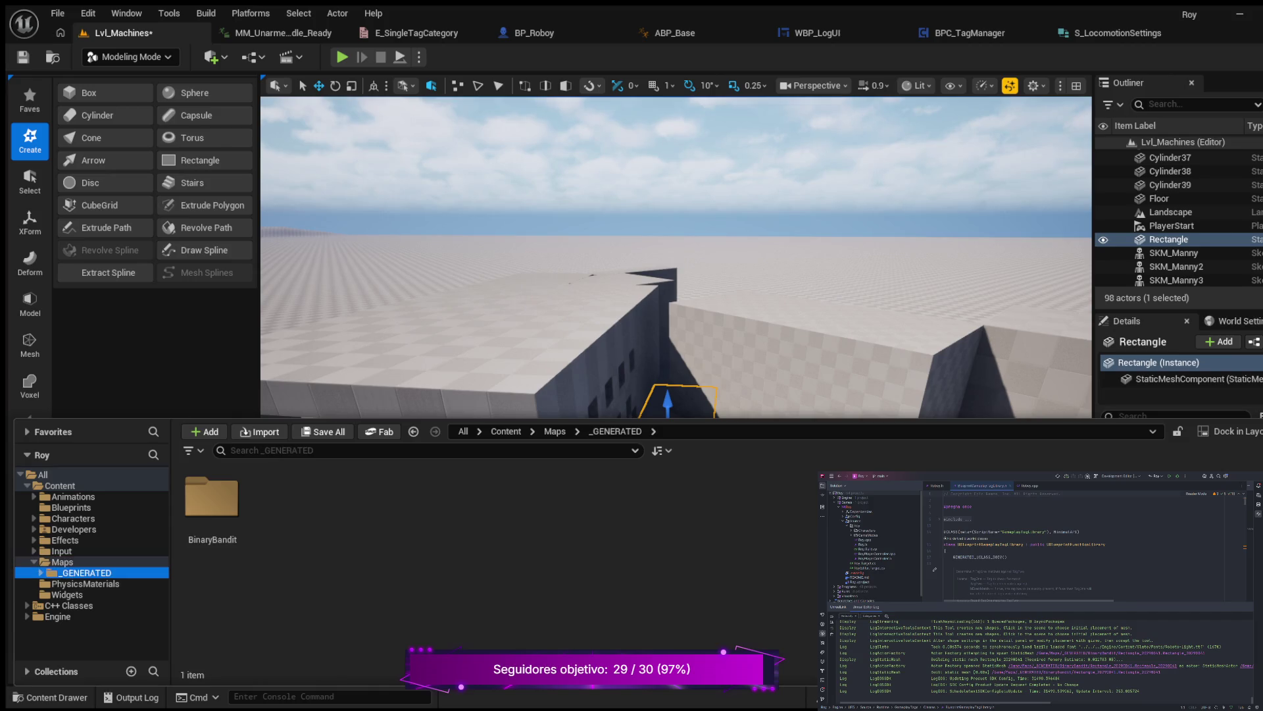
key(Right)
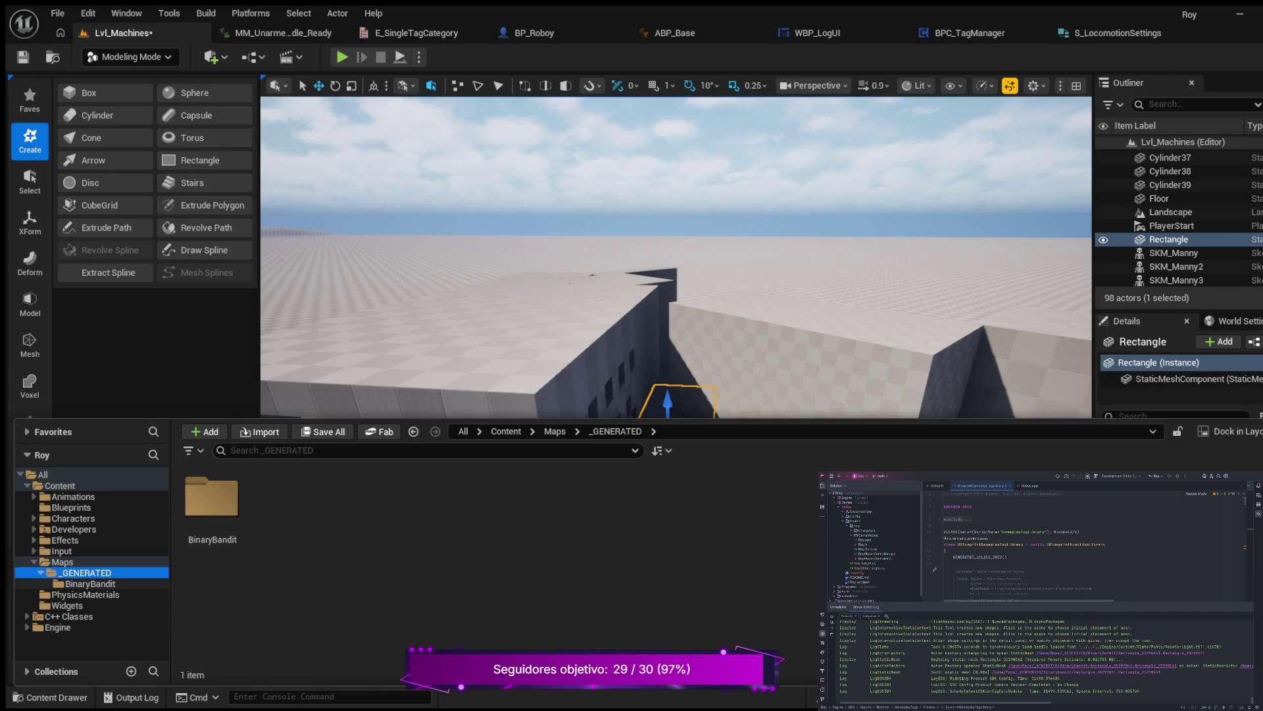
key(Down)
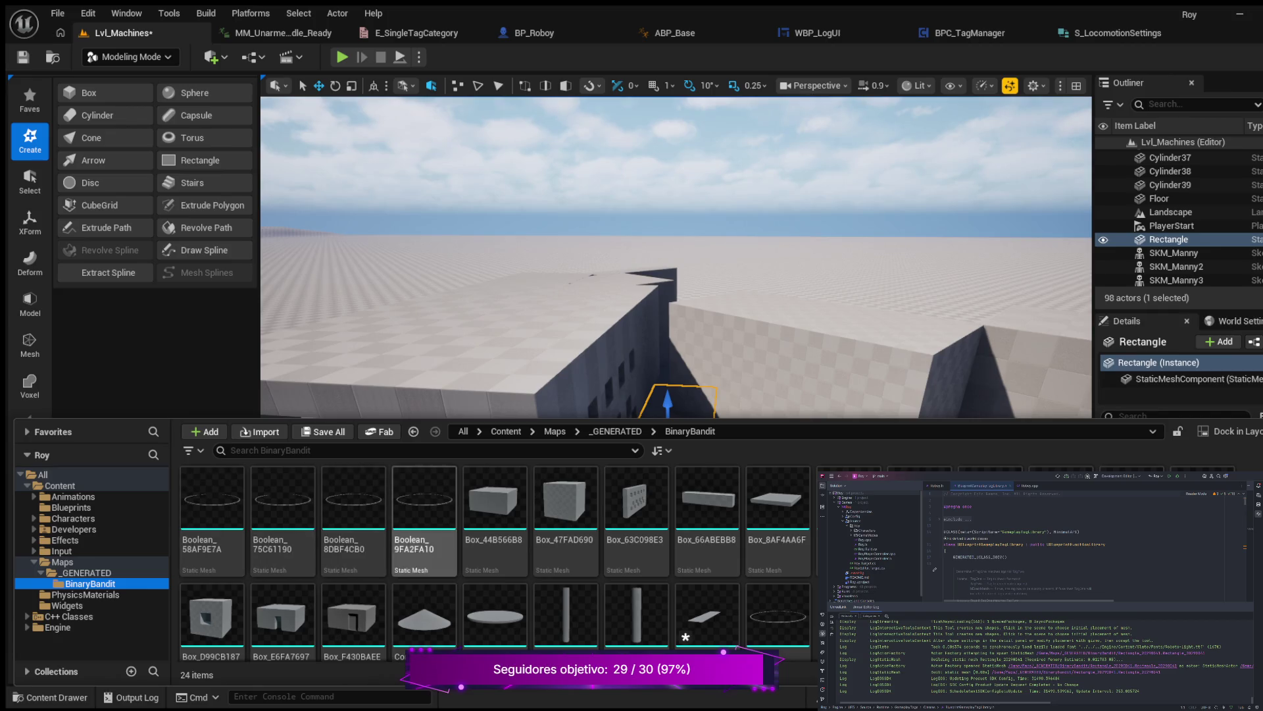
scroll(494, 559, down, 1)
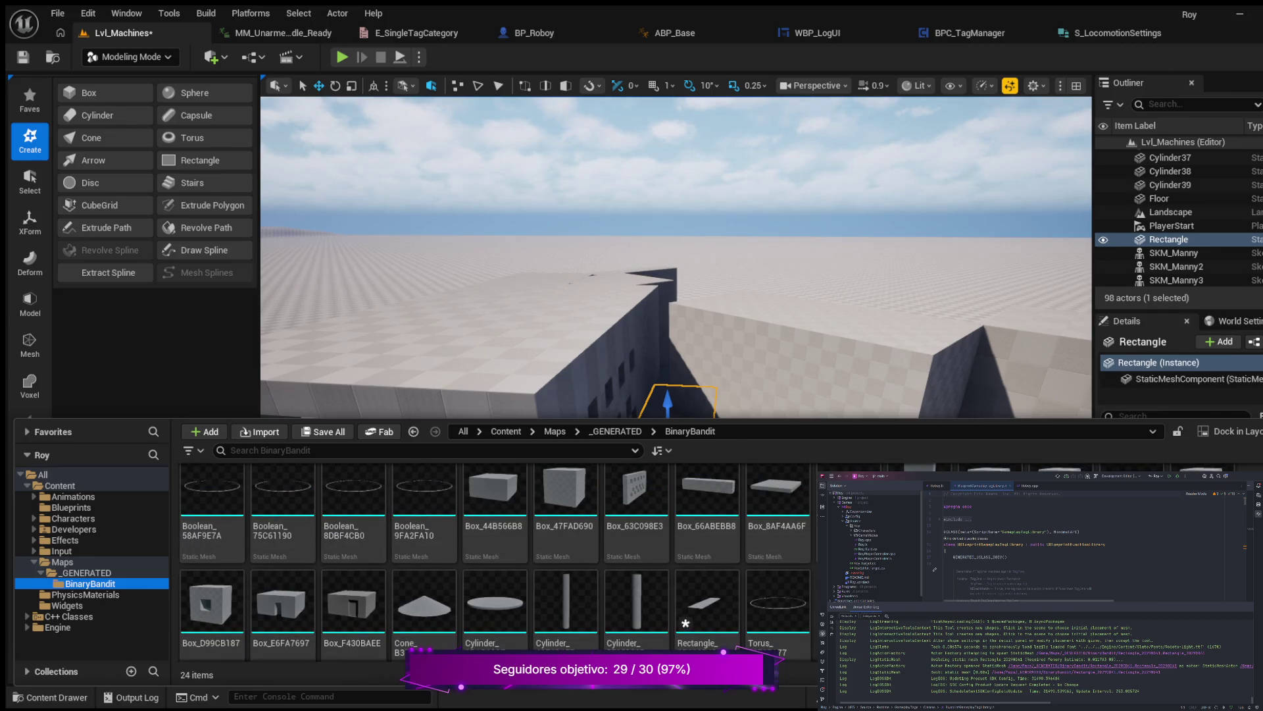
double_click(707, 605)
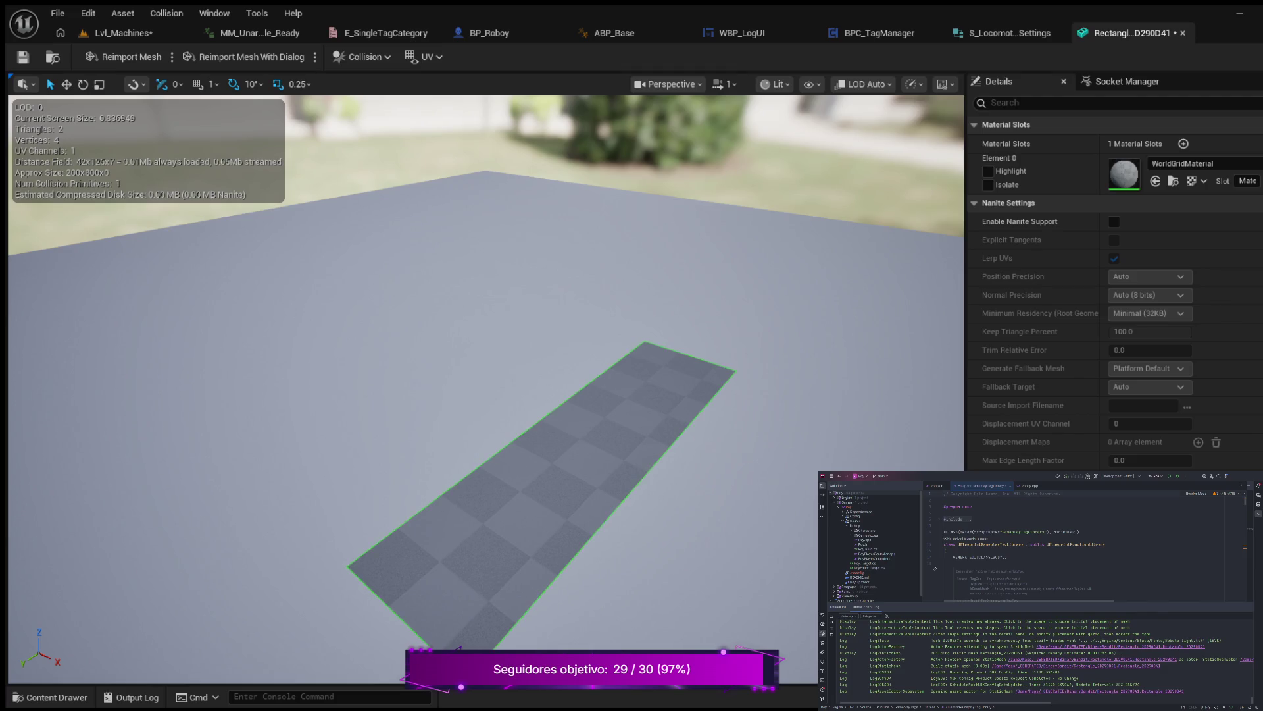
Save the Rectangle_2D290D41 mesh and go back to the Lvl_Machines level.
key(ctrl+s)
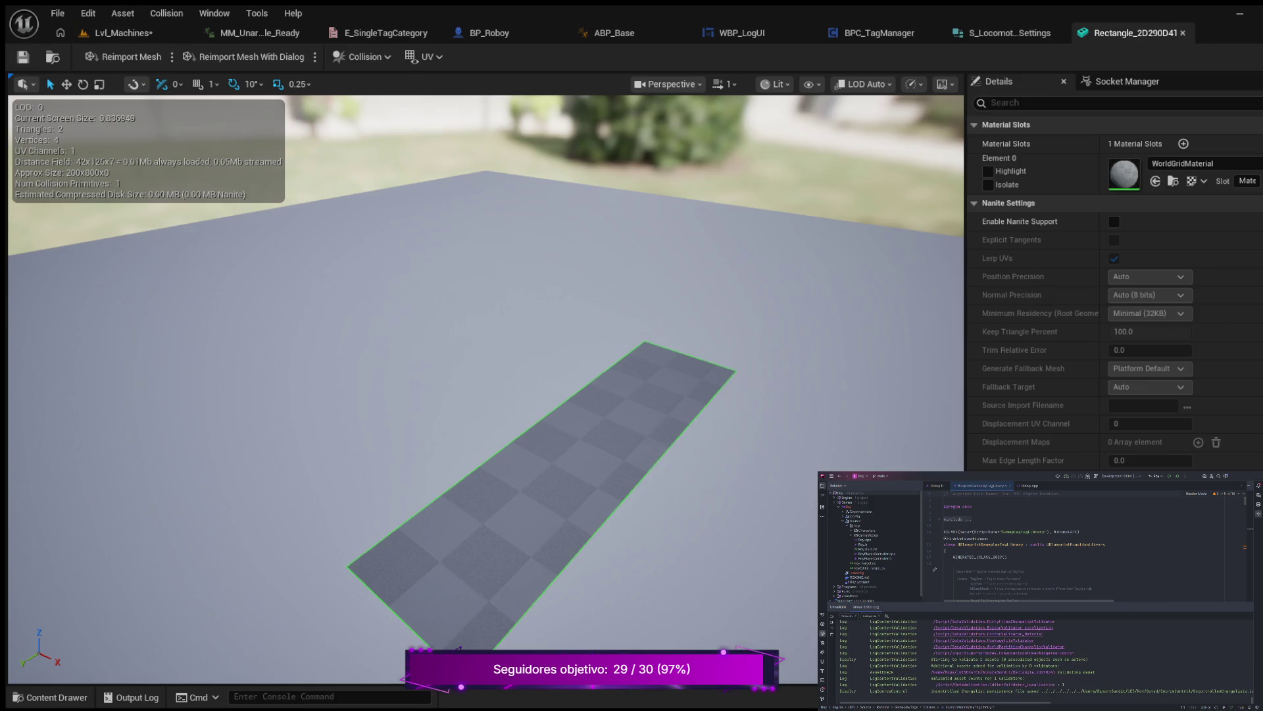
mouse_move(487, 394)
mouse_down()
mouse_move(389, 434)
mouse_move(296, 442)
mouse_up()
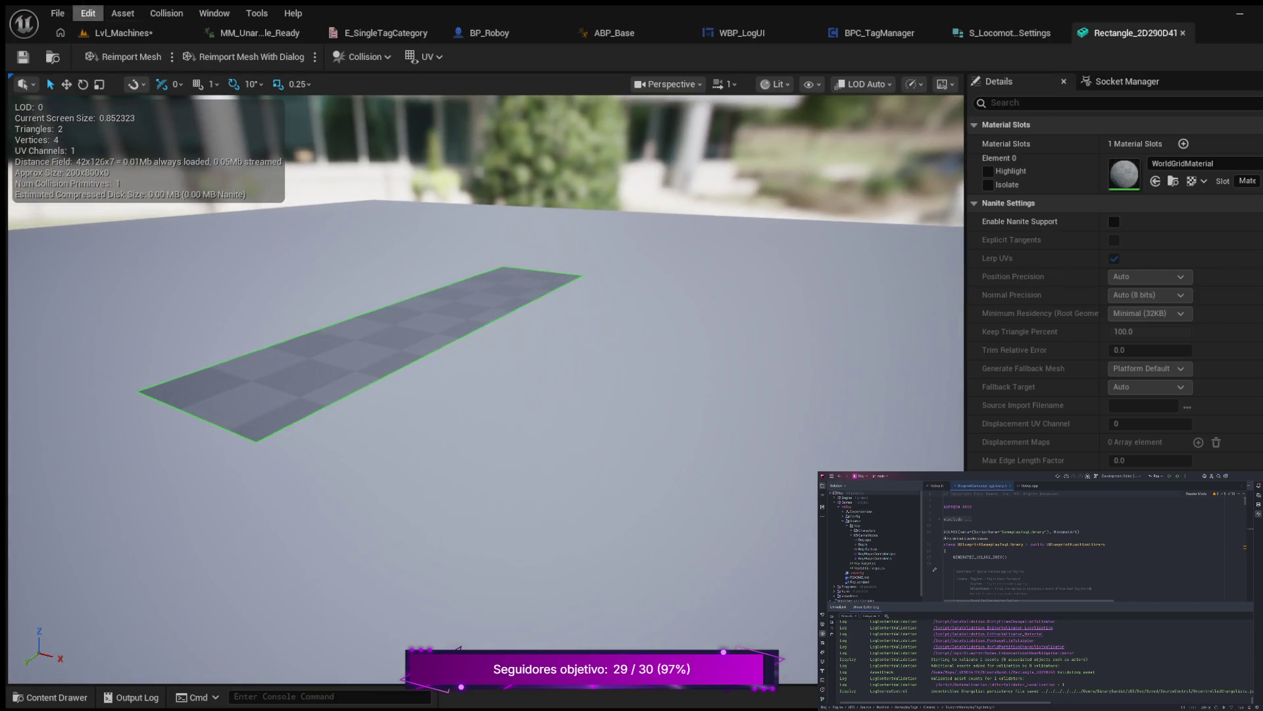
click(123, 32)
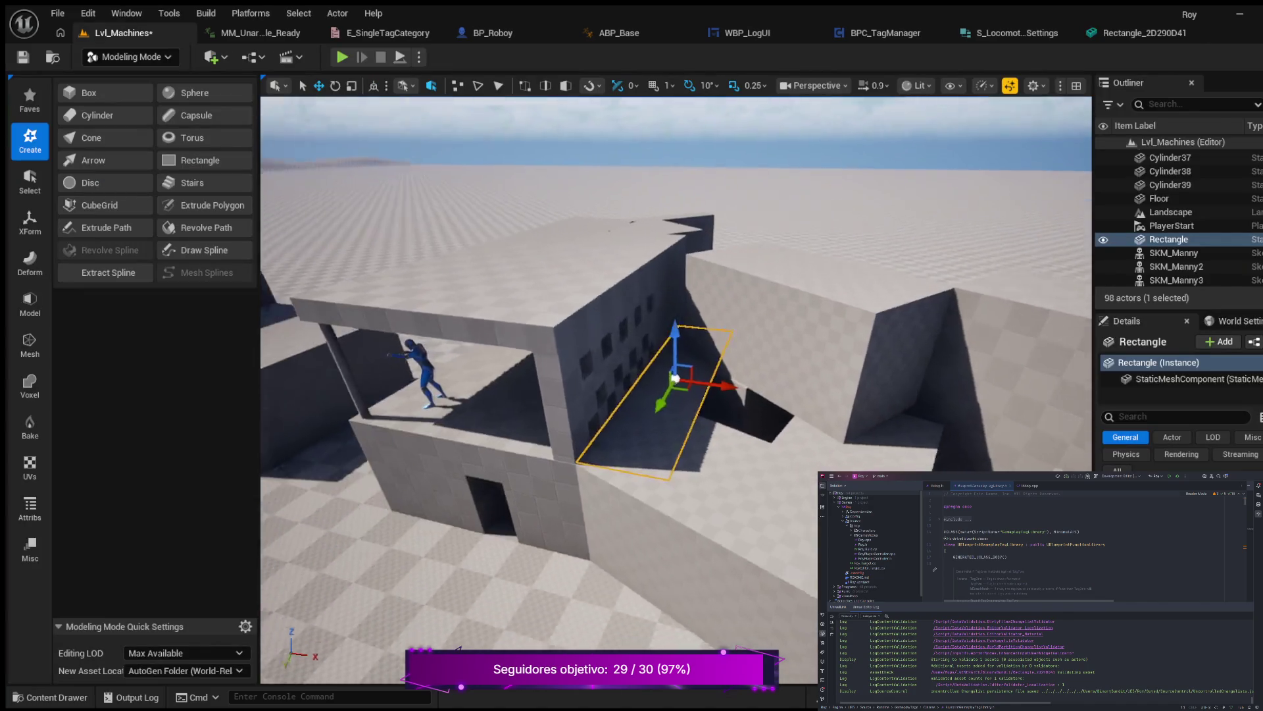
Duplicate the rectangle as Rectangle2 and slide it along X onto lit ground.
scroll(671, 358, up, 10)
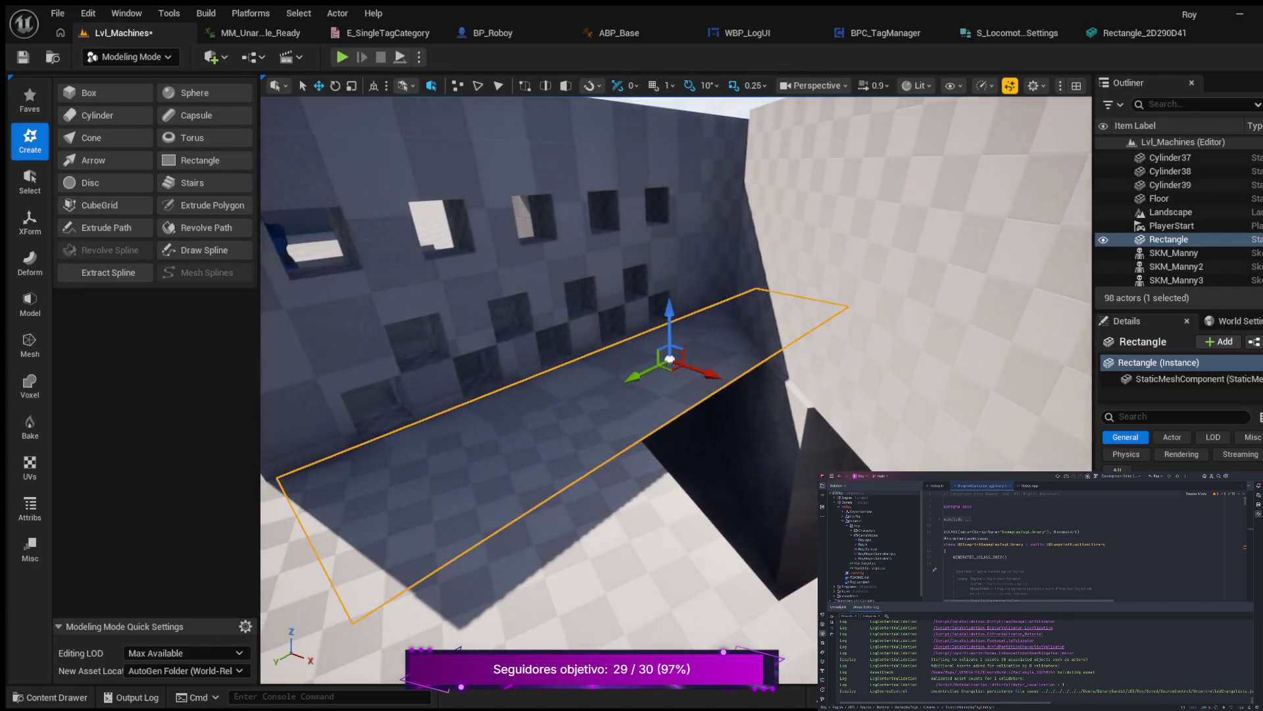
key(d)
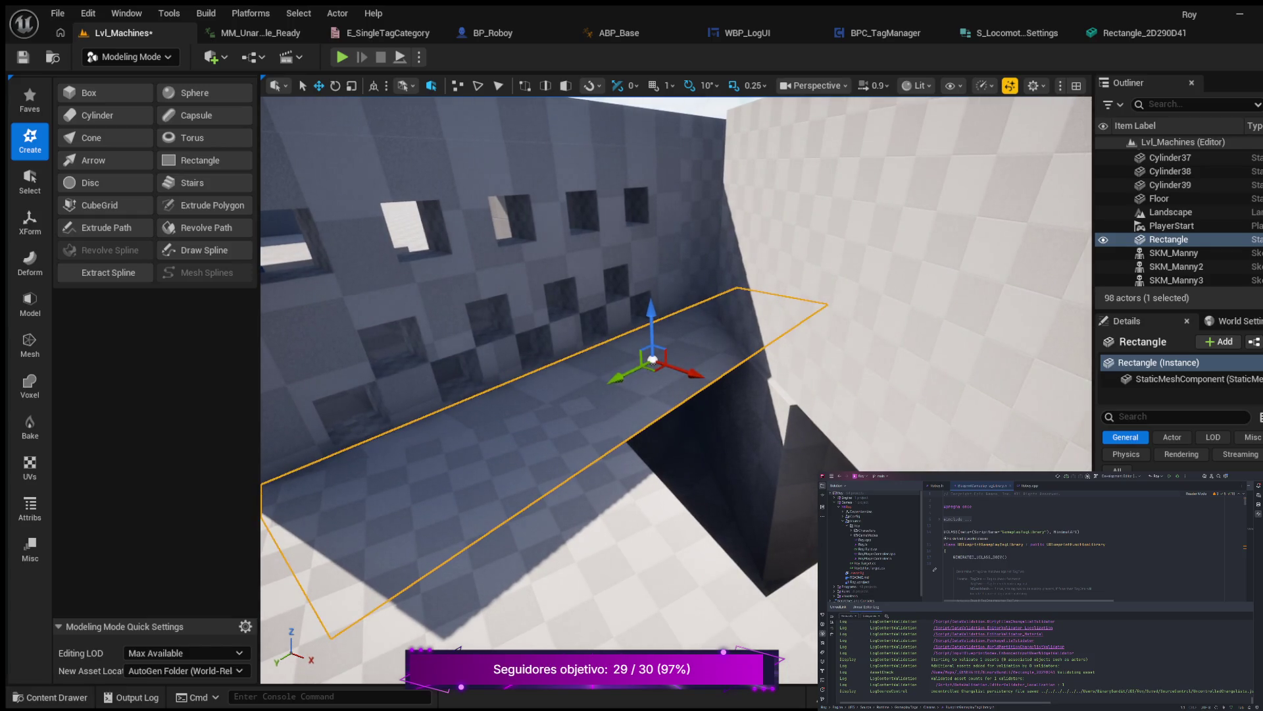
key(d)
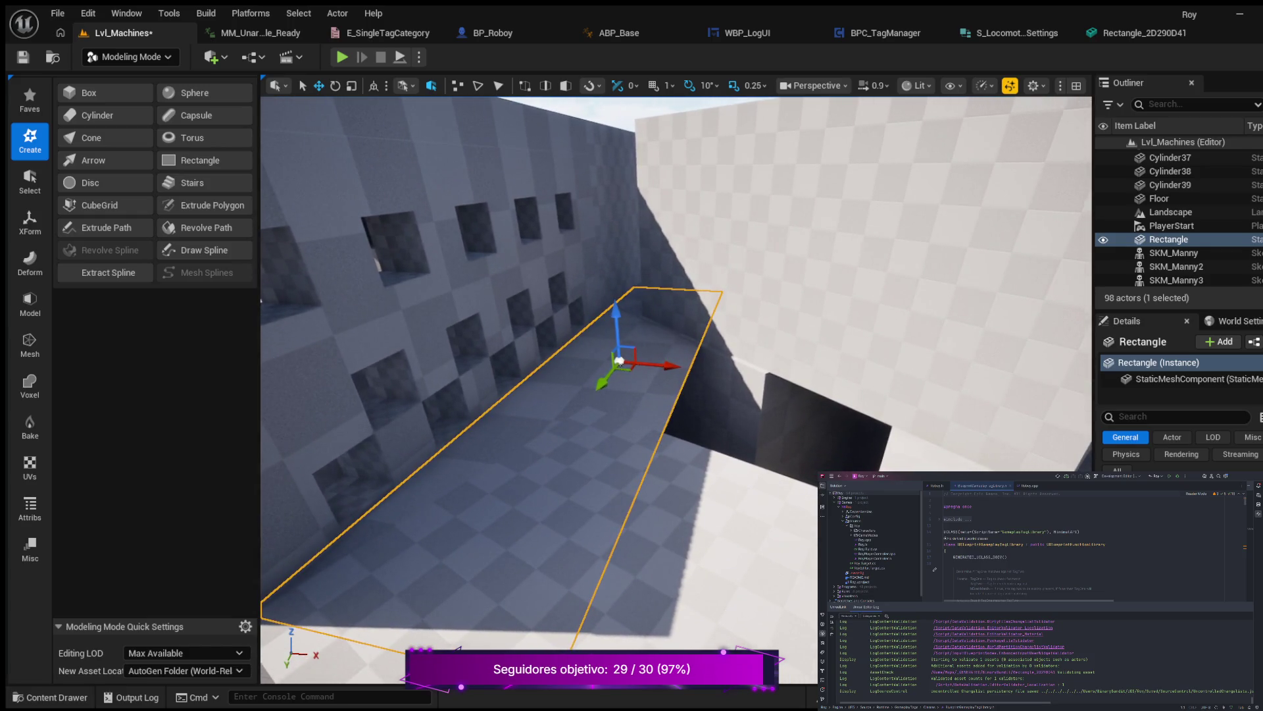
key(s)
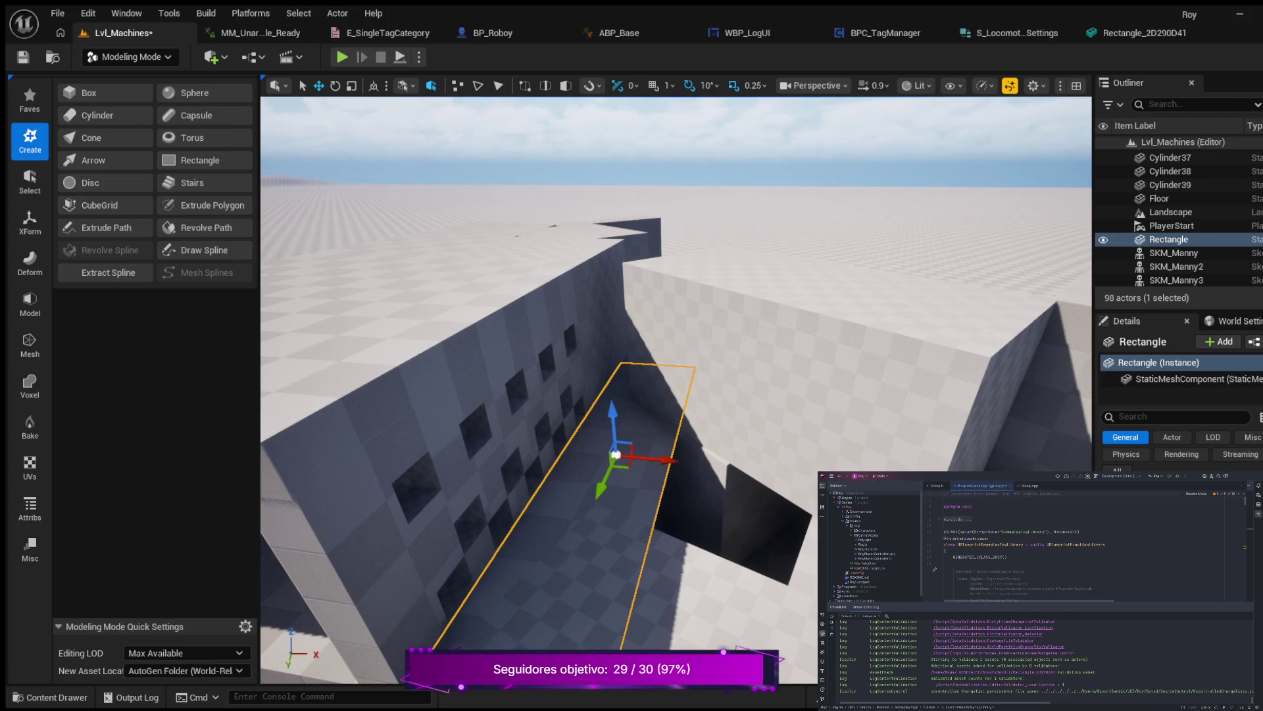
key(ctrl+d)
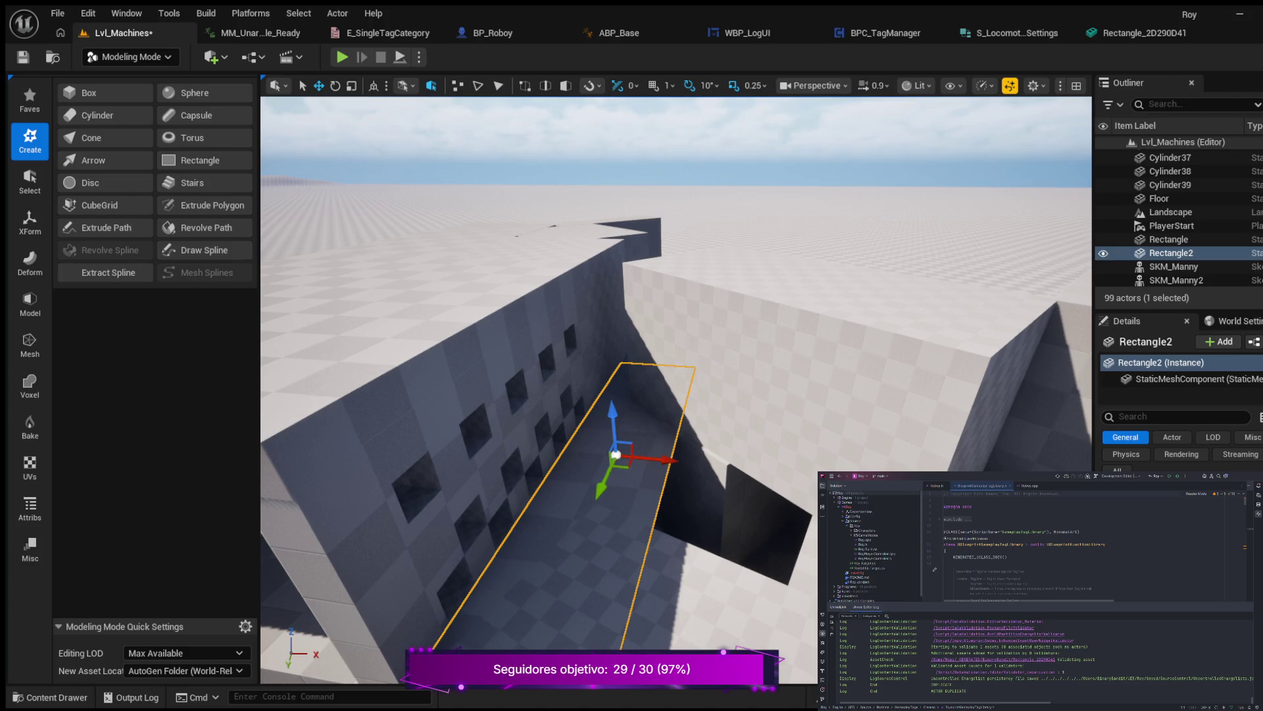
mouse_move(665, 459)
mouse_down()
mouse_move(822, 475)
mouse_move(799, 477)
mouse_up()
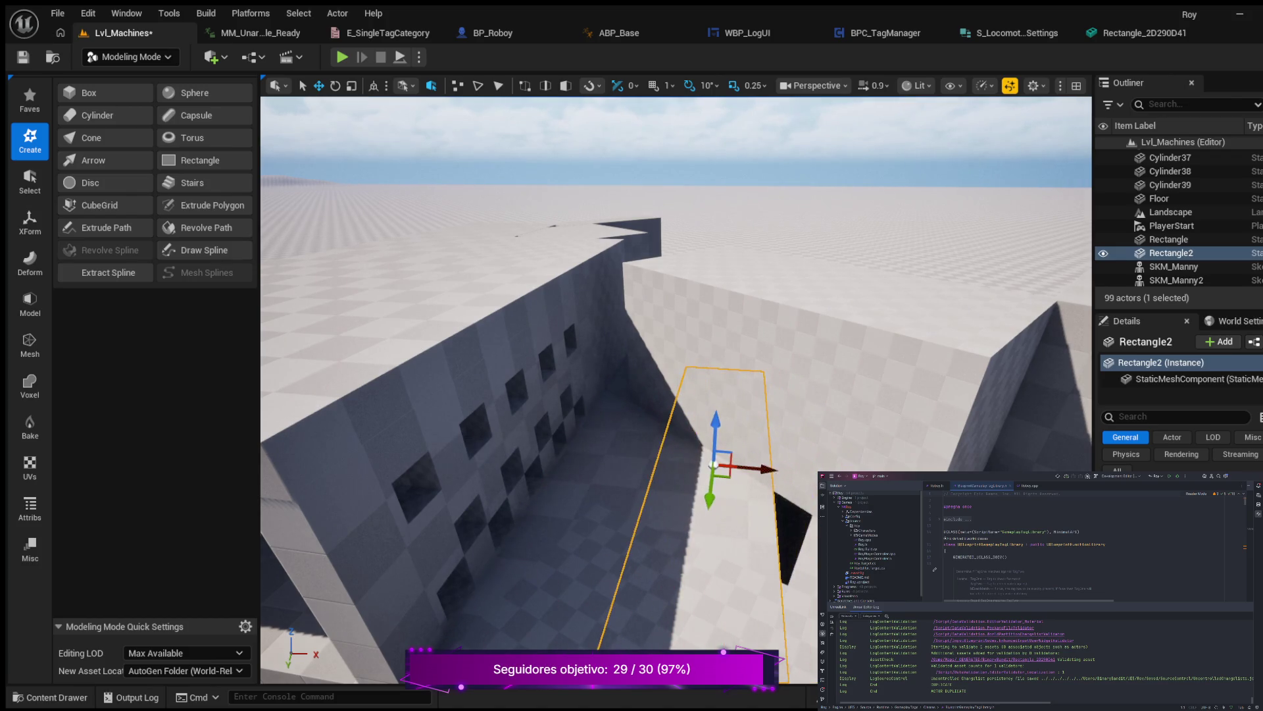
Move Rectangle2 onto lit ground, rotate it by -40 degrees, and slide it up-right.
scroll(676, 461, down, 1)
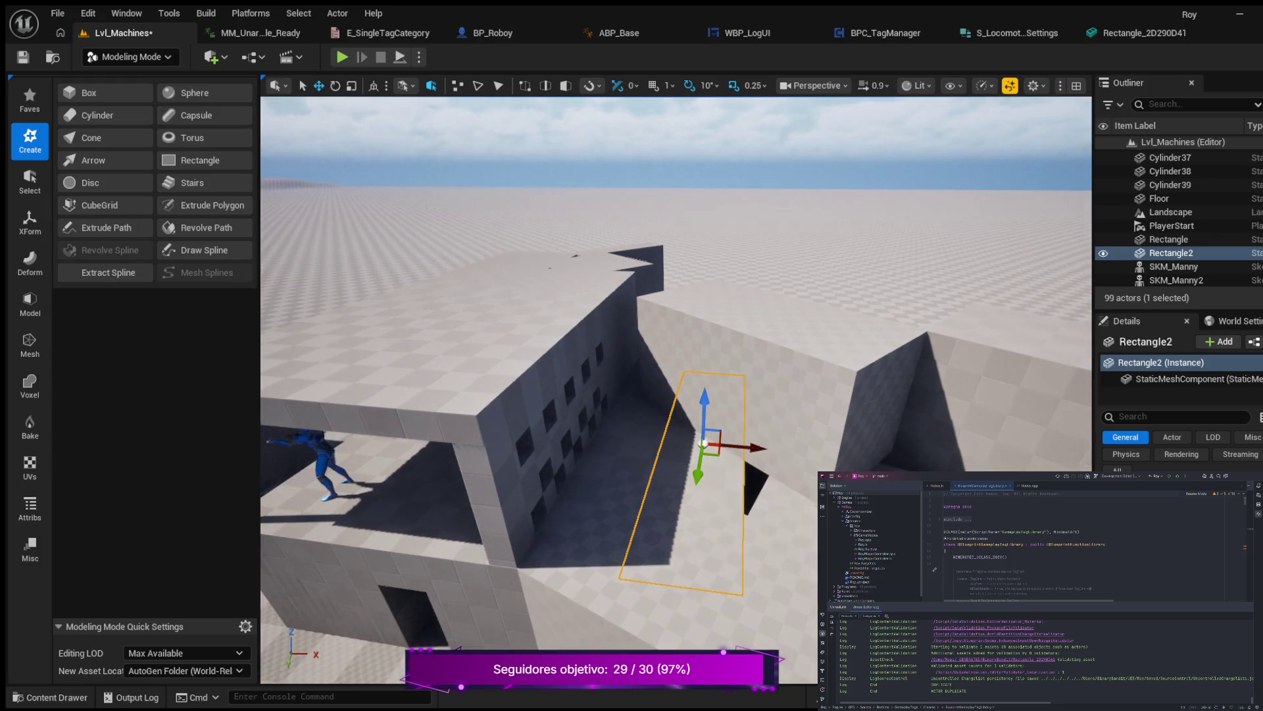
mouse_move(702, 442)
mouse_down()
mouse_move(614, 637)
mouse_move(604, 629)
mouse_up()
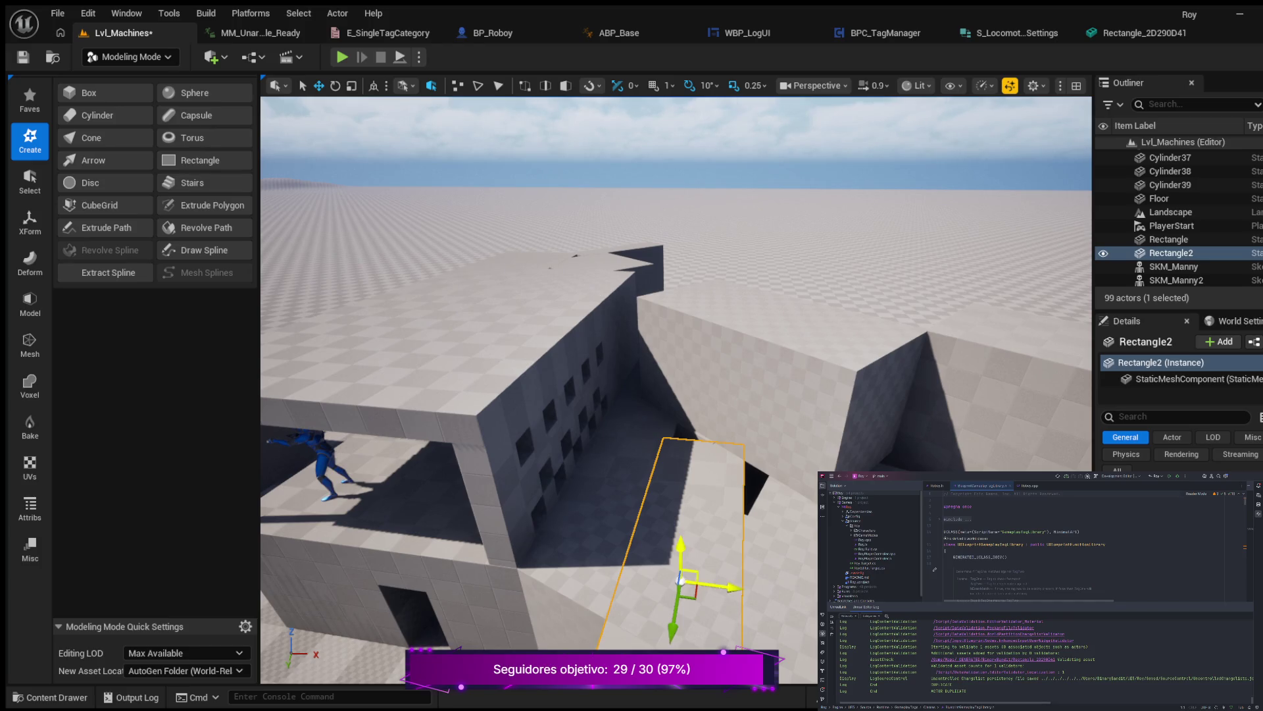
key(e)
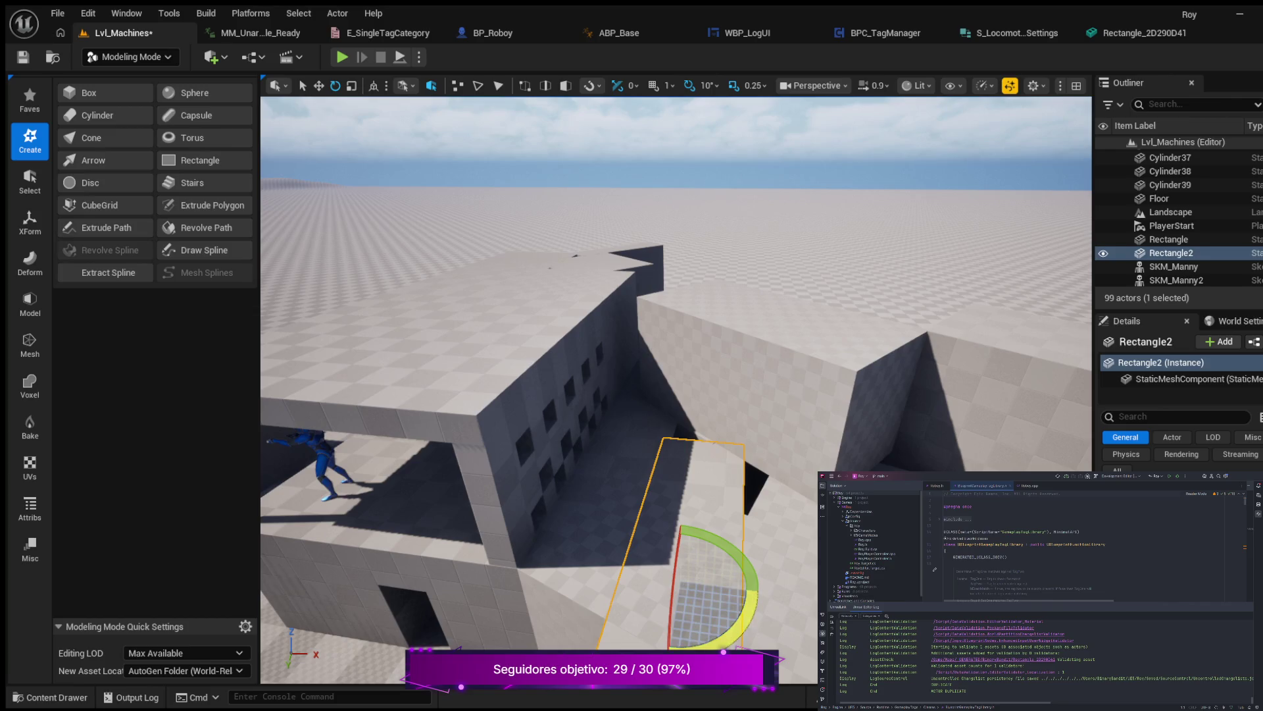
drag(753, 595, 747, 559)
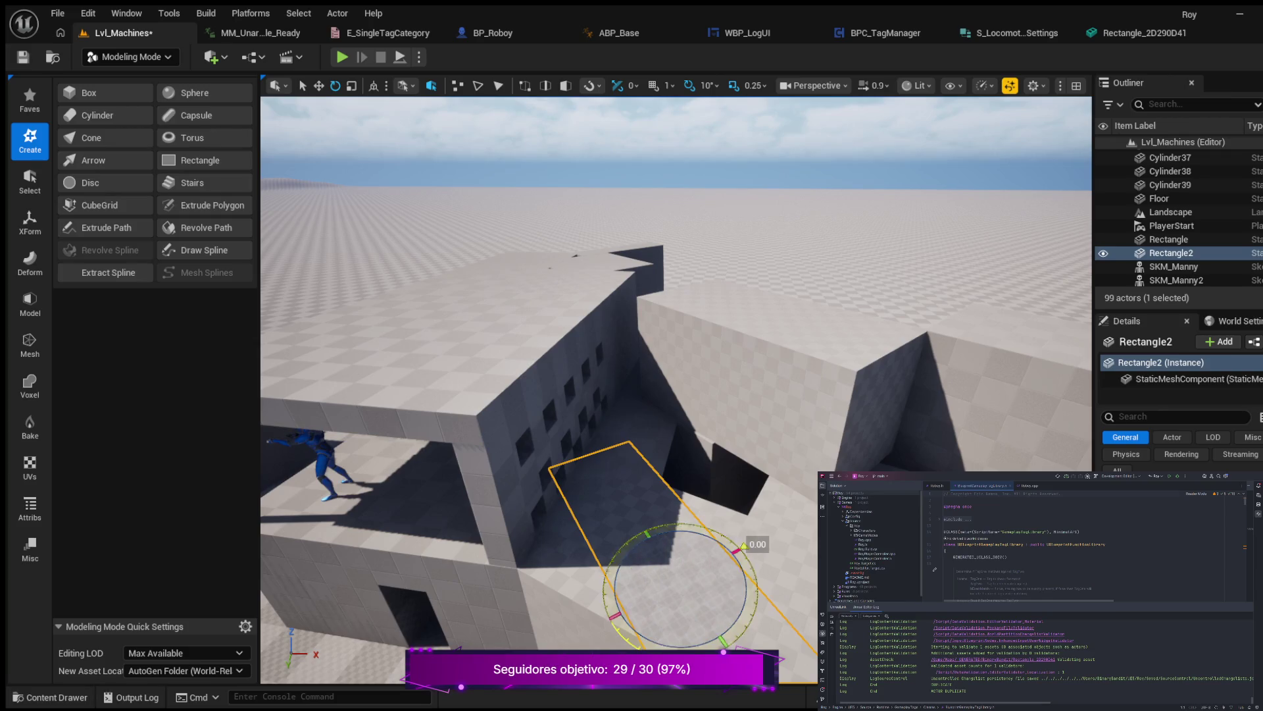
key(w)
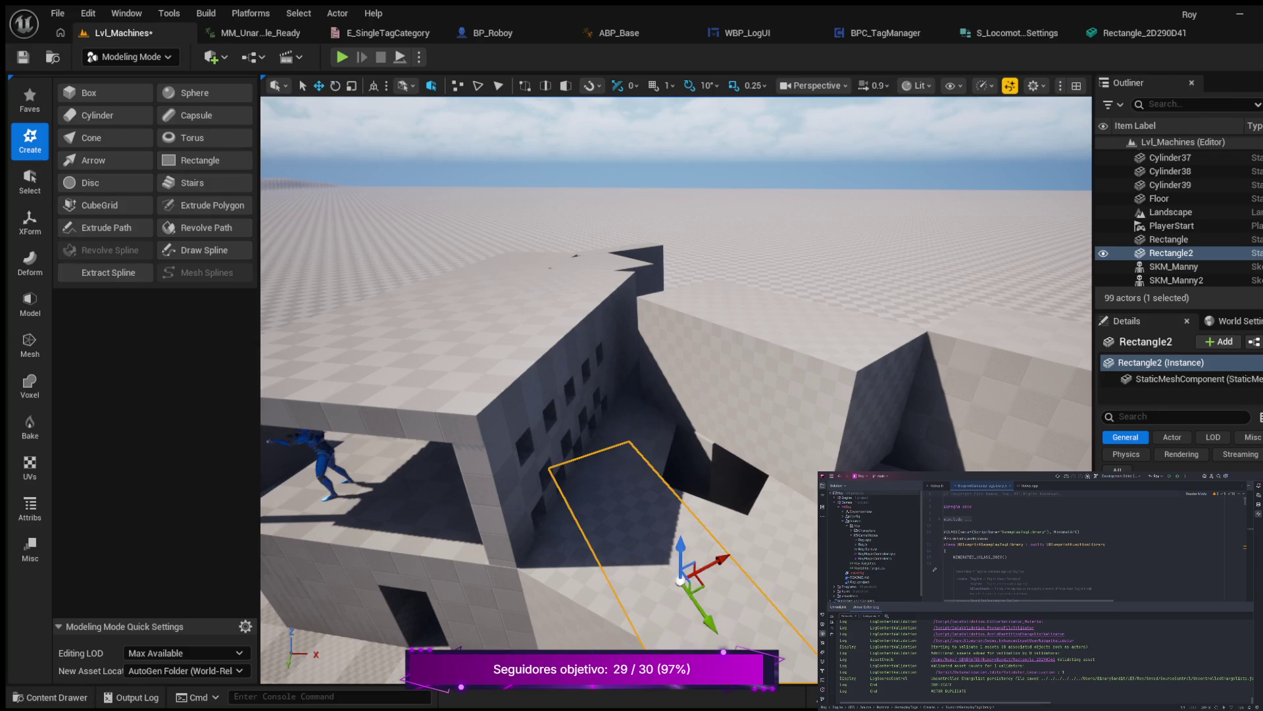
drag(722, 535, 798, 507)
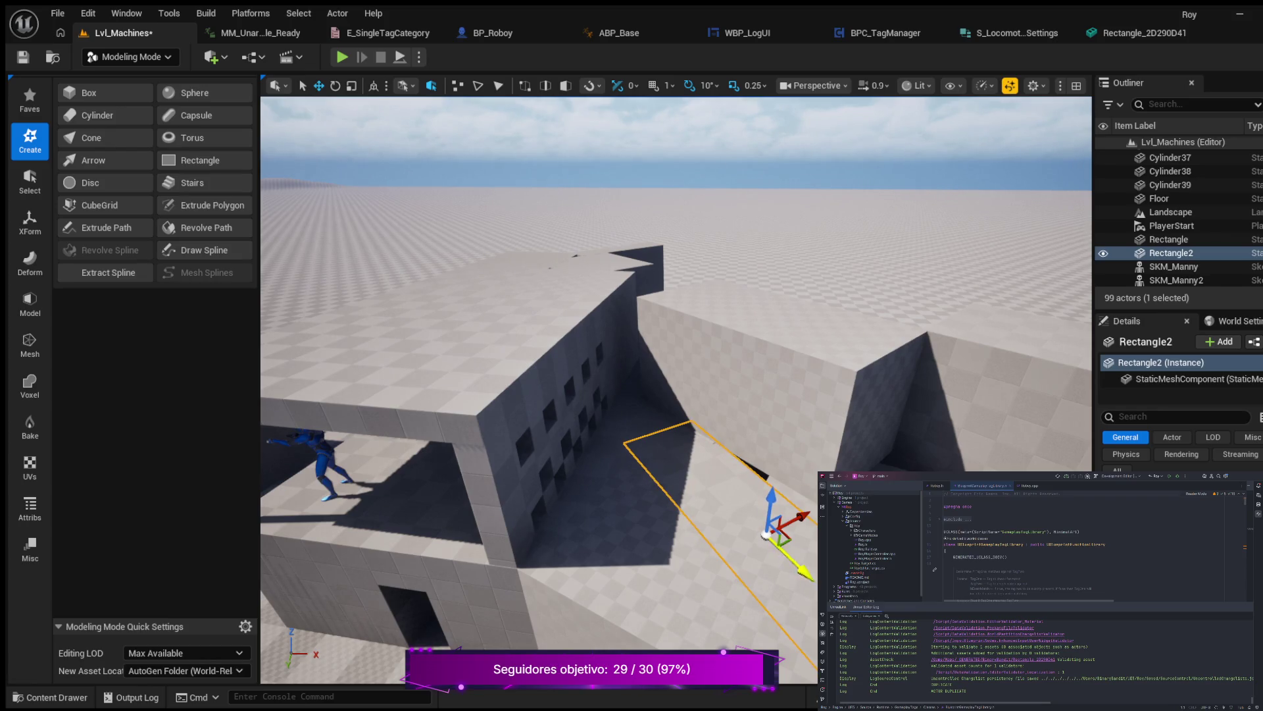
Turn Rectangle2 to a new direction and slide it into the gap beside the windowed building.
key(e)
drag(763, 596, 746, 601)
key(w)
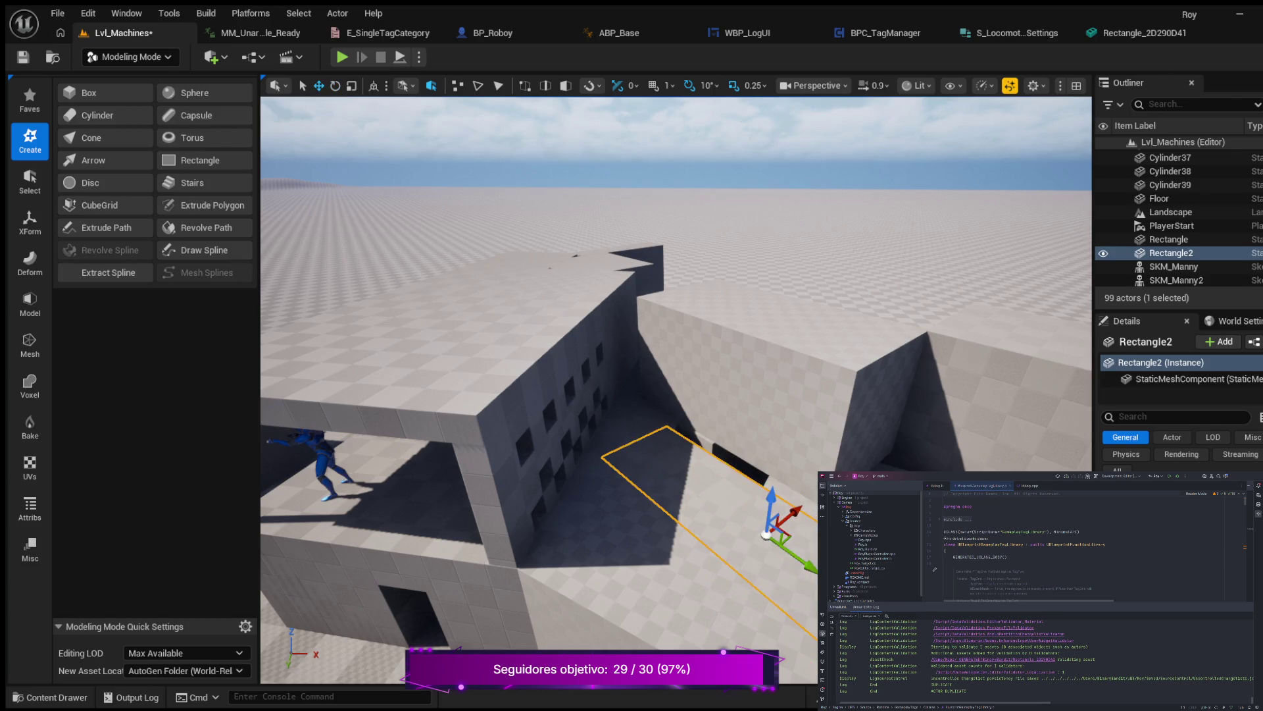
mouse_move(795, 511)
mouse_down()
mouse_move(809, 502)
mouse_move(800, 527)
mouse_move(773, 513)
mouse_move(709, 547)
mouse_up()
scroll(809, 502, up, 5)
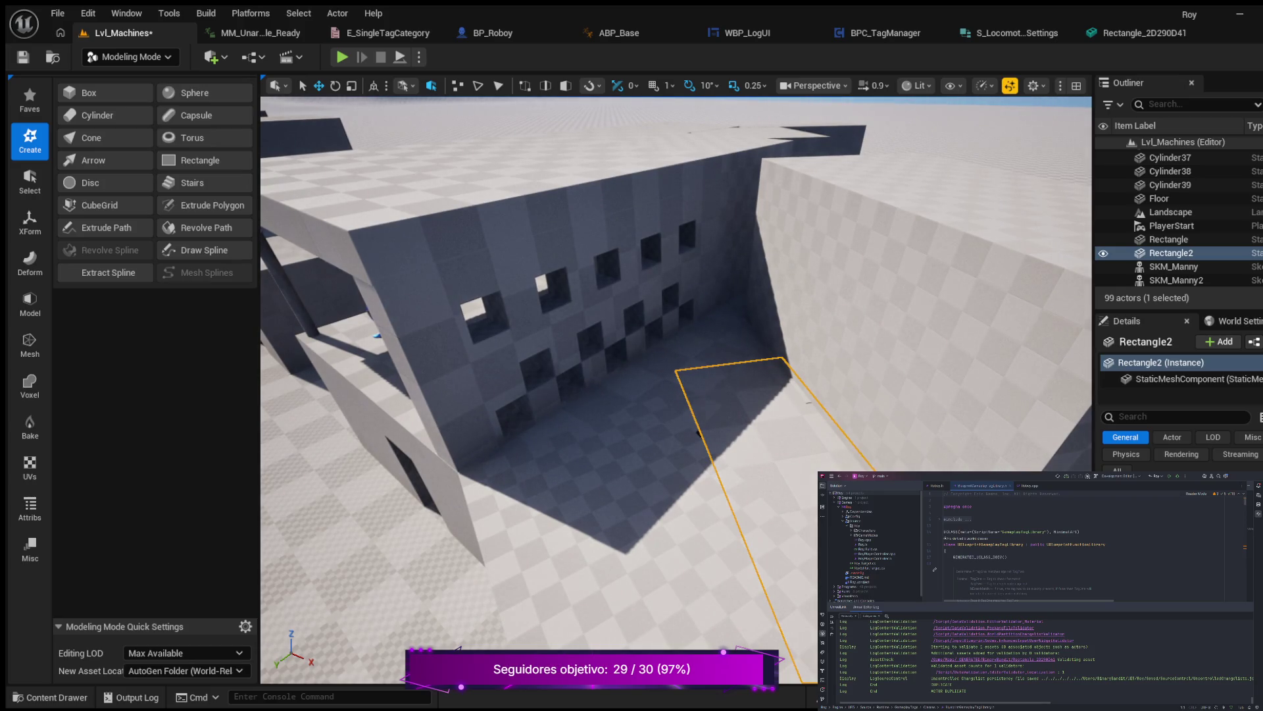
Nudge the view and fly in close to Rectangle2 on the trench floor.
drag(698, 433, 698, 433)
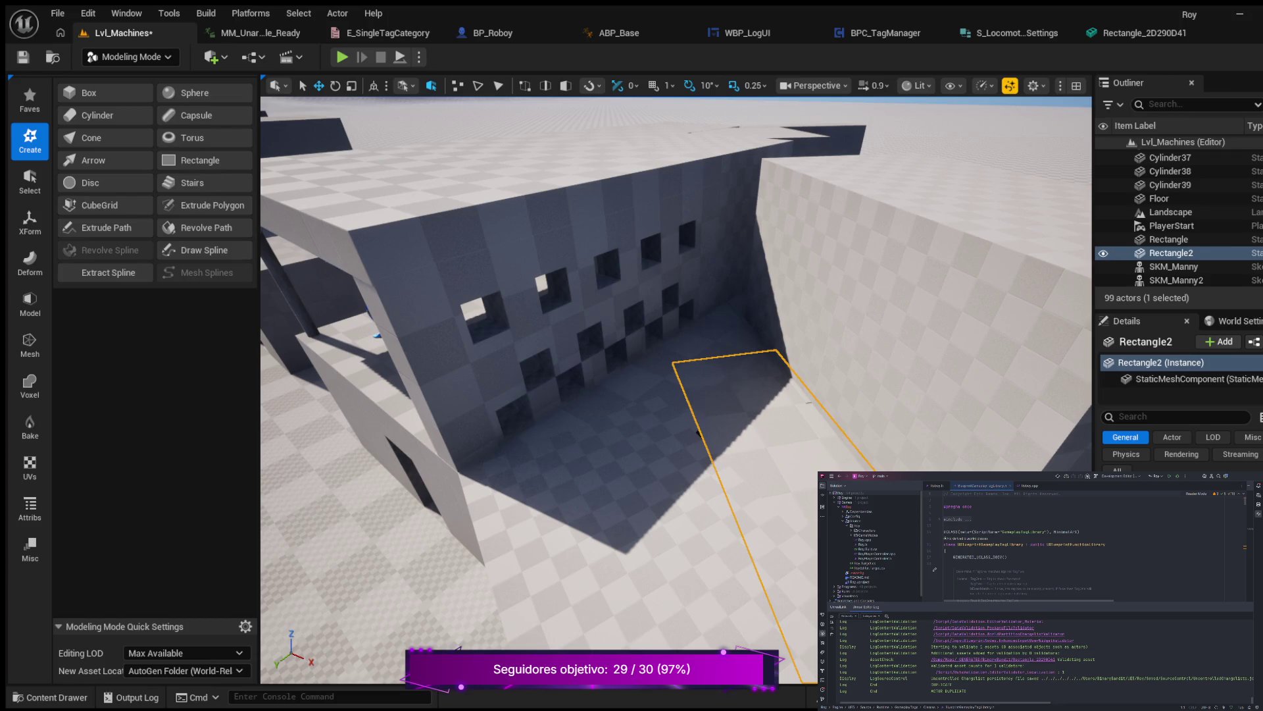
drag(698, 433, 694, 434)
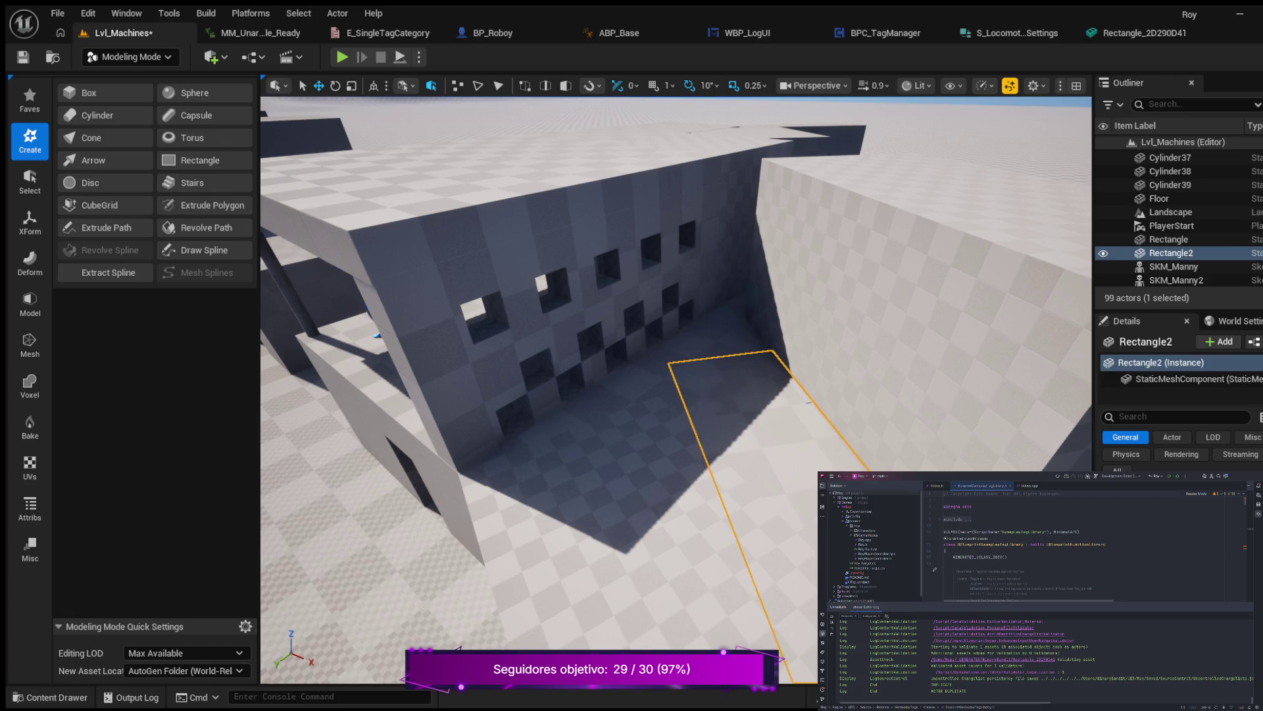
key(f)
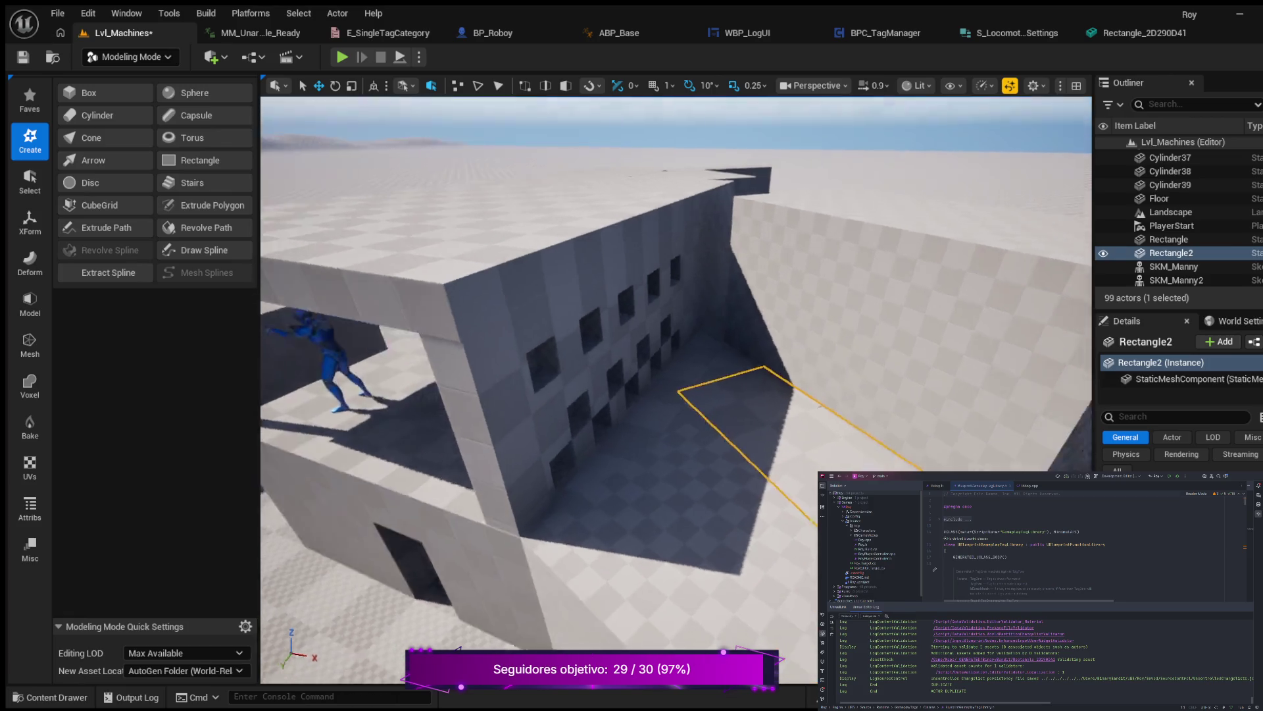
scroll(676, 388, up, 6)
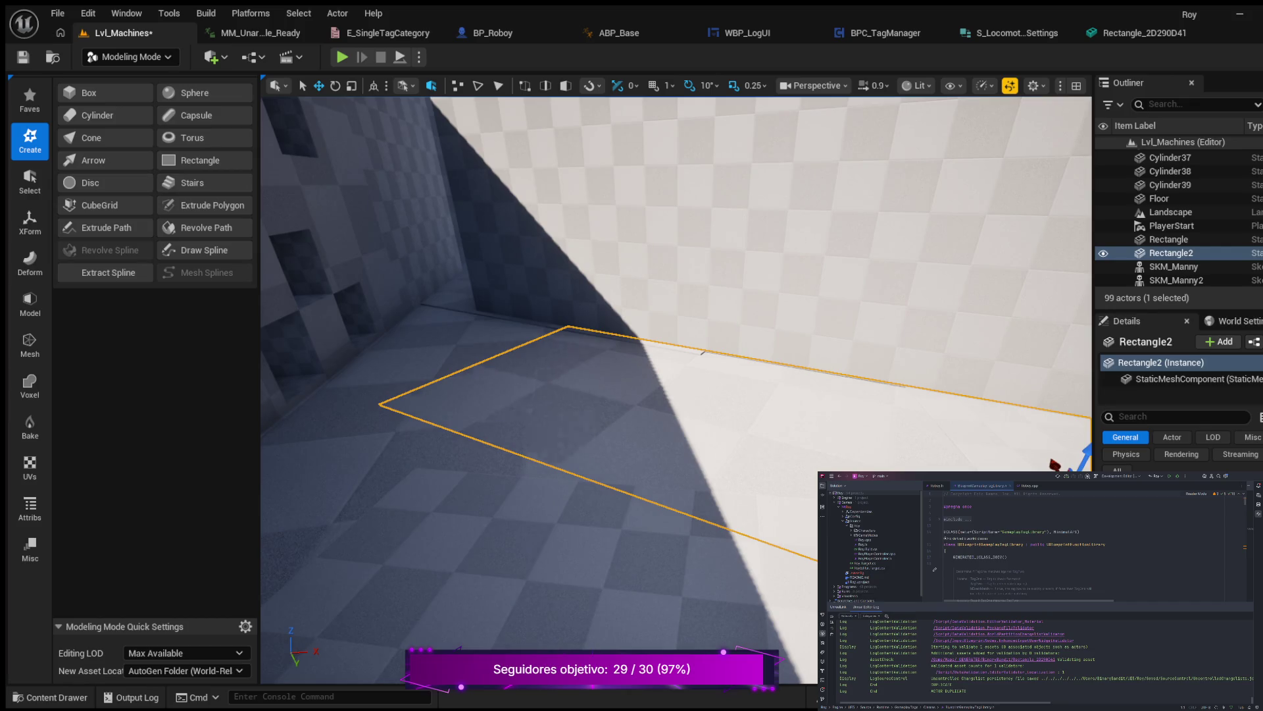
scroll(677, 391, down, 1)
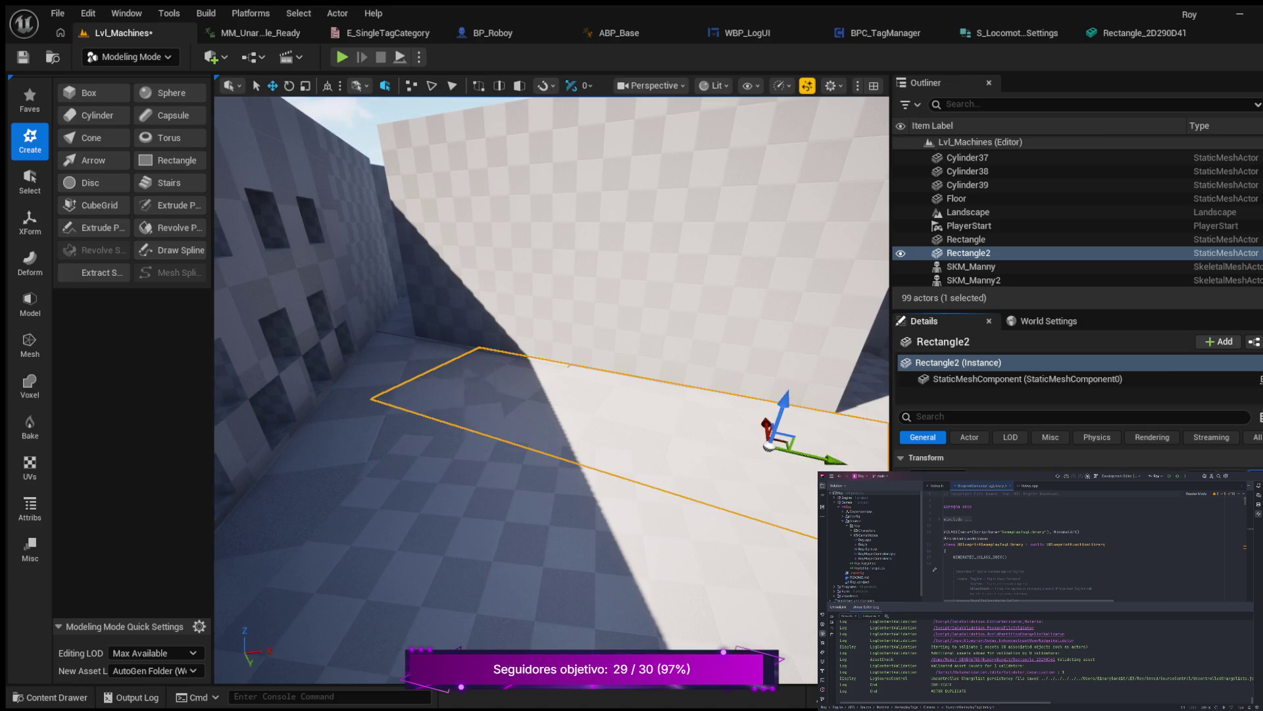
click(921, 457)
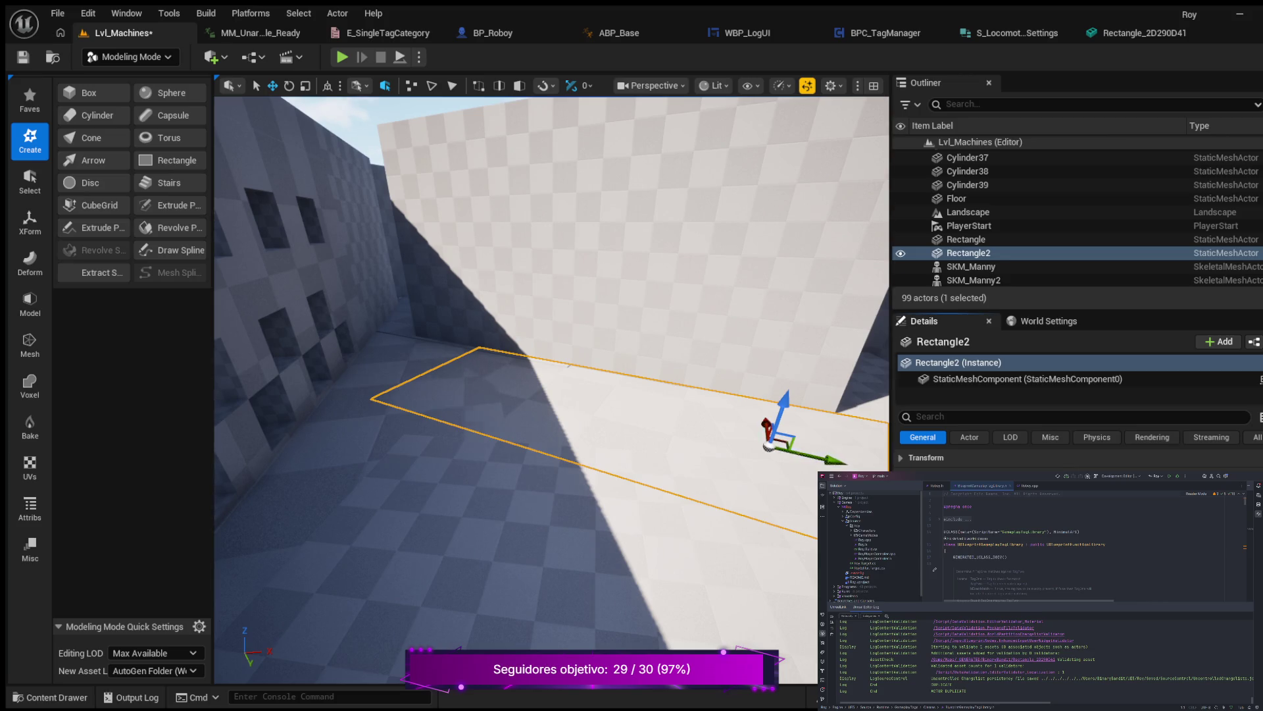
click(921, 457)
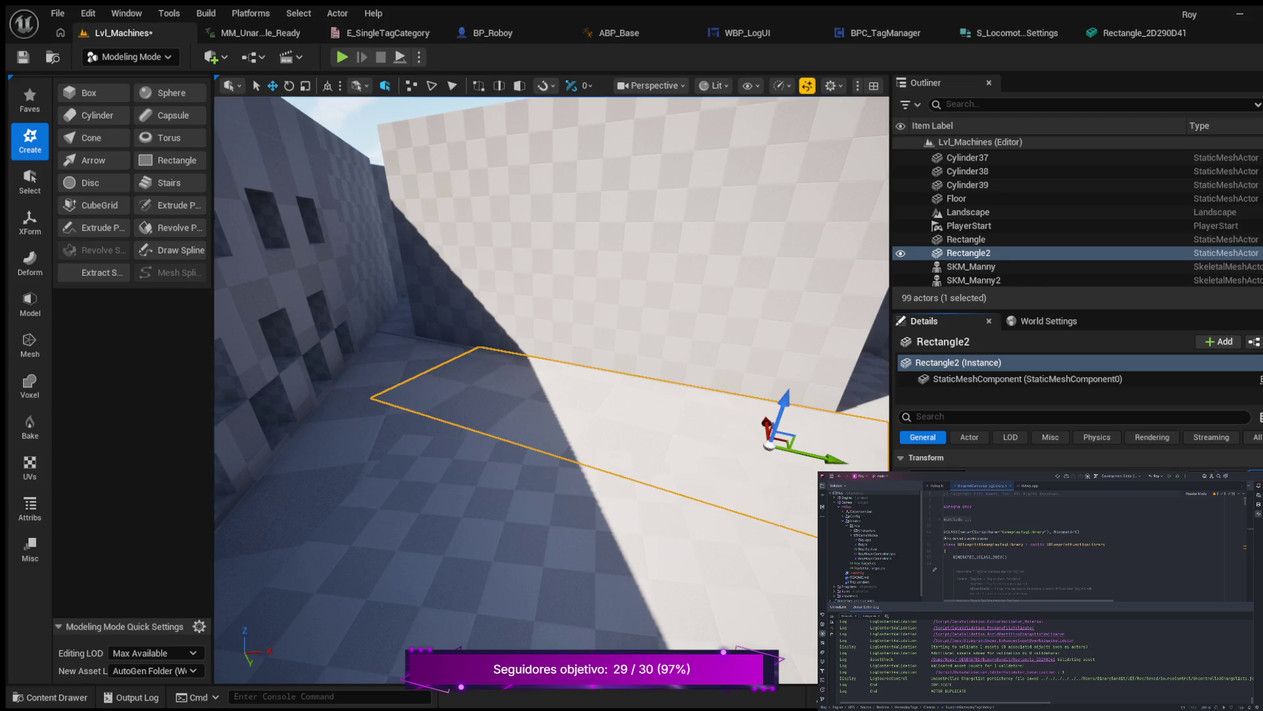
click(329, 211)
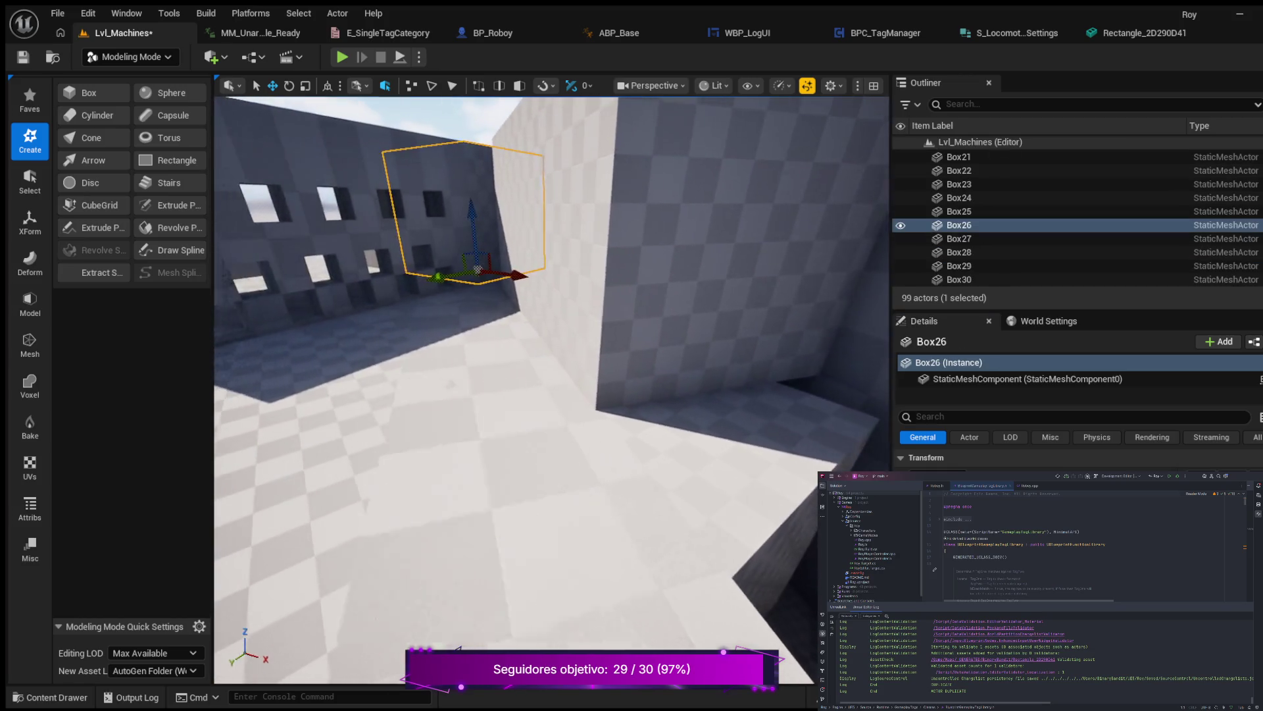
key(w)
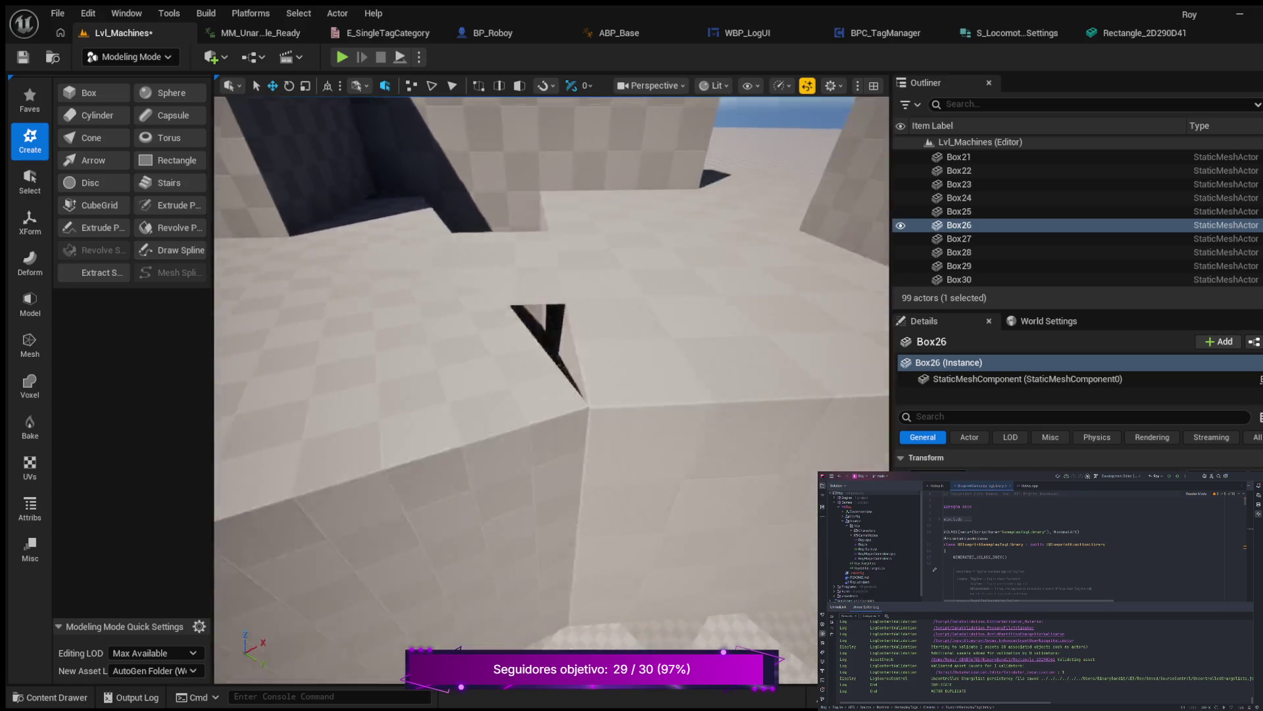
key(s)
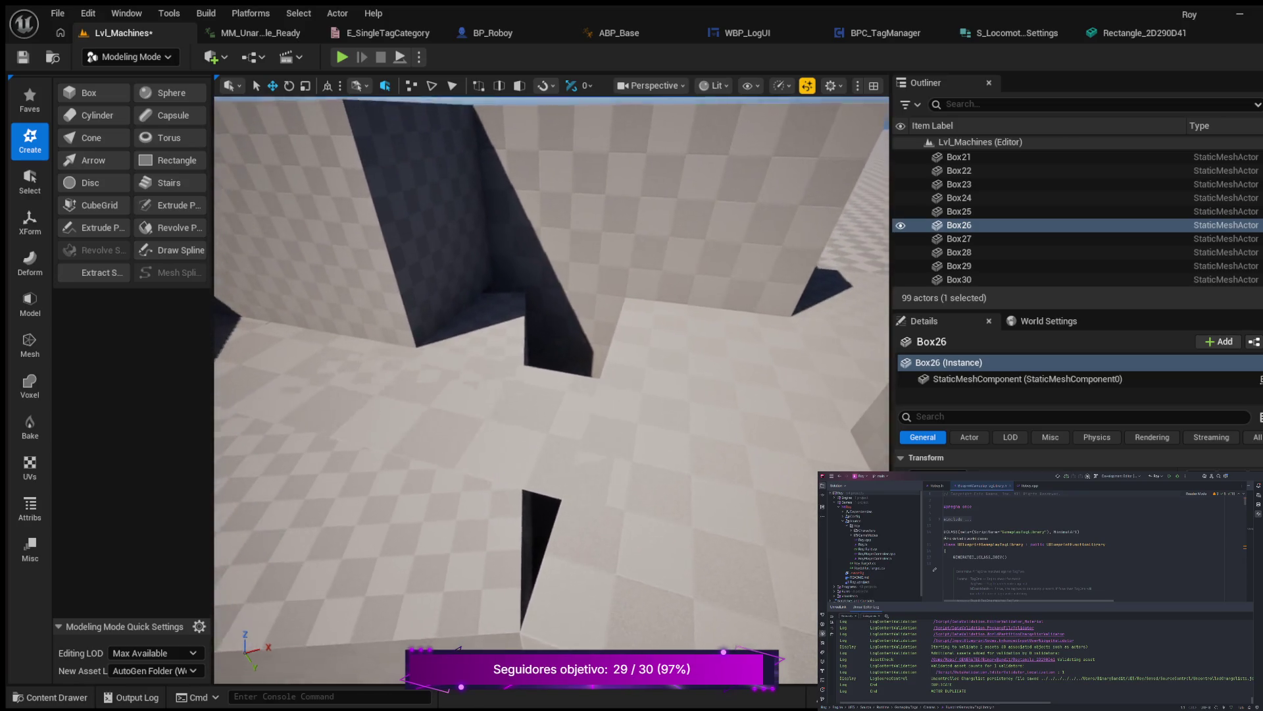
key(s)
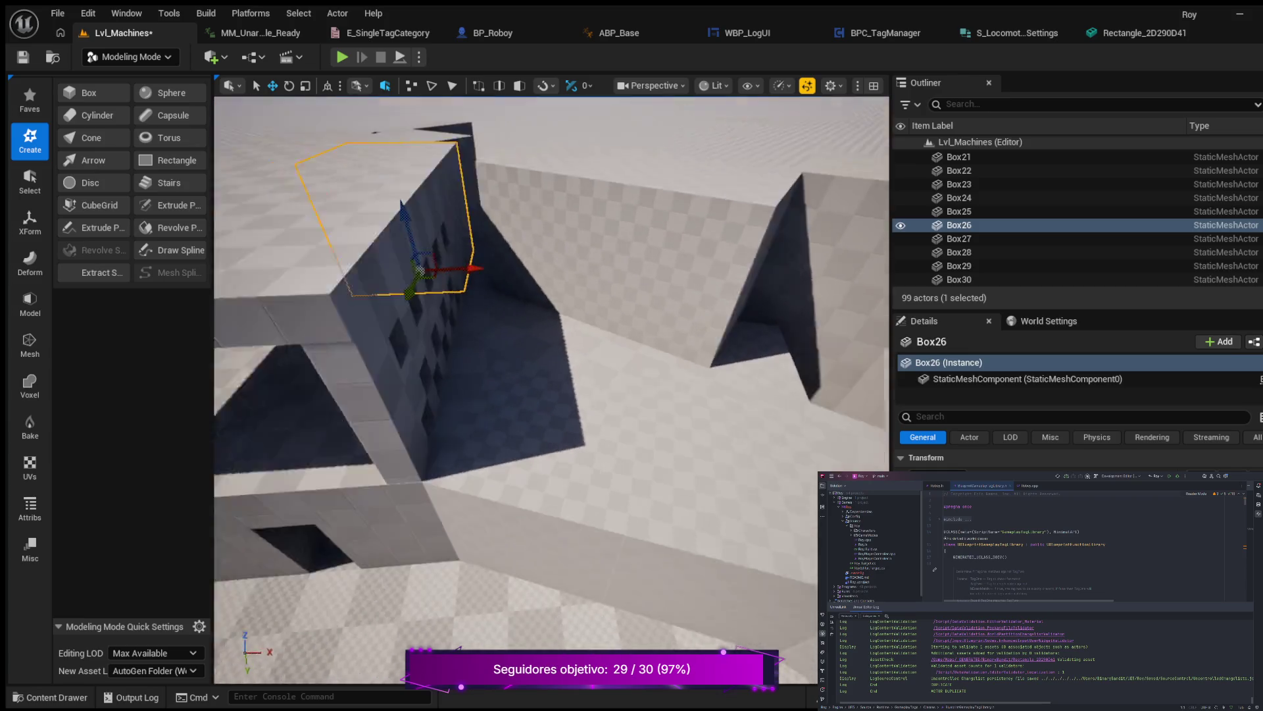
key(w)
click(631, 388)
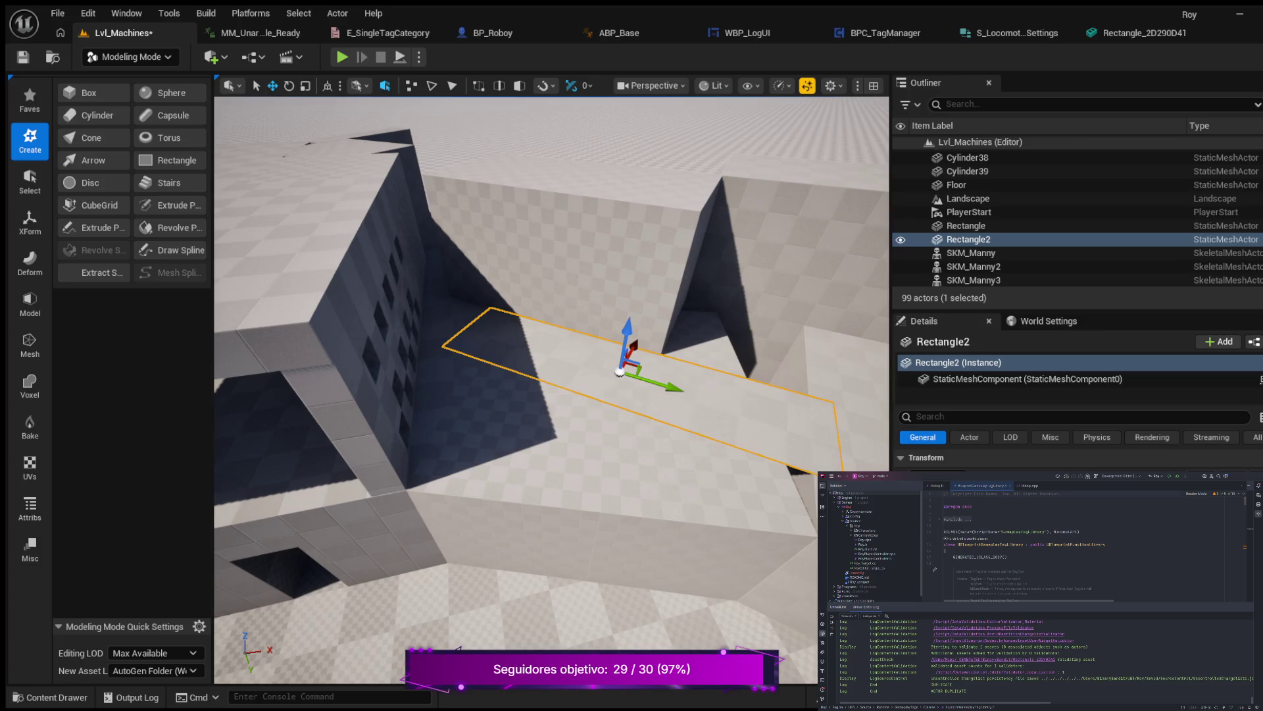
Scale Rectangle2 down to a smaller patch, shift it toward the windowed wall, then select Box34.
key(e)
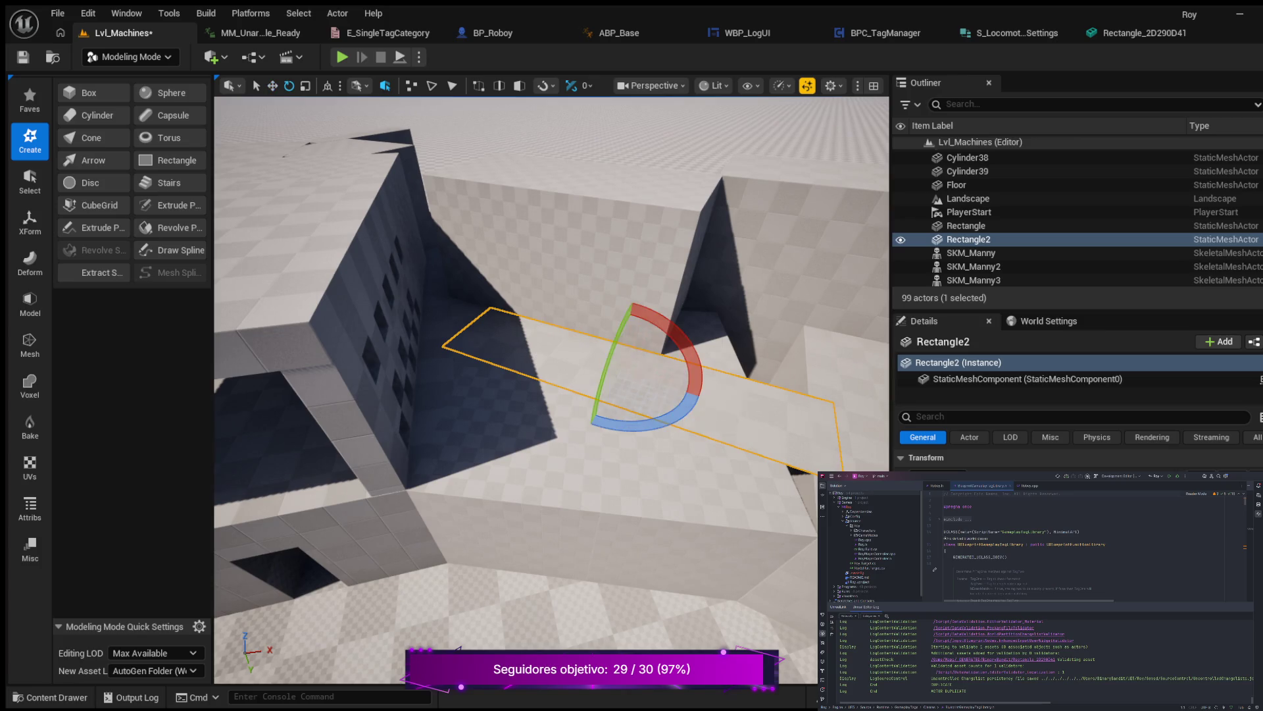
key(q)
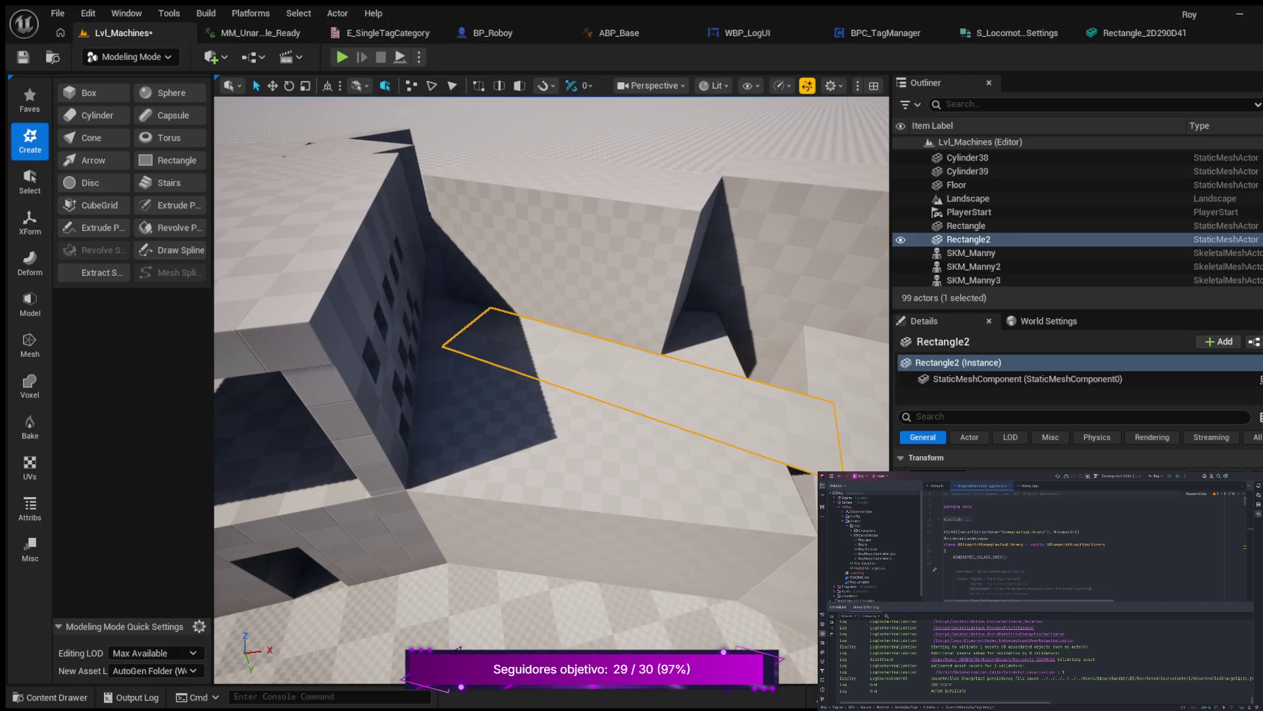
key(r)
drag(619, 373, 589, 388)
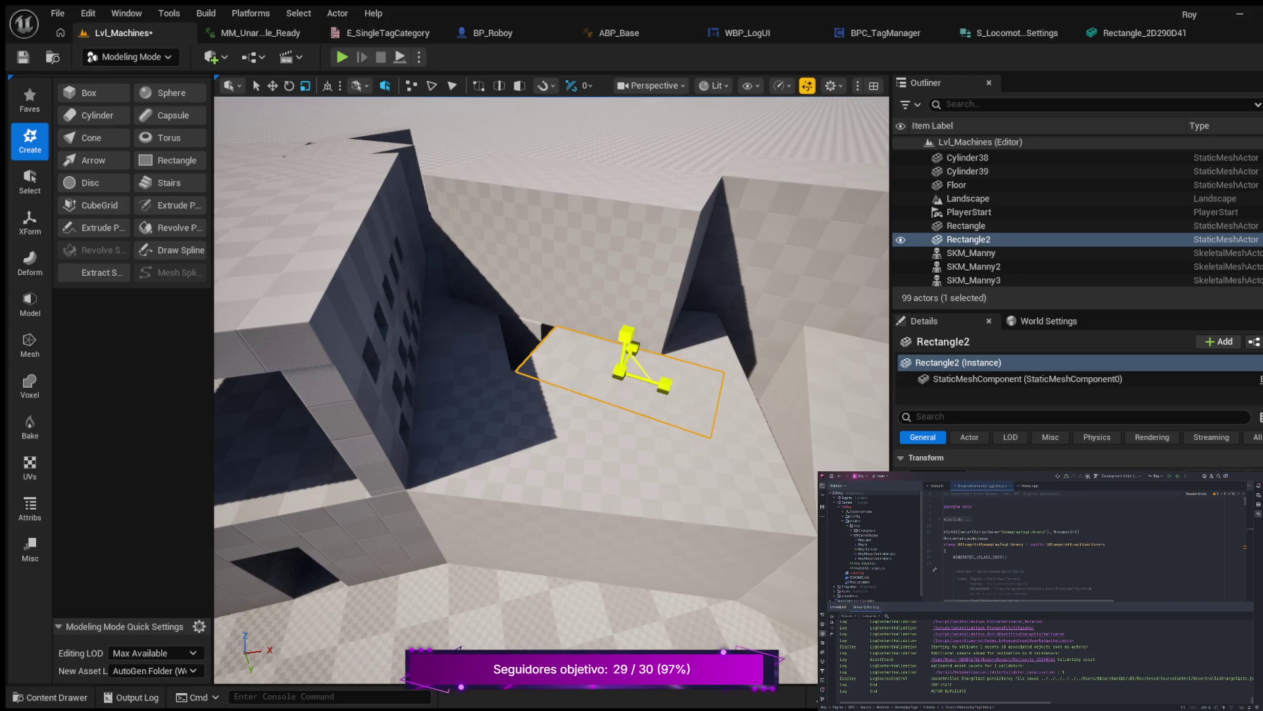
key(w)
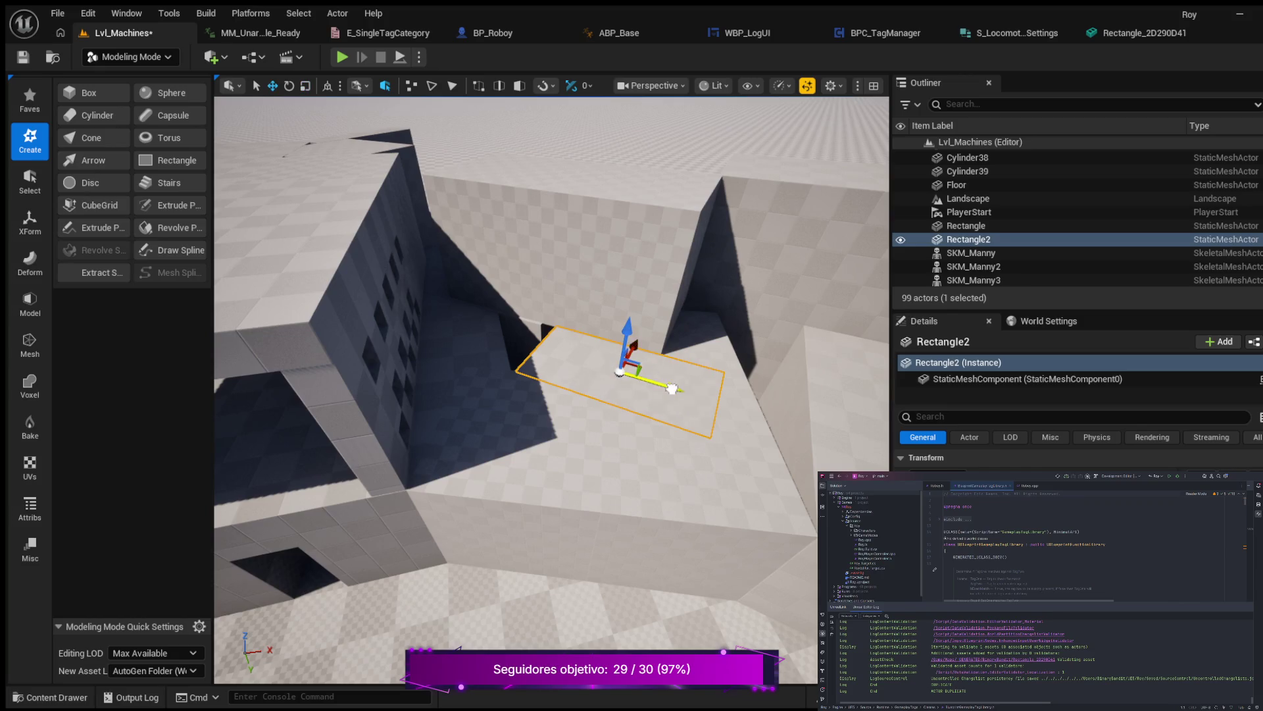
drag(671, 388, 606, 363)
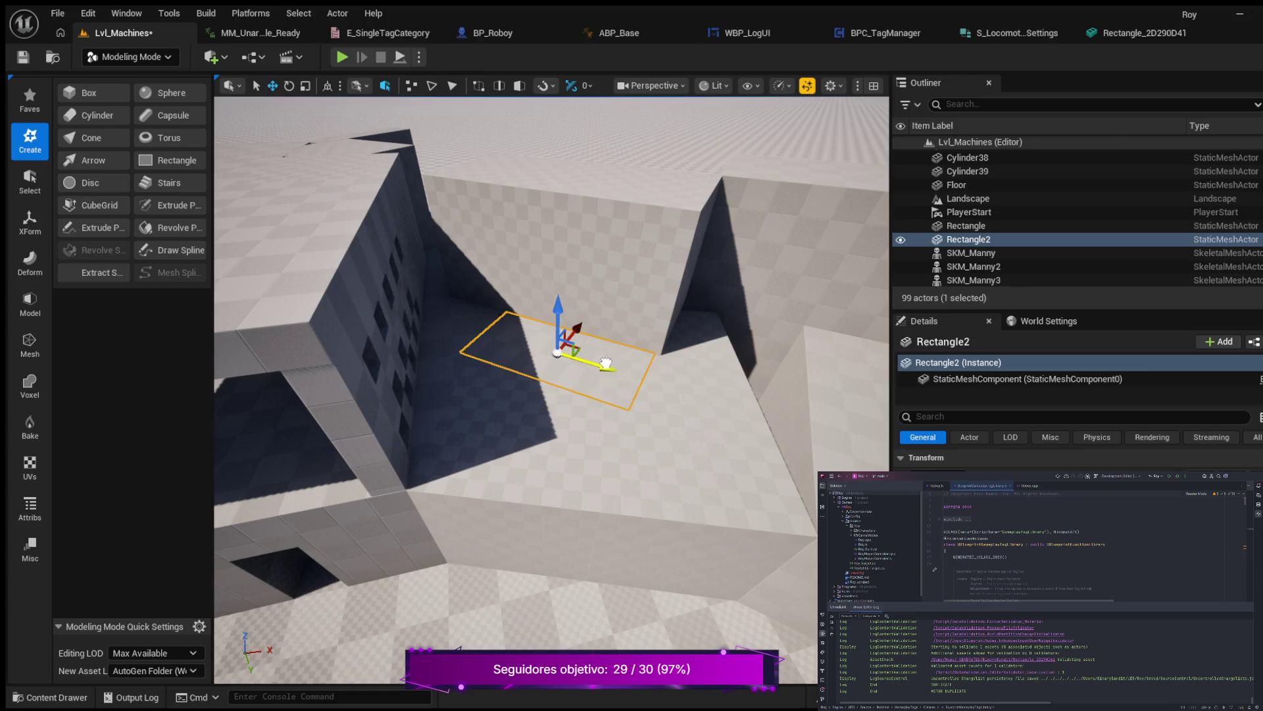
click(789, 283)
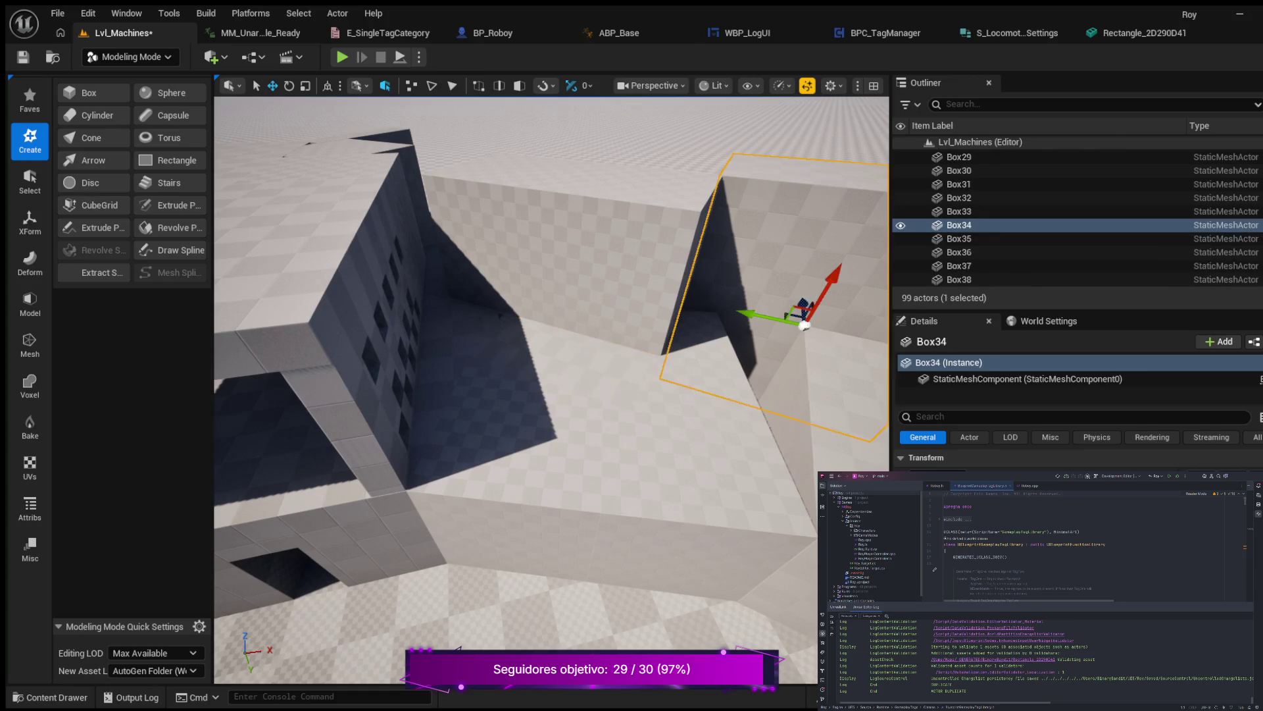
key(w)
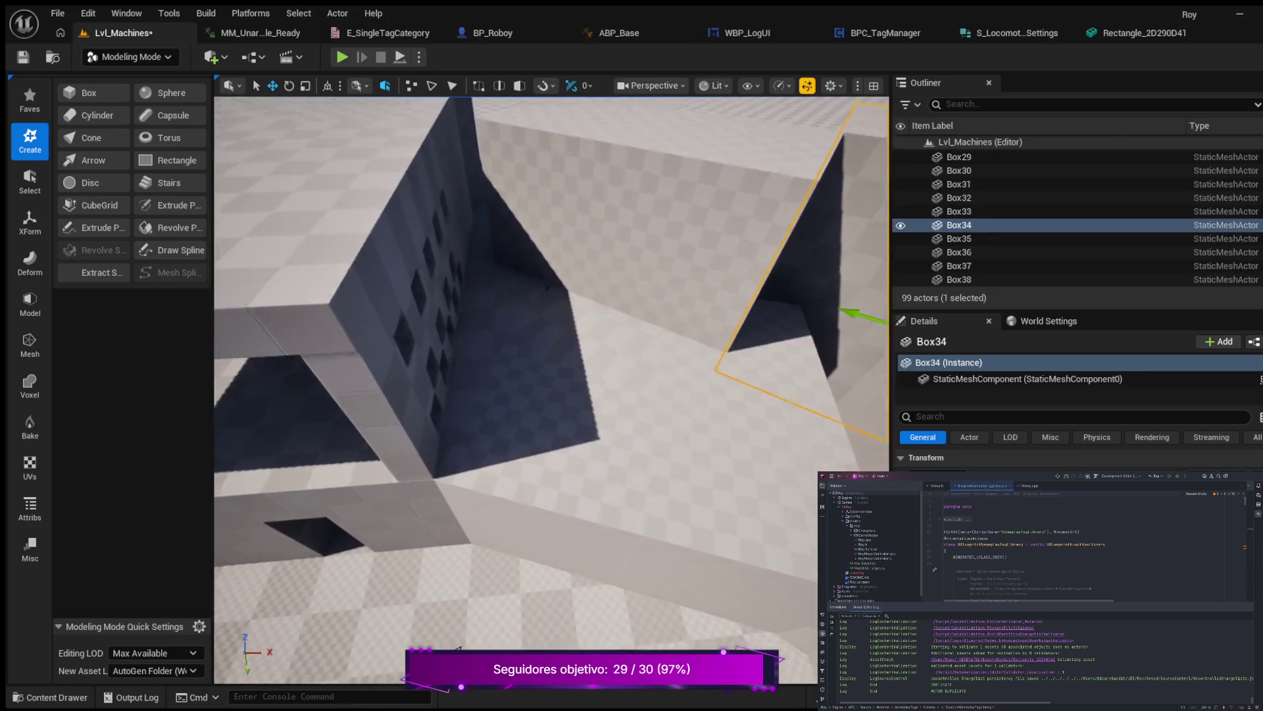
click(586, 309)
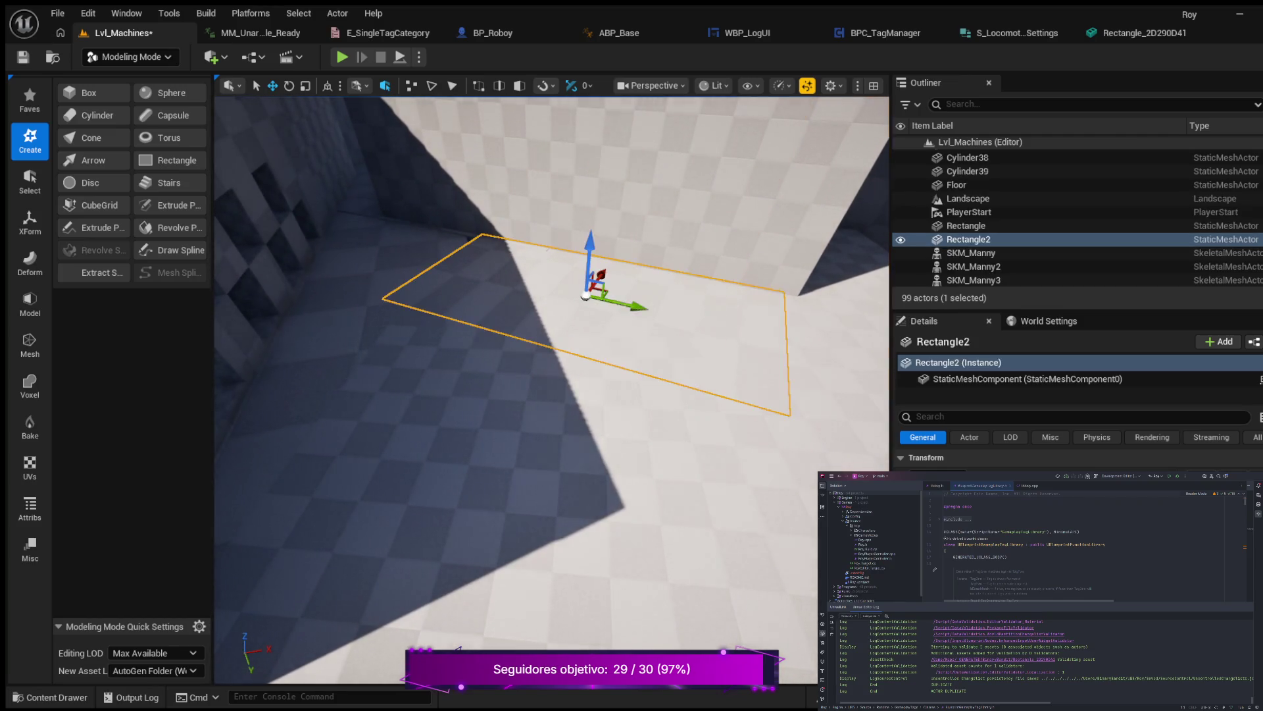
drag(646, 307, 628, 300)
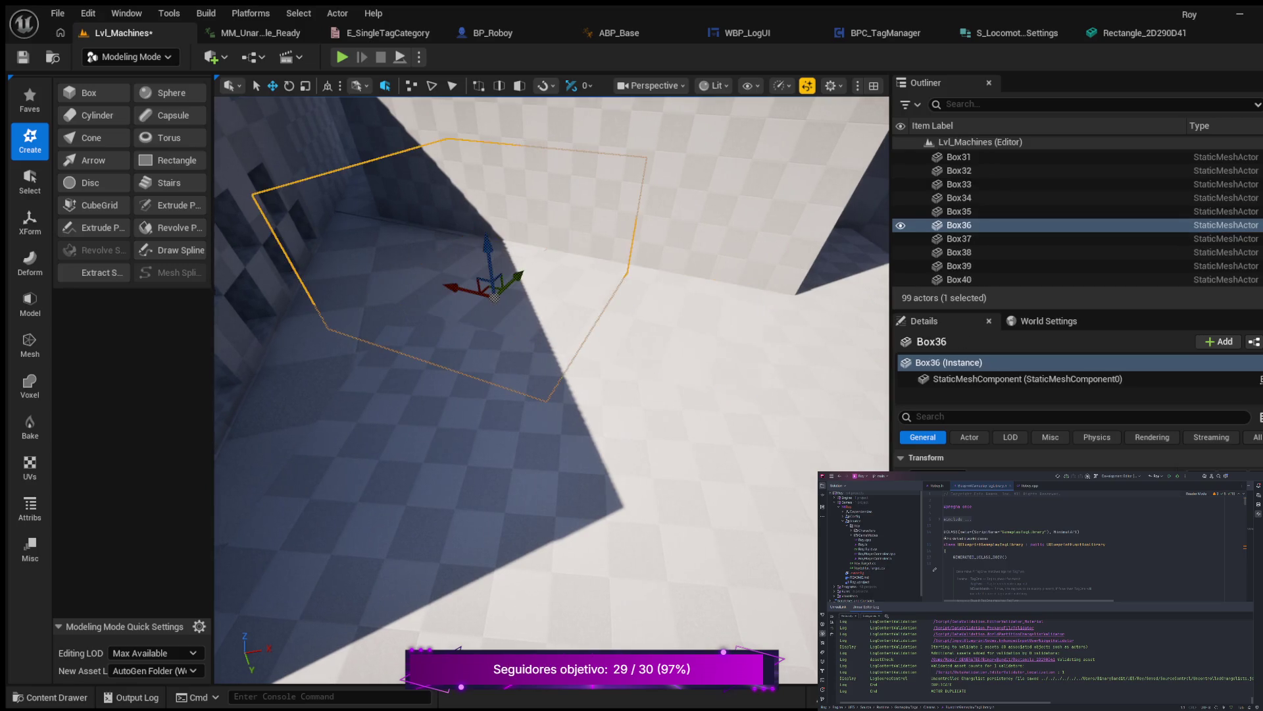
key(f)
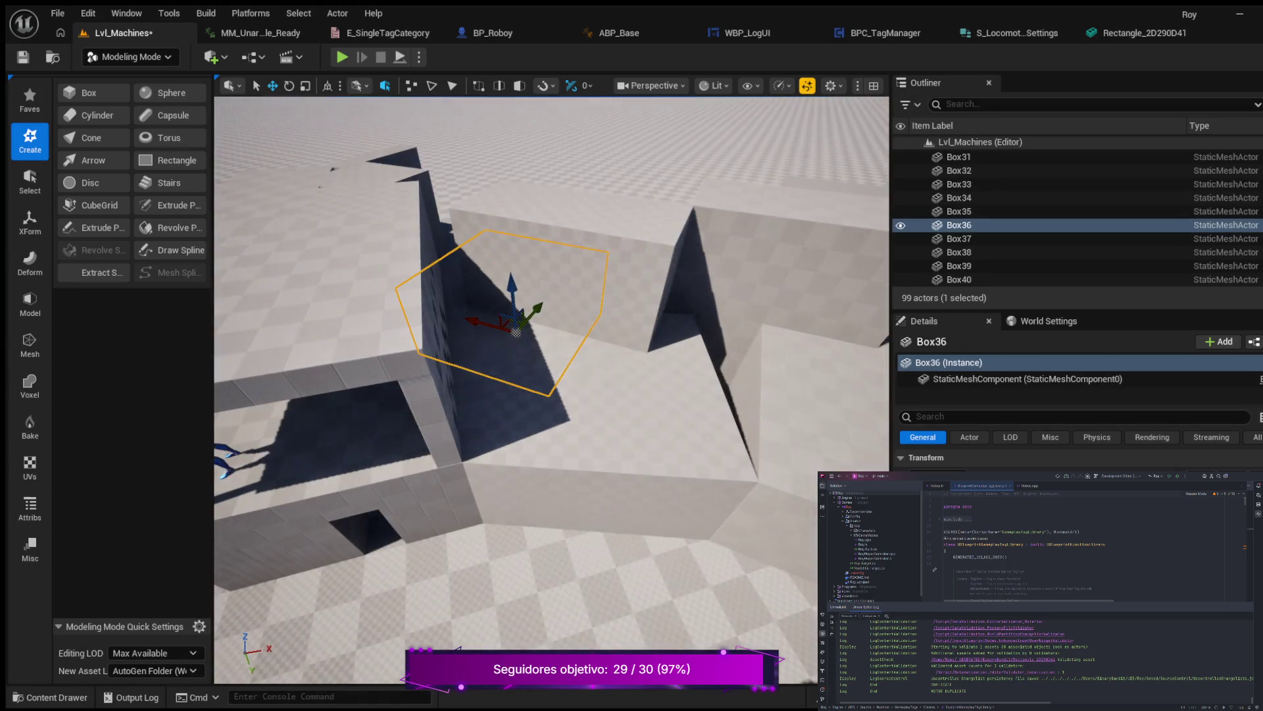
click(369, 486)
key(f)
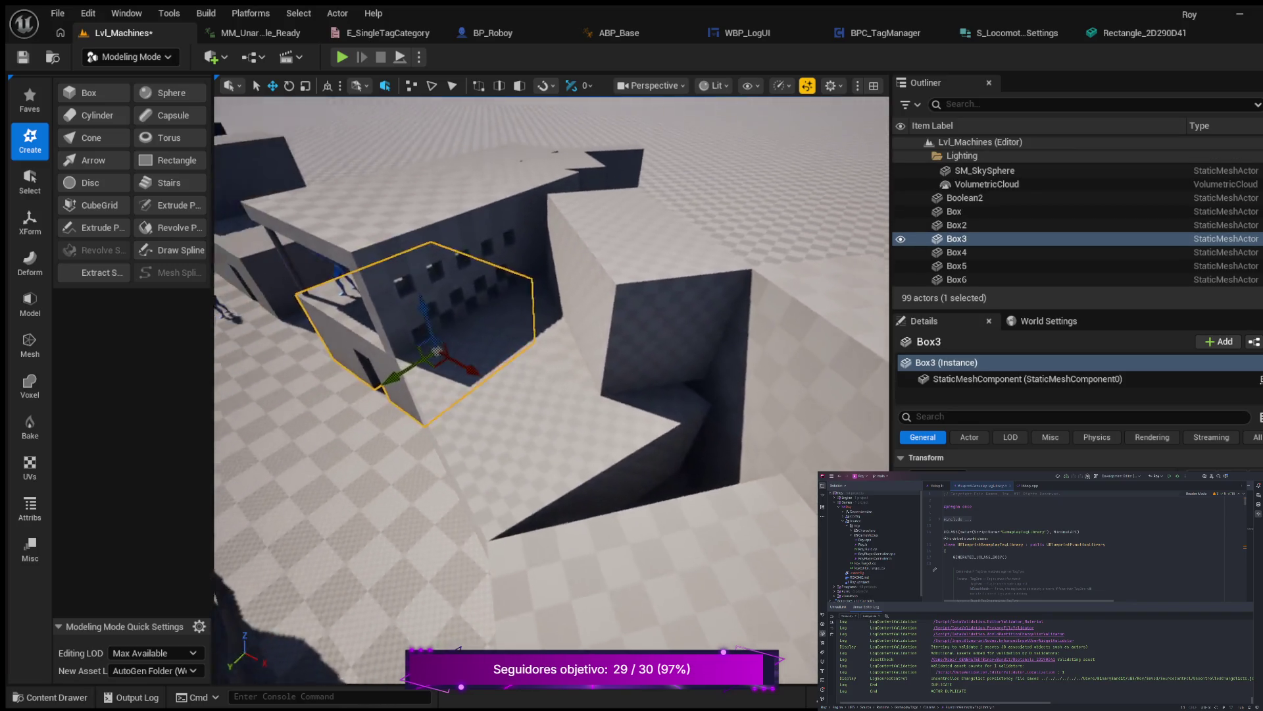
scroll(551, 390, up, 5)
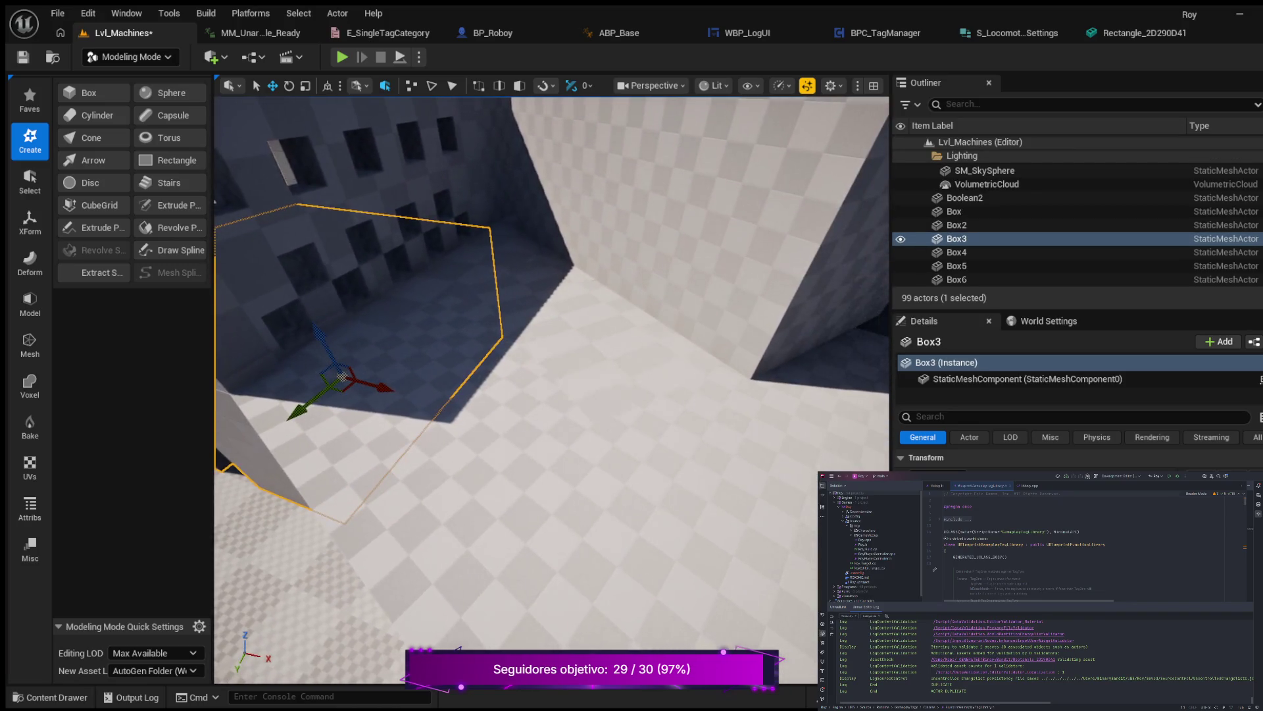
click(592, 427)
key(f)
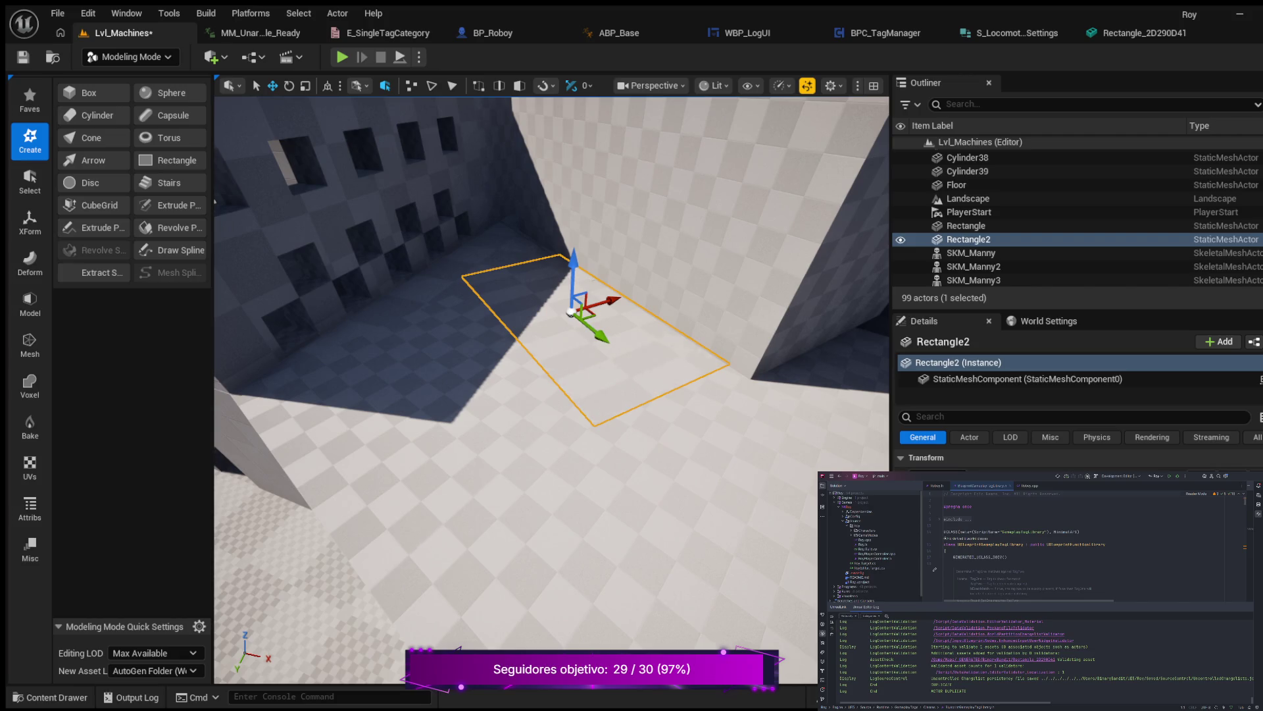
click(592, 527)
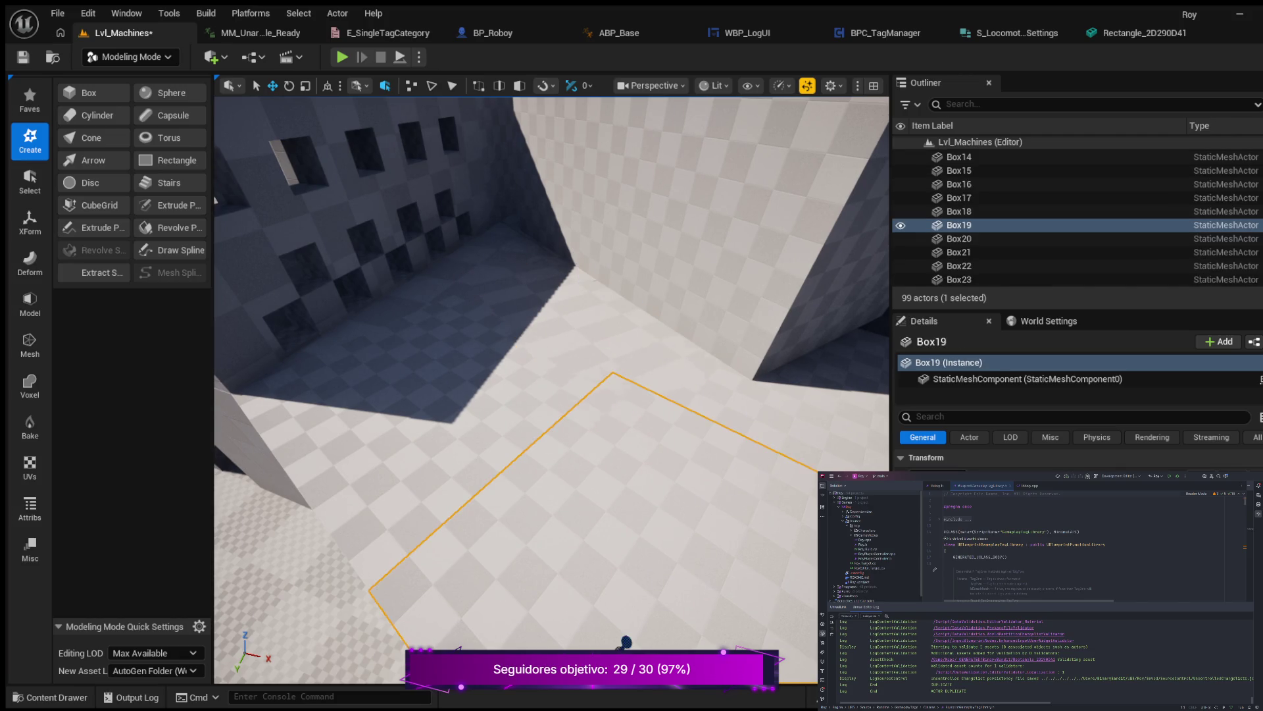
click(448, 474)
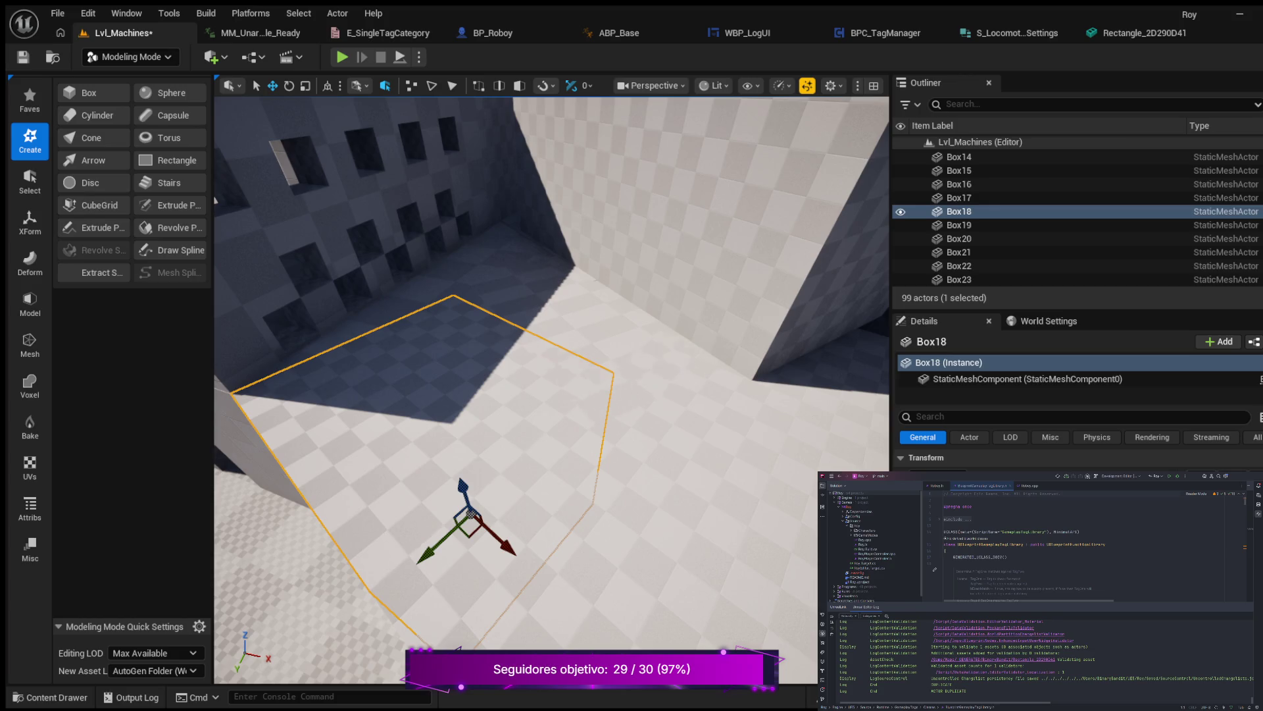
click(723, 447)
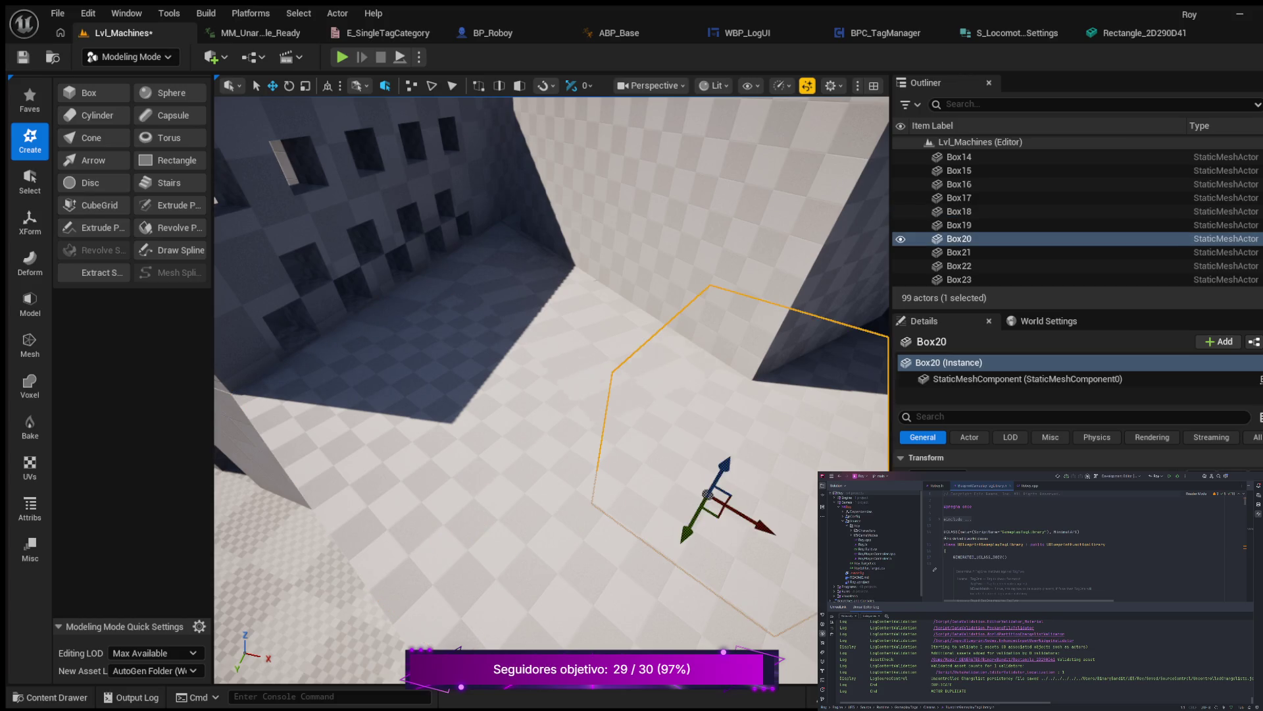
click(595, 338)
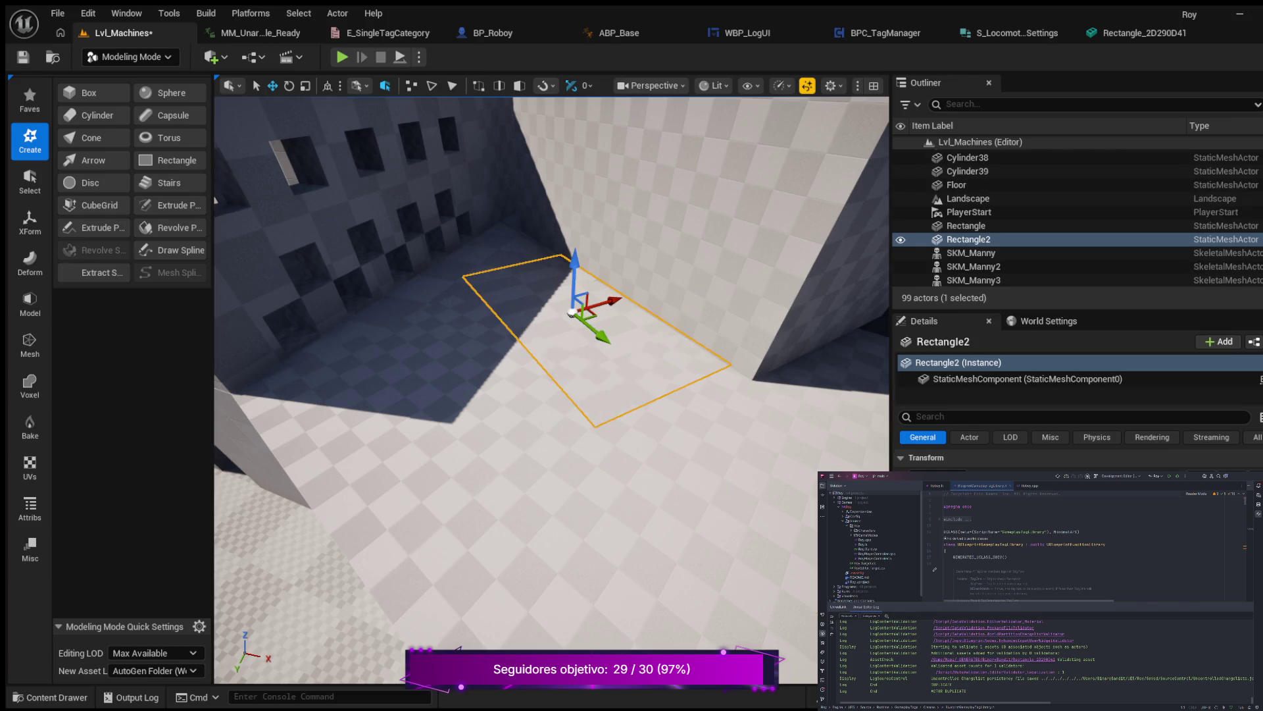
scroll(552, 390, up, 3)
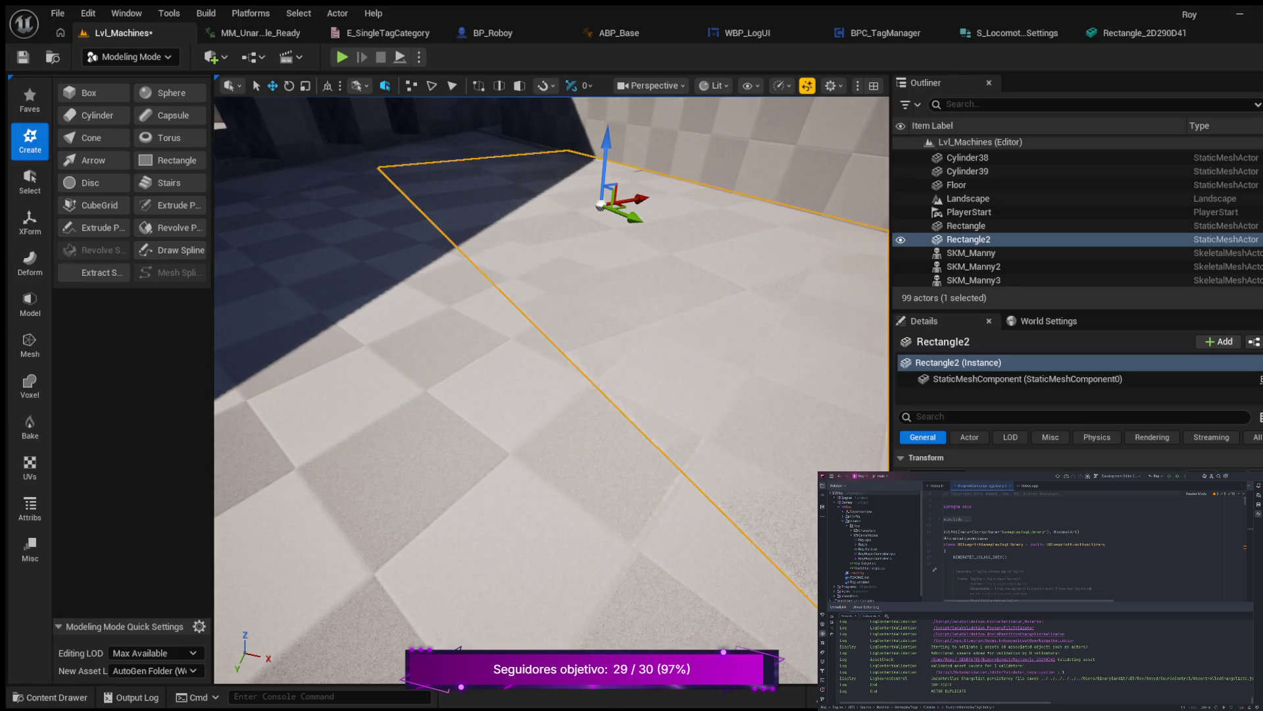
key(f)
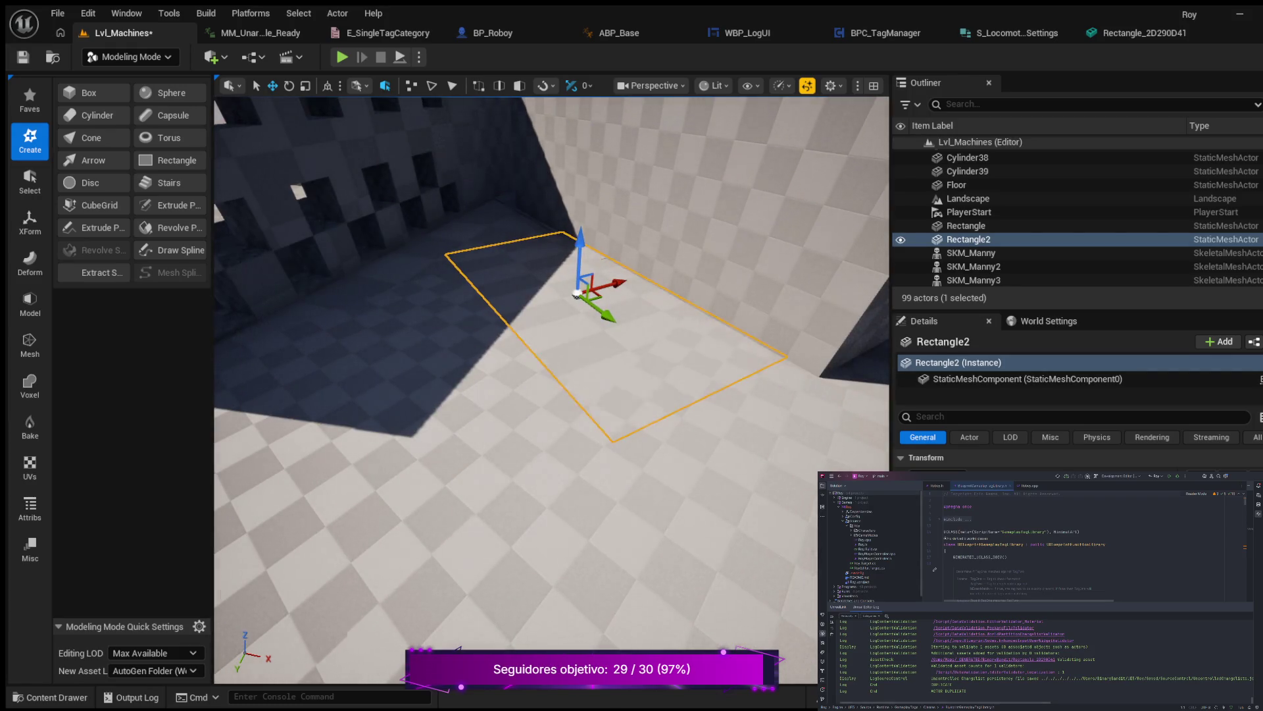
mouse_move(211, 199)
mouse_down()
mouse_move(474, 229)
mouse_move(483, 216)
mouse_move(329, 258)
mouse_up()
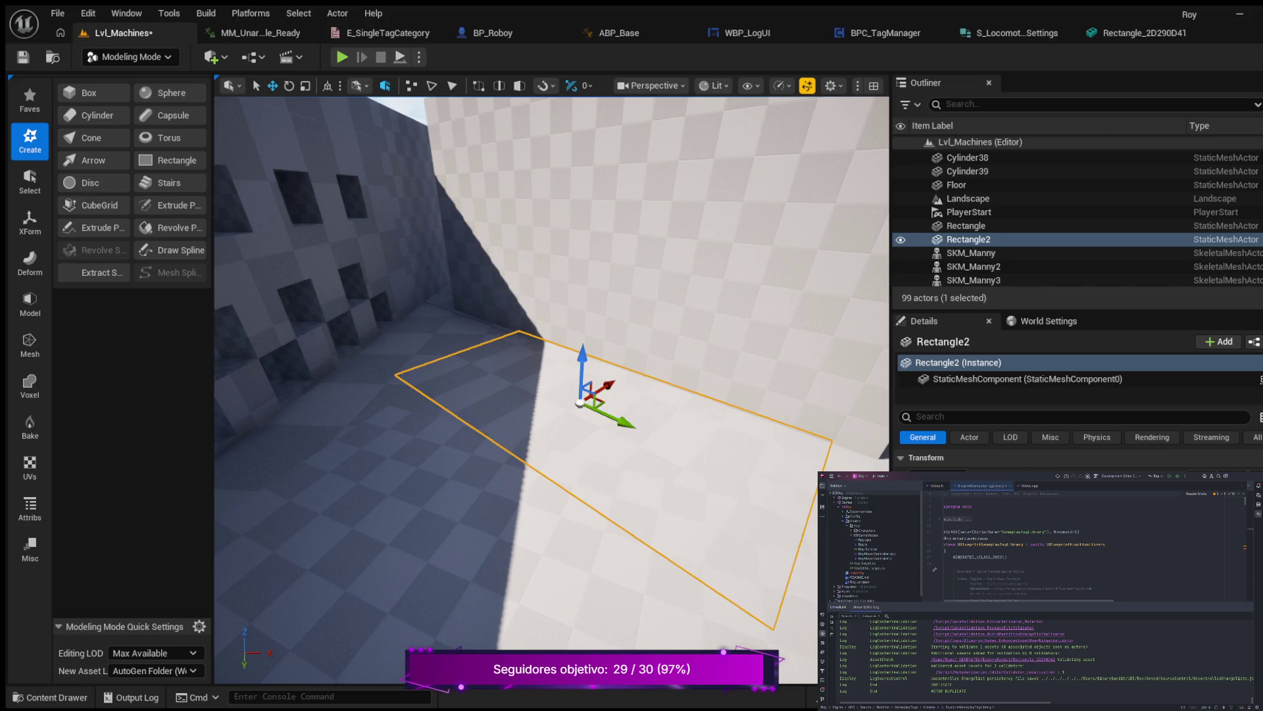
click(460, 540)
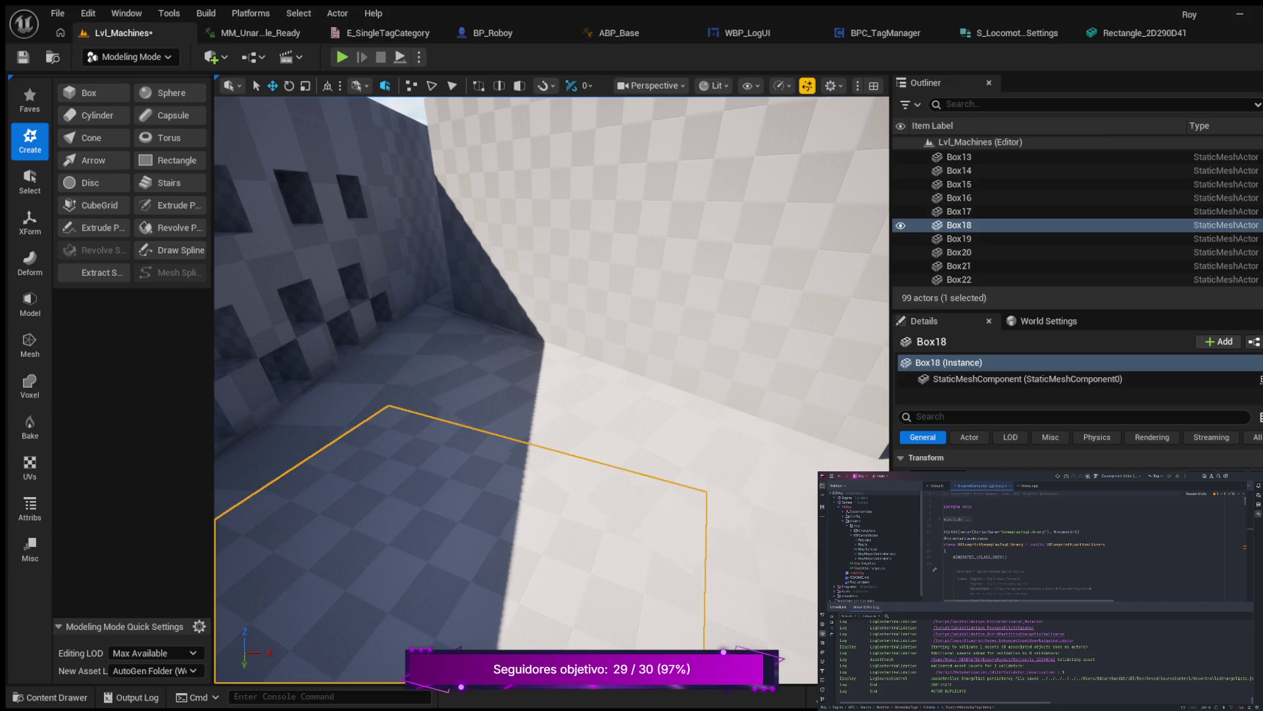
key(ctrl+z)
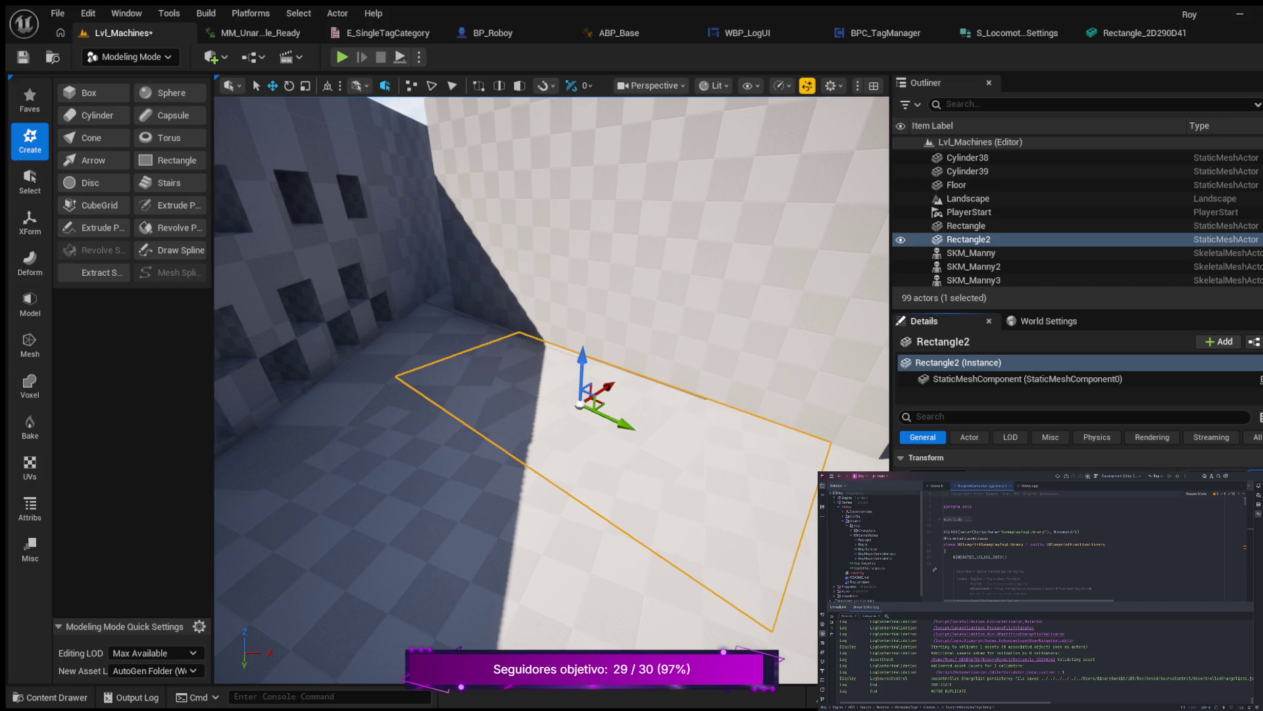
click(965, 226)
key(w)
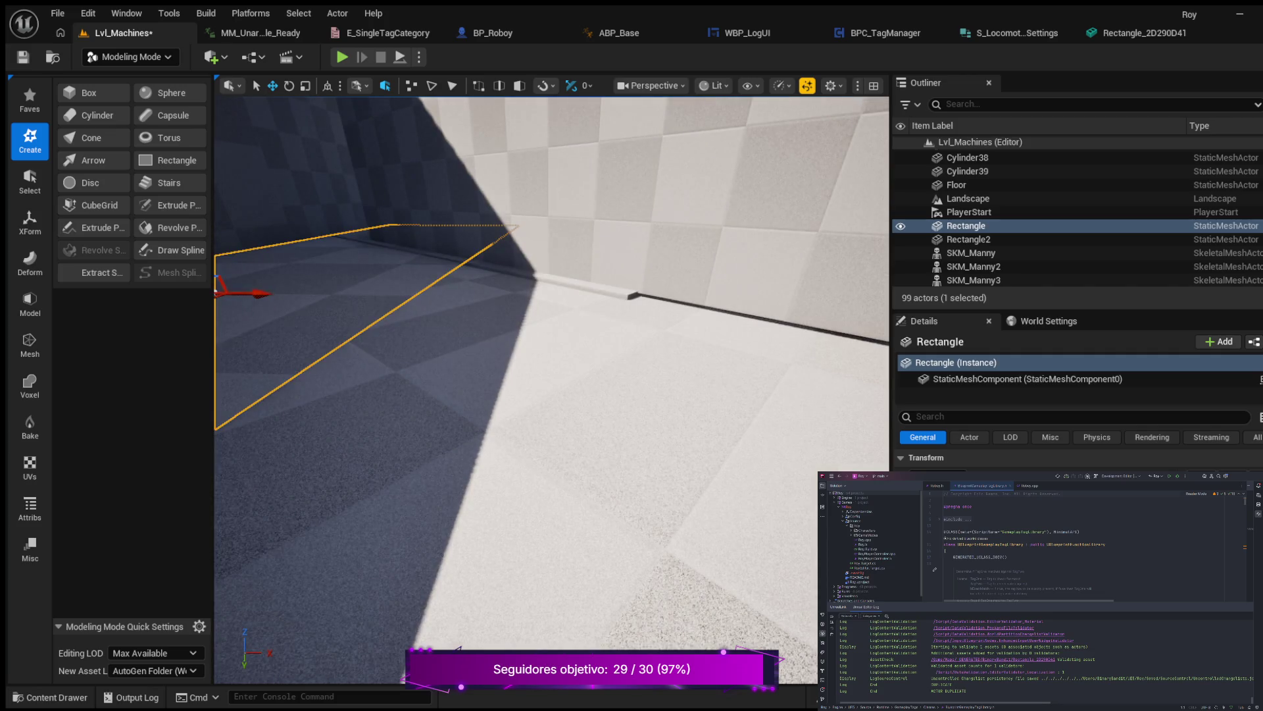
key(s)
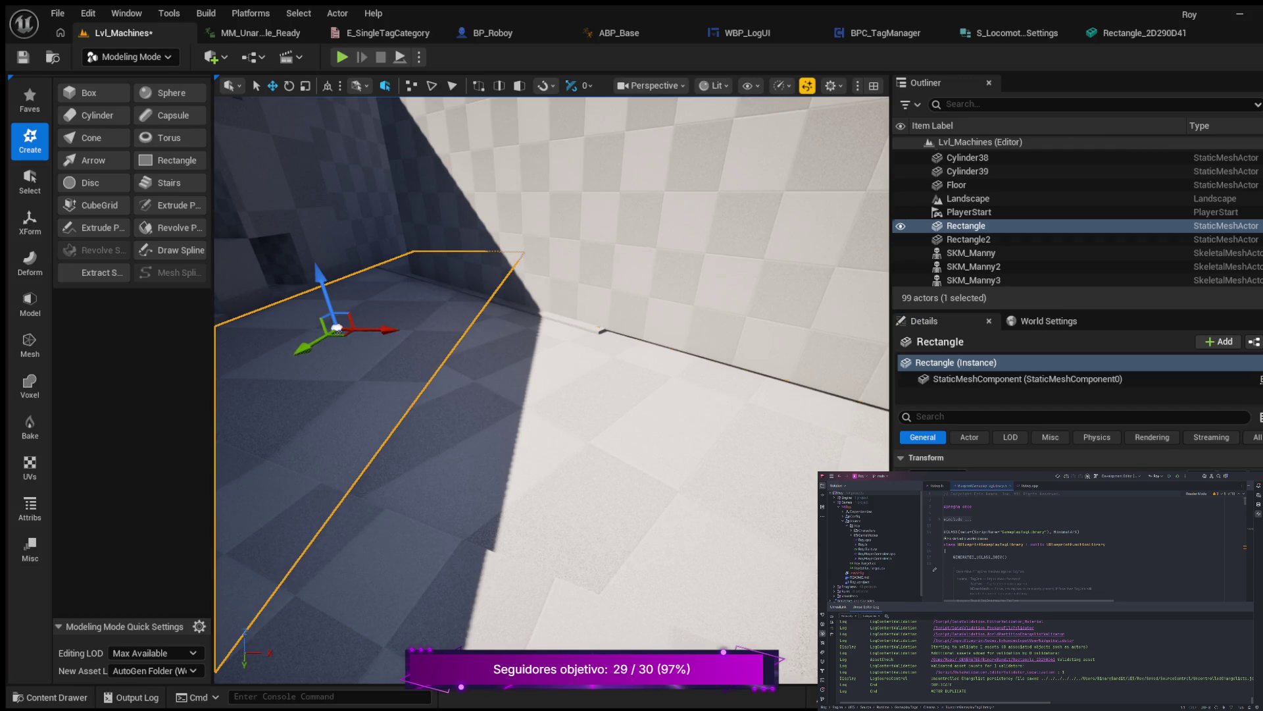
double_click(968, 239)
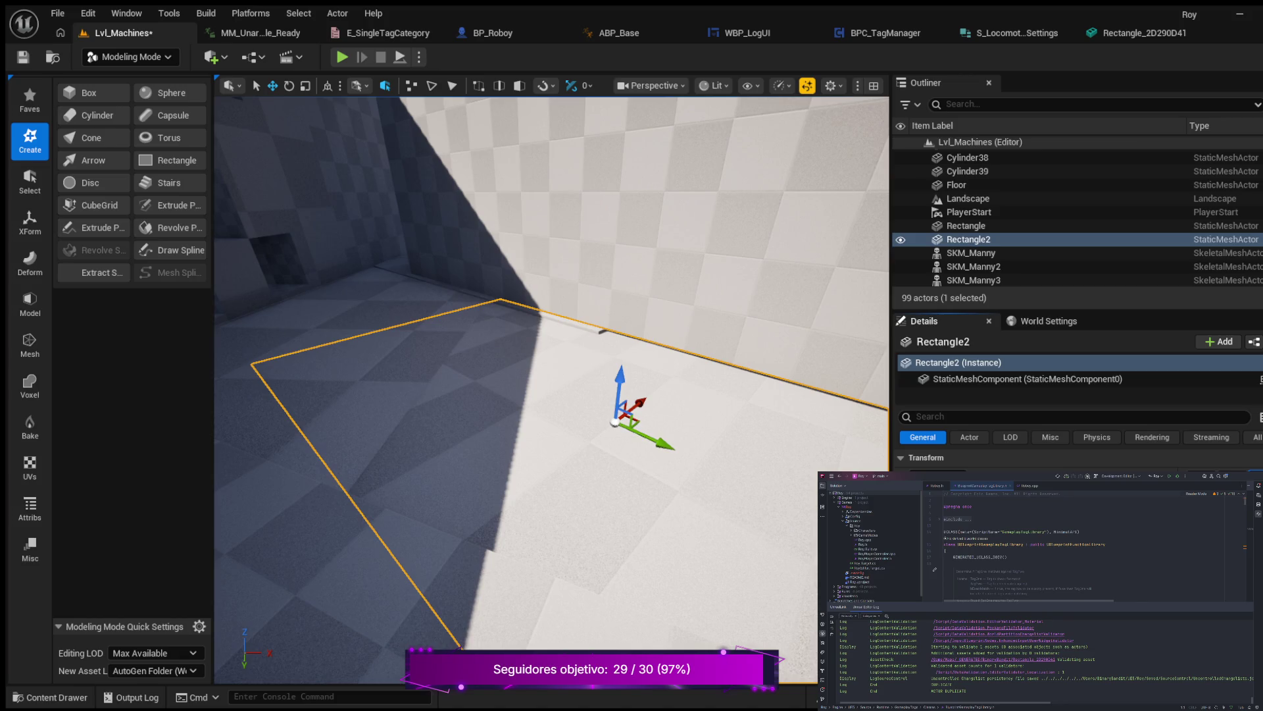
double_click(965, 226)
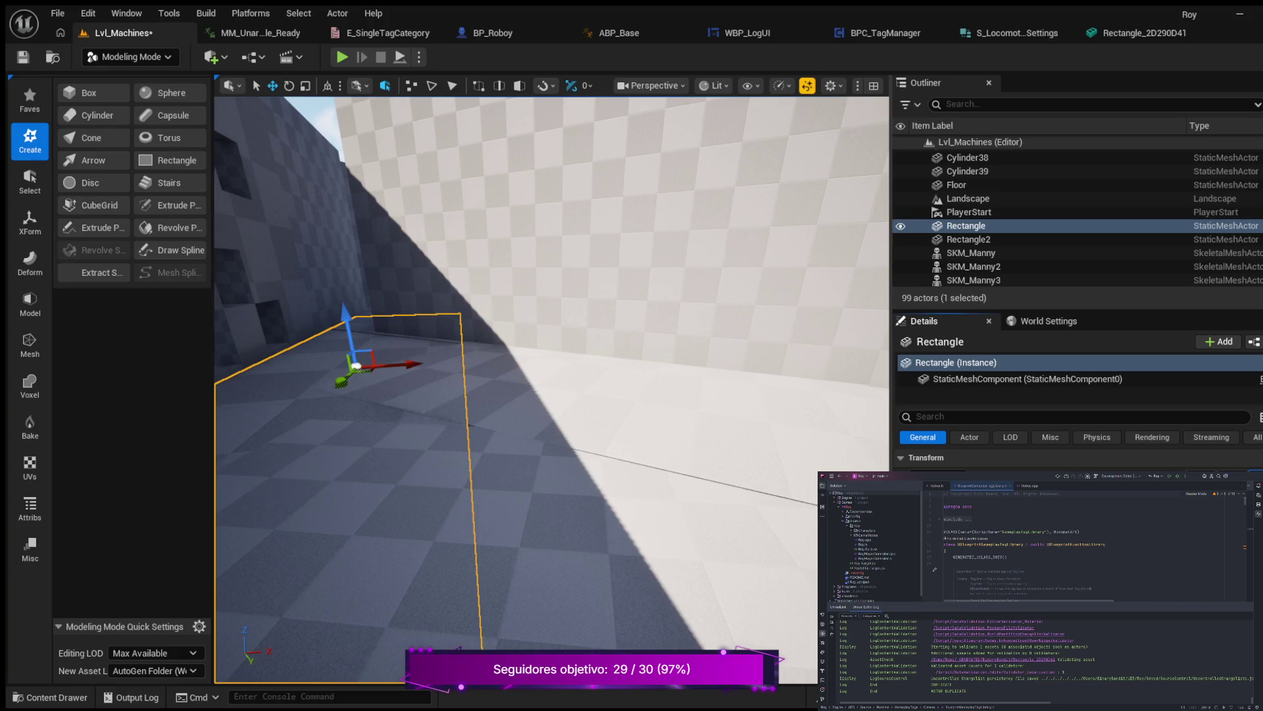
click(968, 239)
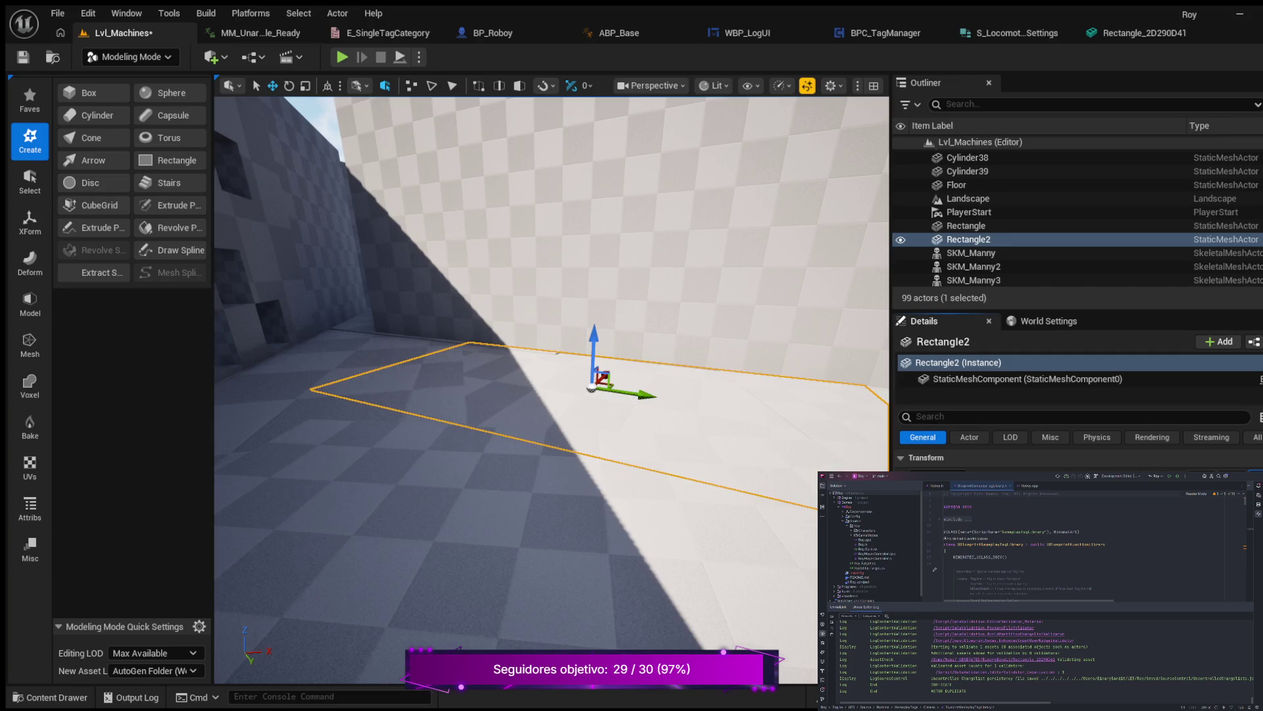
key(f)
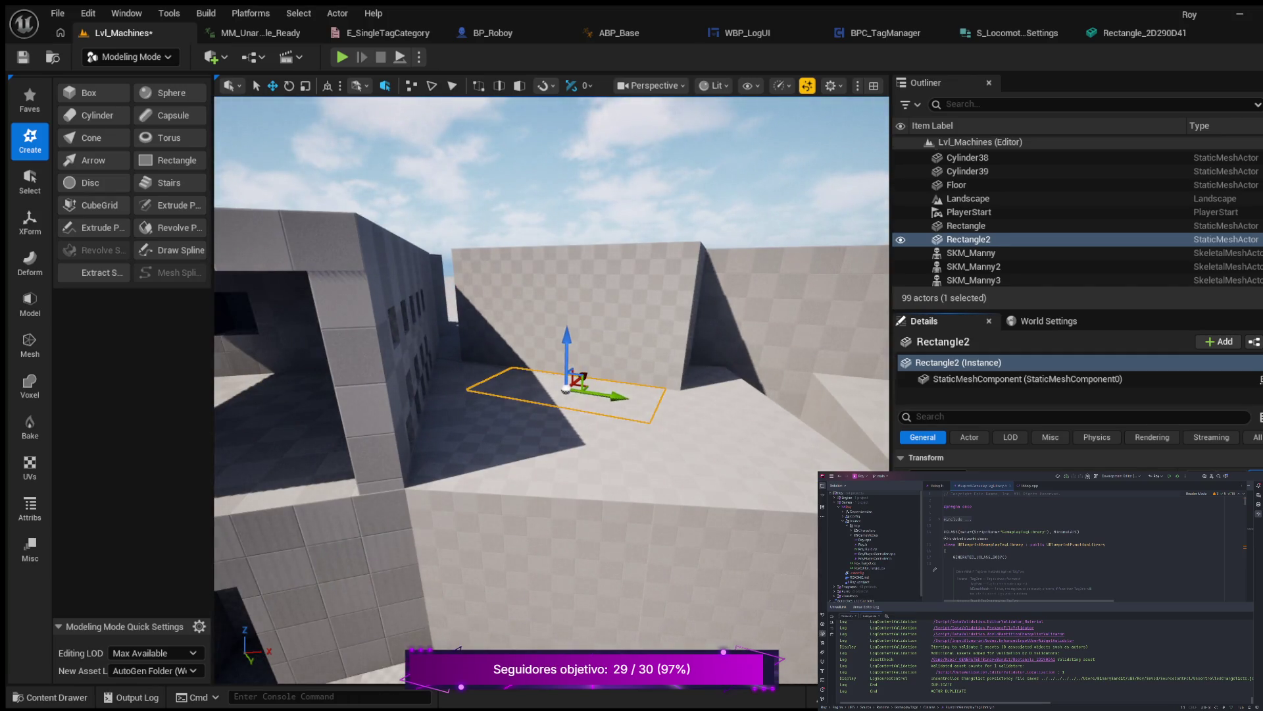
Duplicate rooftop box Box41 as Box45 and move it to the neighbouring block's edge.
click(968, 198)
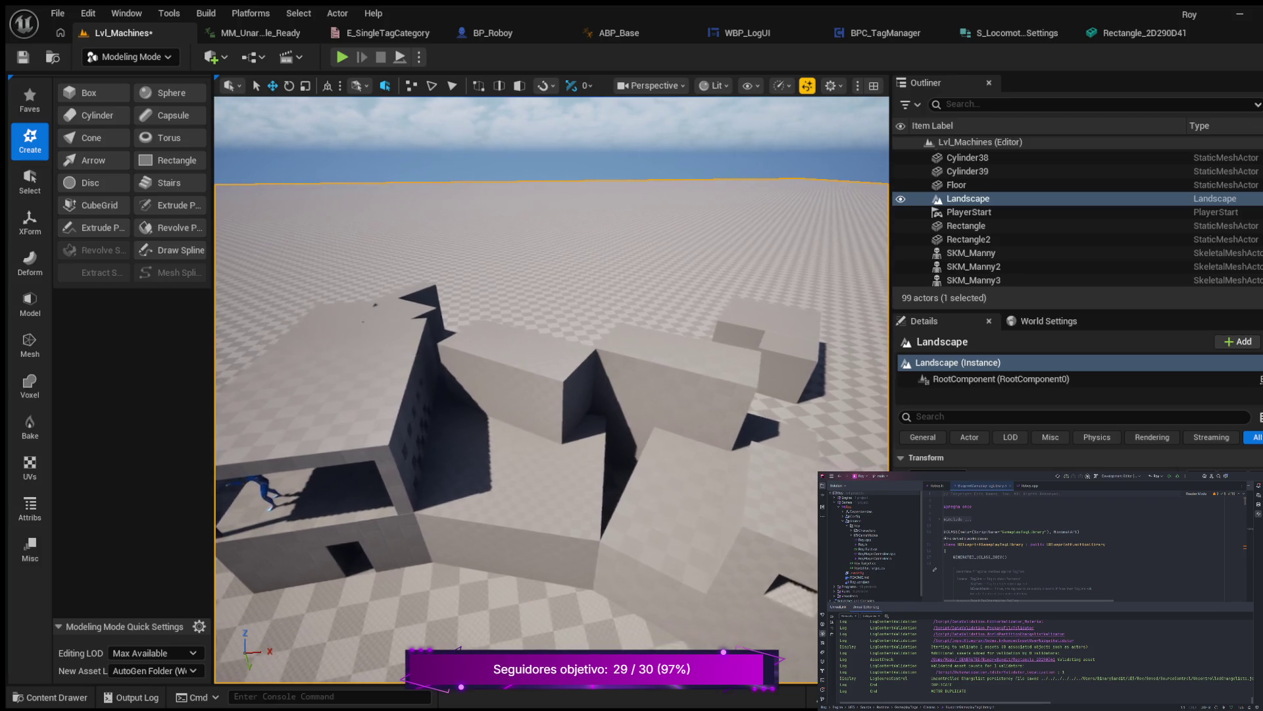
click(724, 363)
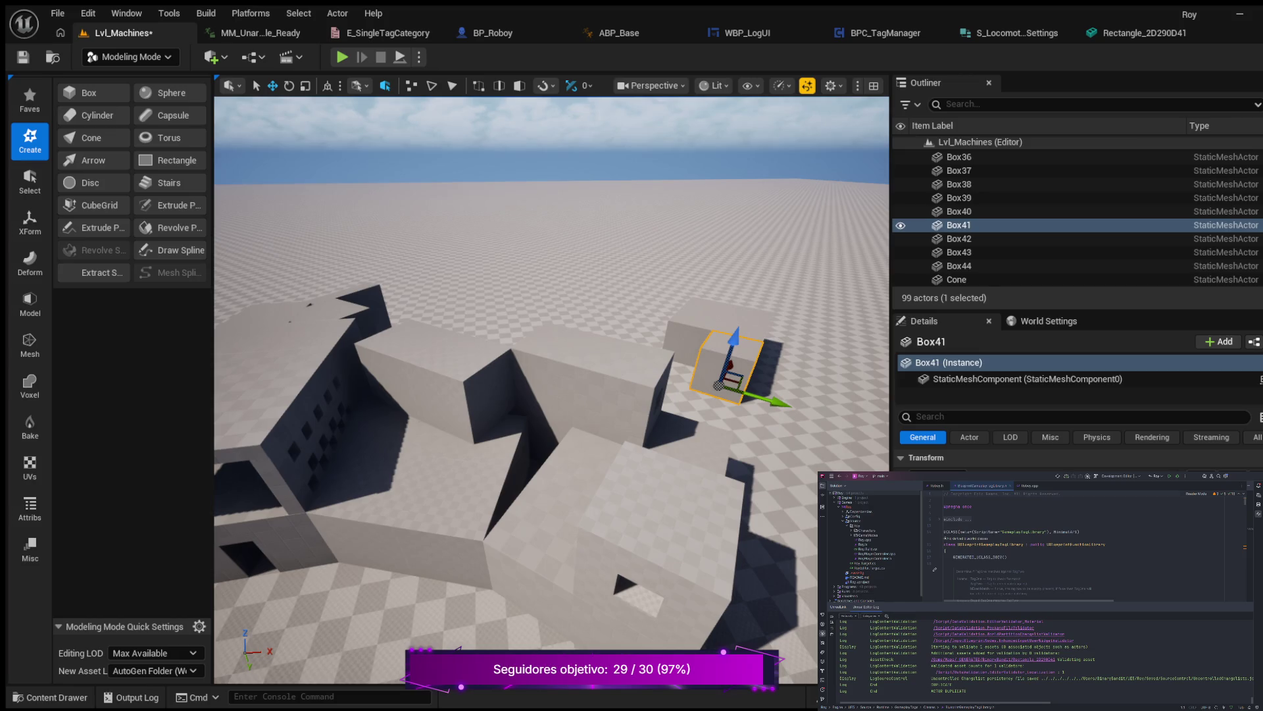
key(ctrl+d)
mouse_move(732, 349)
mouse_down()
mouse_move(763, 285)
mouse_move(747, 352)
mouse_up()
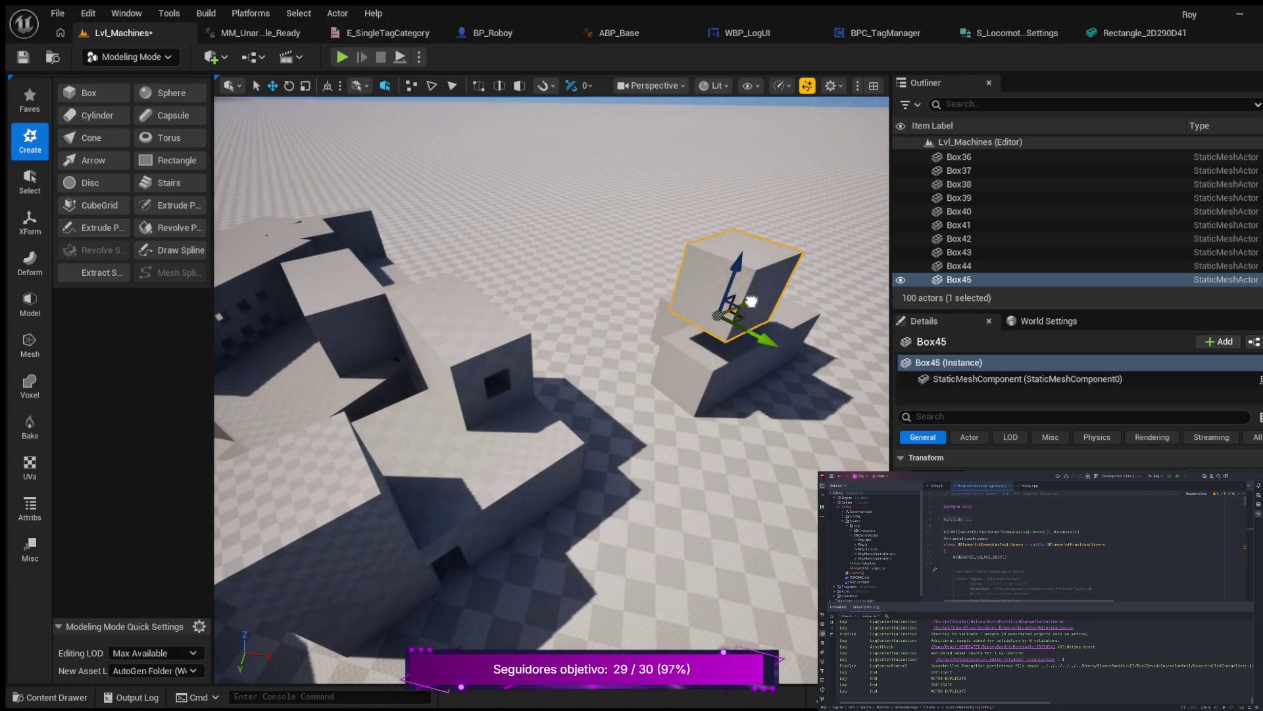
mouse_move(751, 301)
mouse_down()
mouse_move(526, 384)
mouse_move(474, 424)
mouse_move(451, 411)
mouse_move(329, 414)
mouse_move(601, 417)
mouse_move(636, 446)
mouse_up()
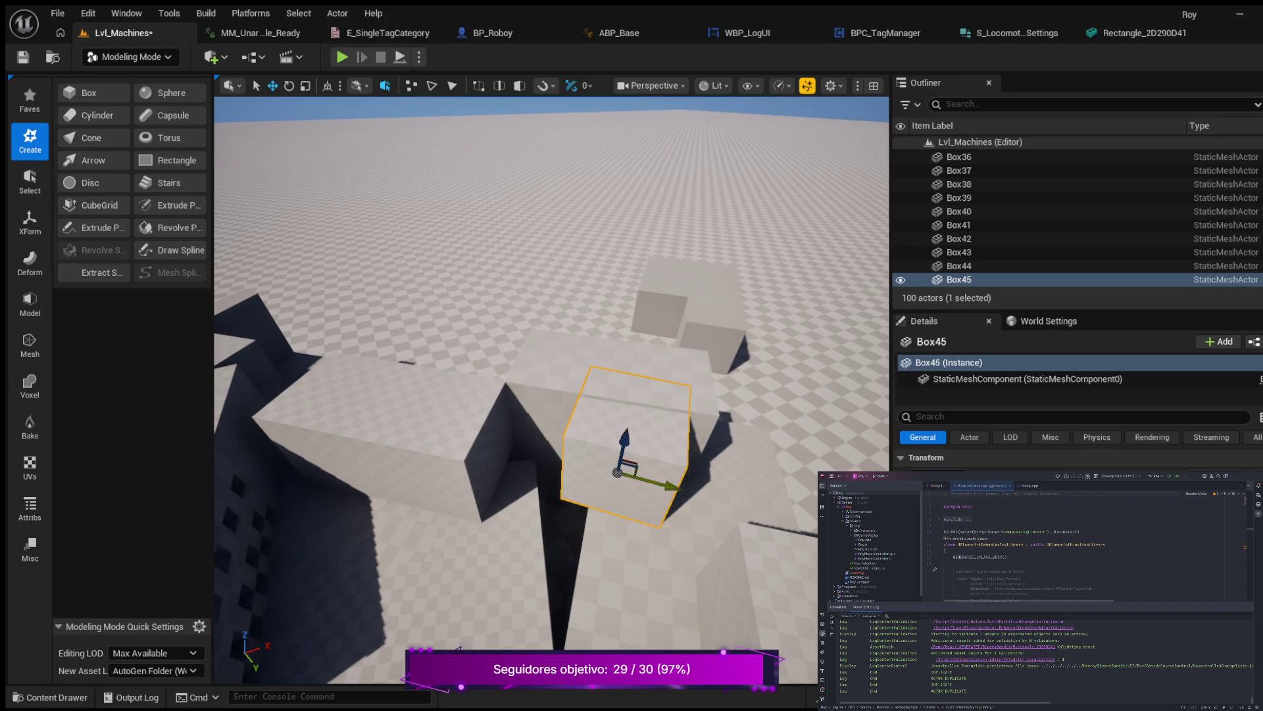
drag(672, 487, 625, 476)
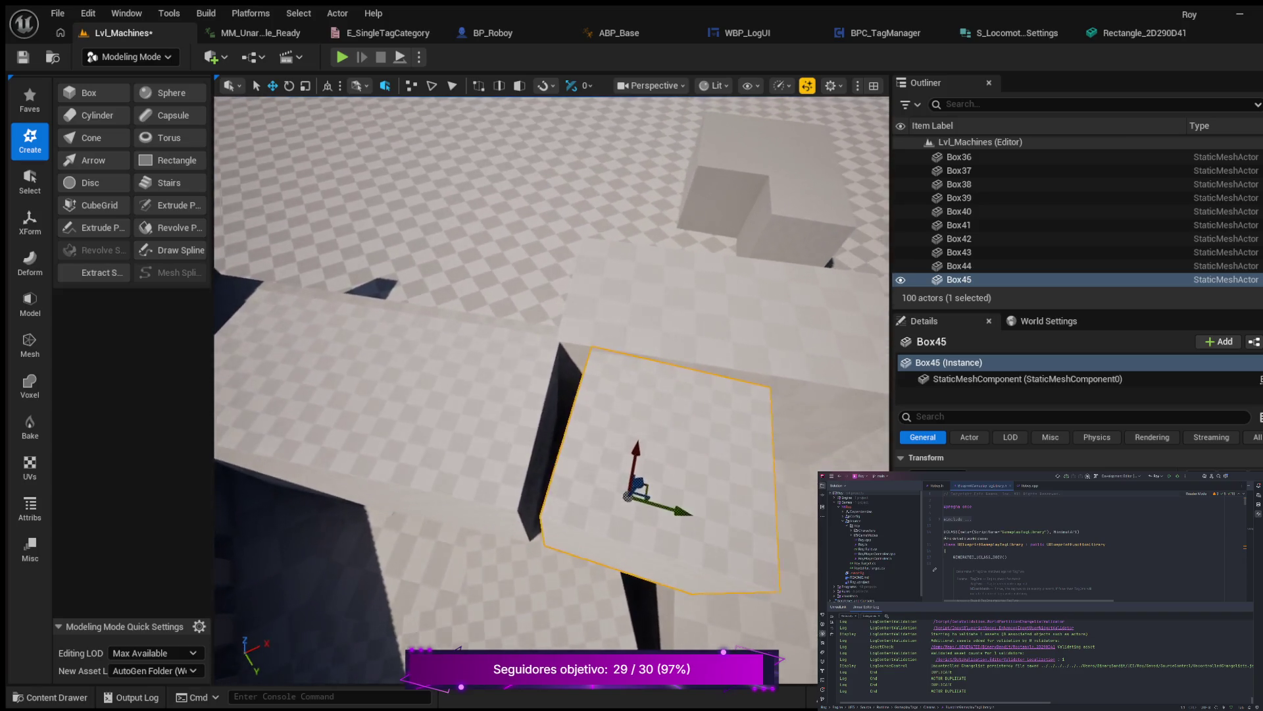
drag(639, 511, 627, 511)
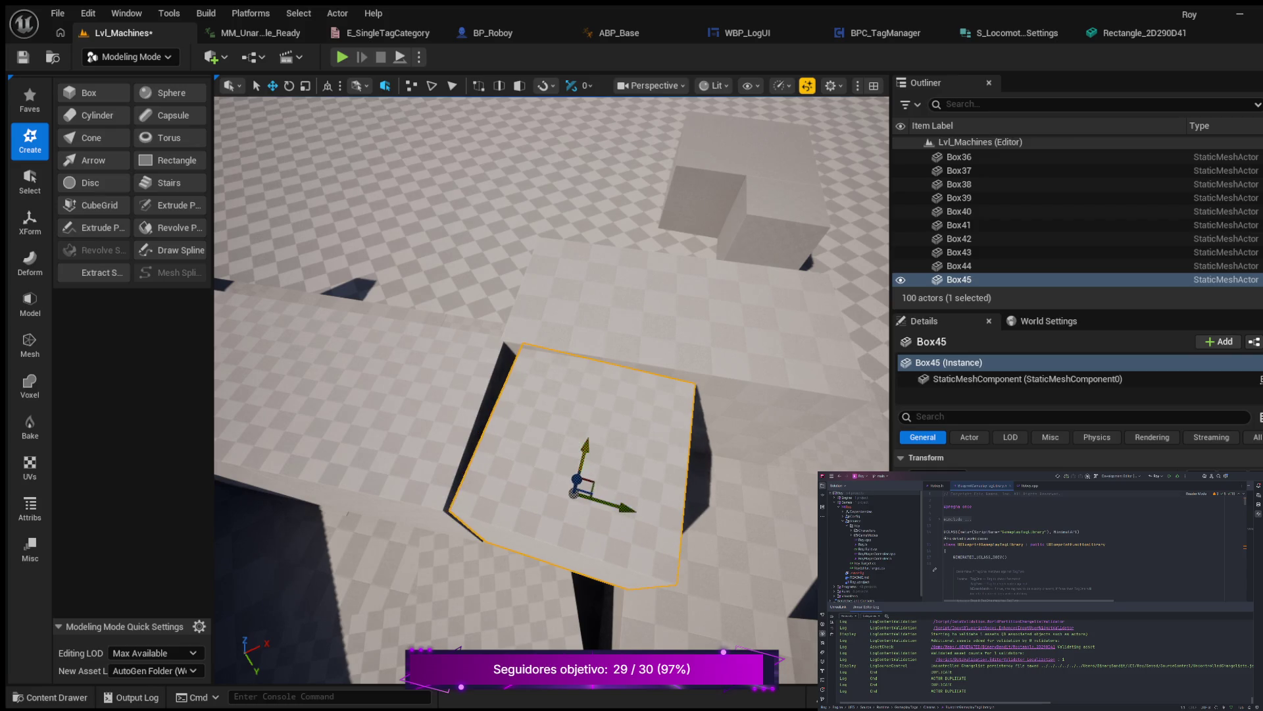
Tilt Box45 about -10 degrees into a ramp and nudge it into place on the roof.
key(e)
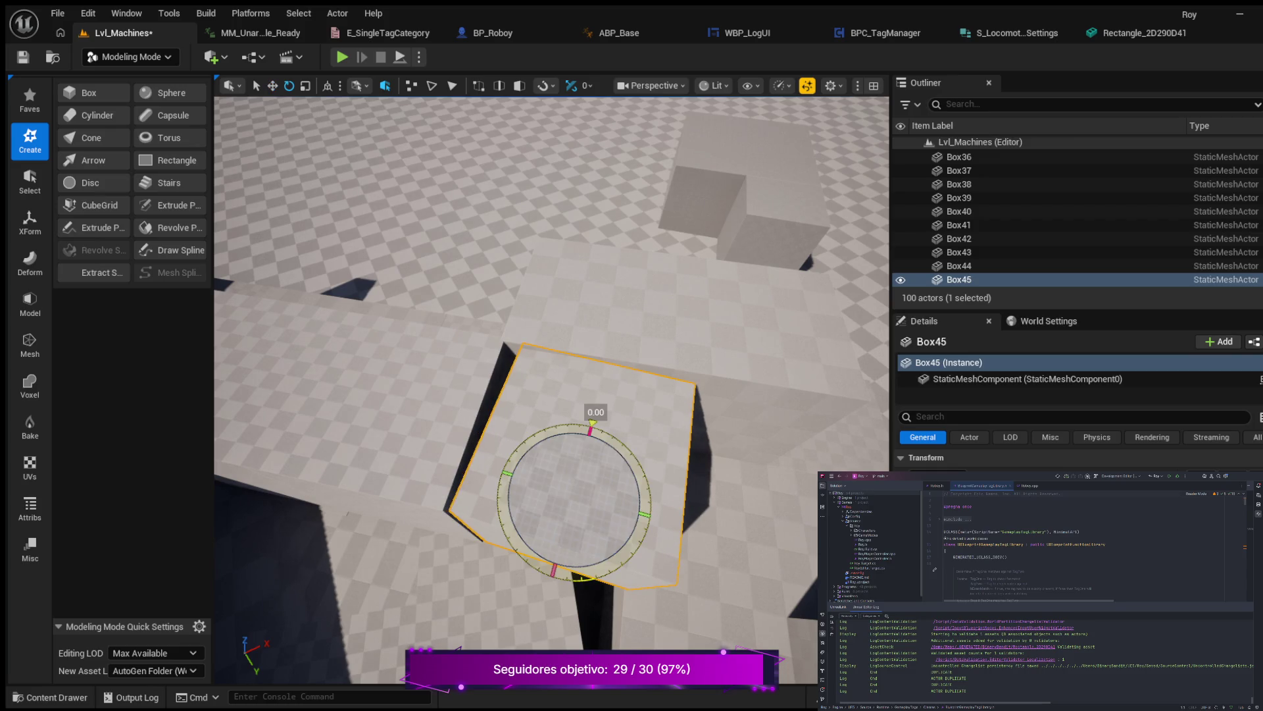
drag(592, 424, 573, 431)
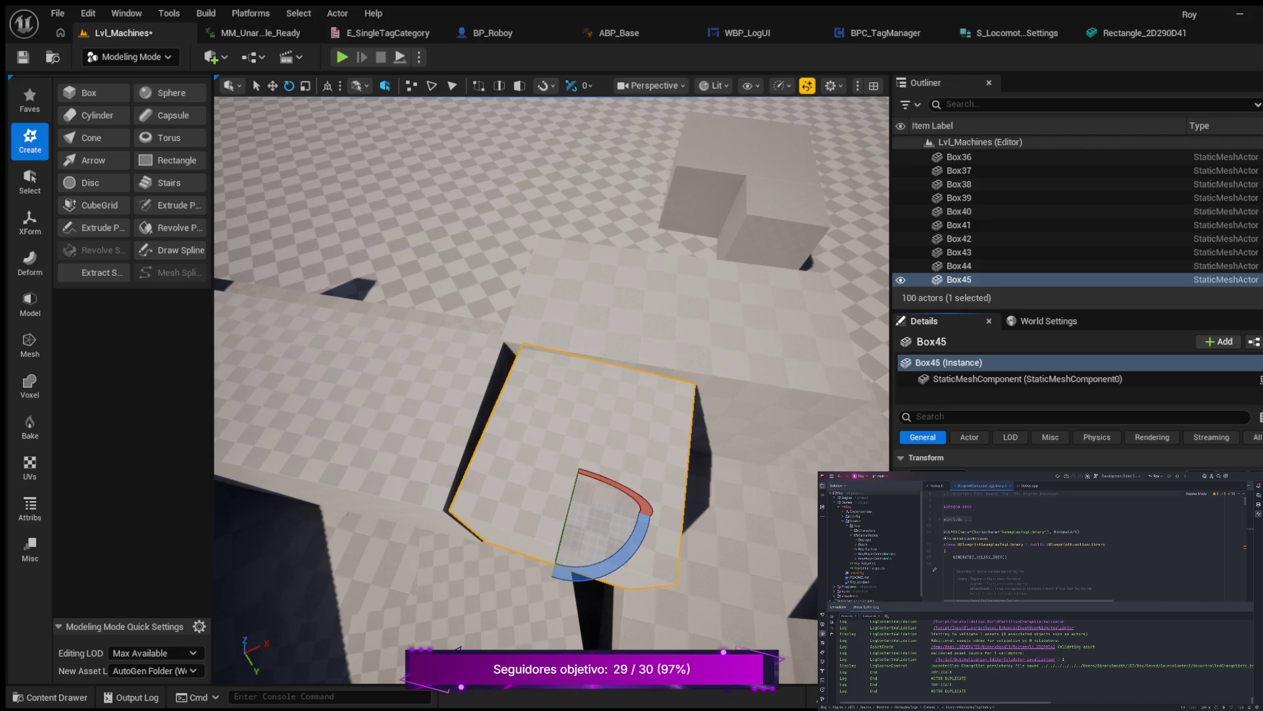
drag(612, 559, 592, 569)
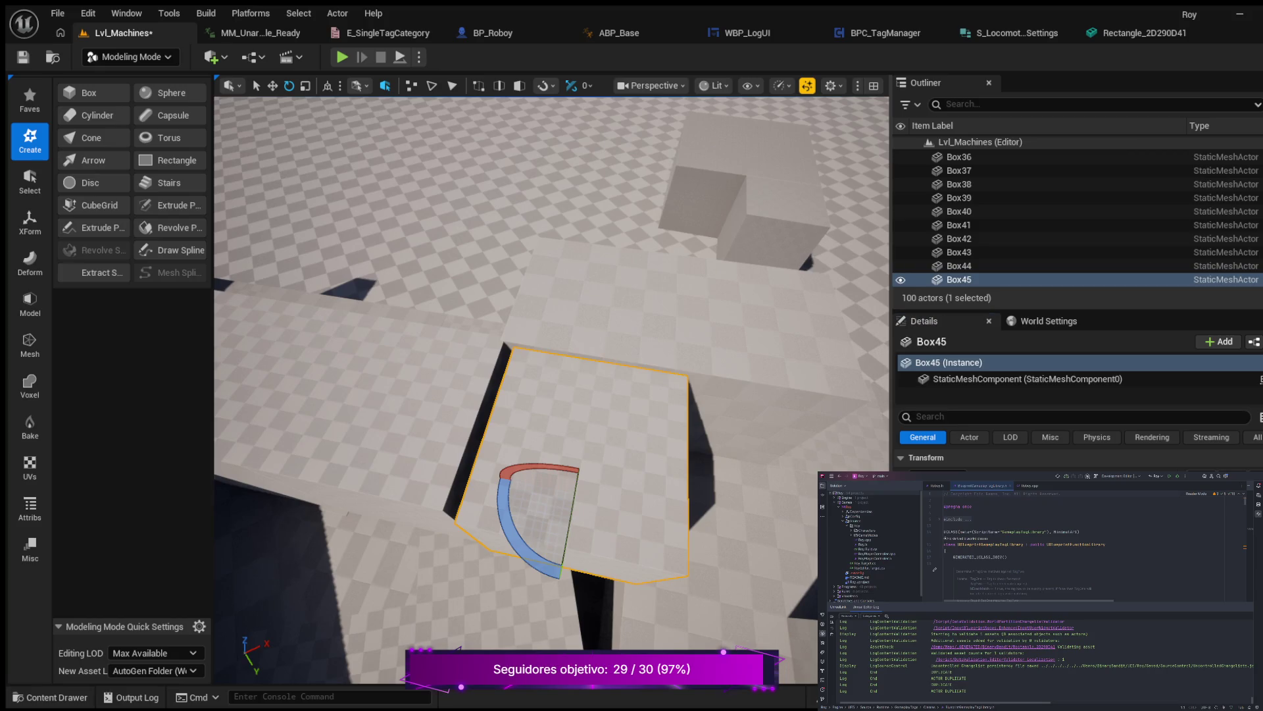
key(w)
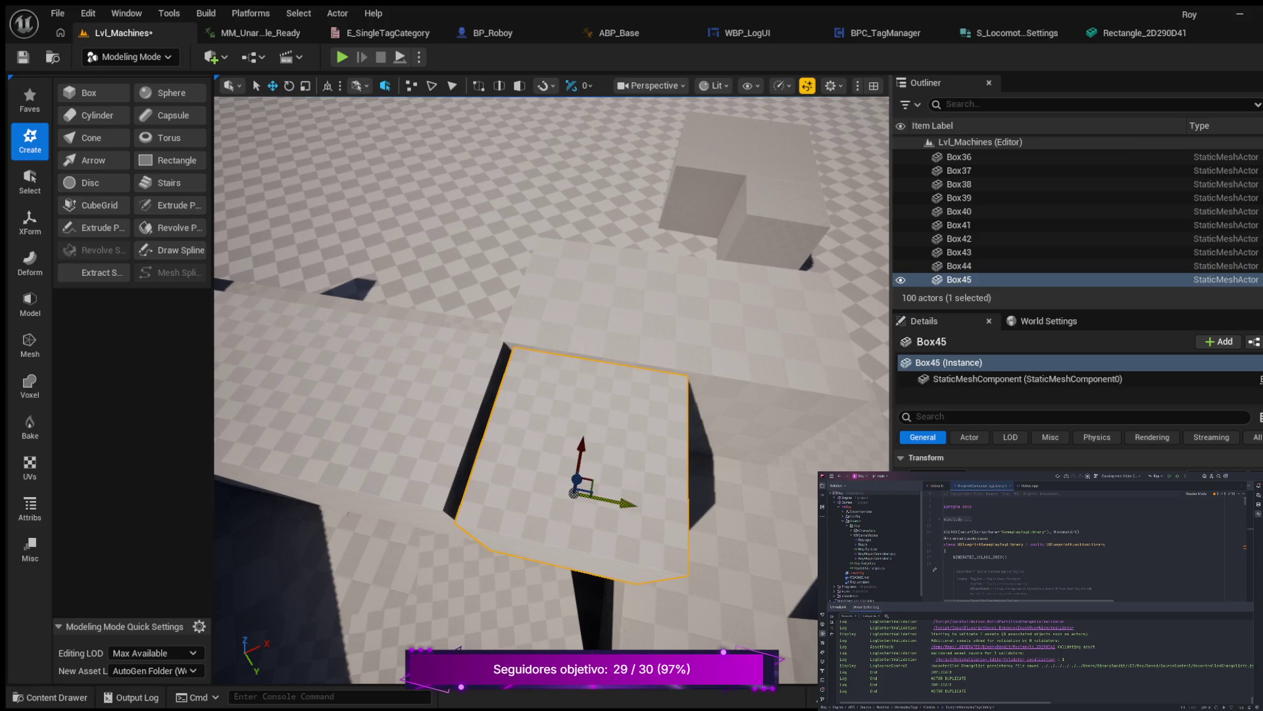
drag(633, 504, 624, 504)
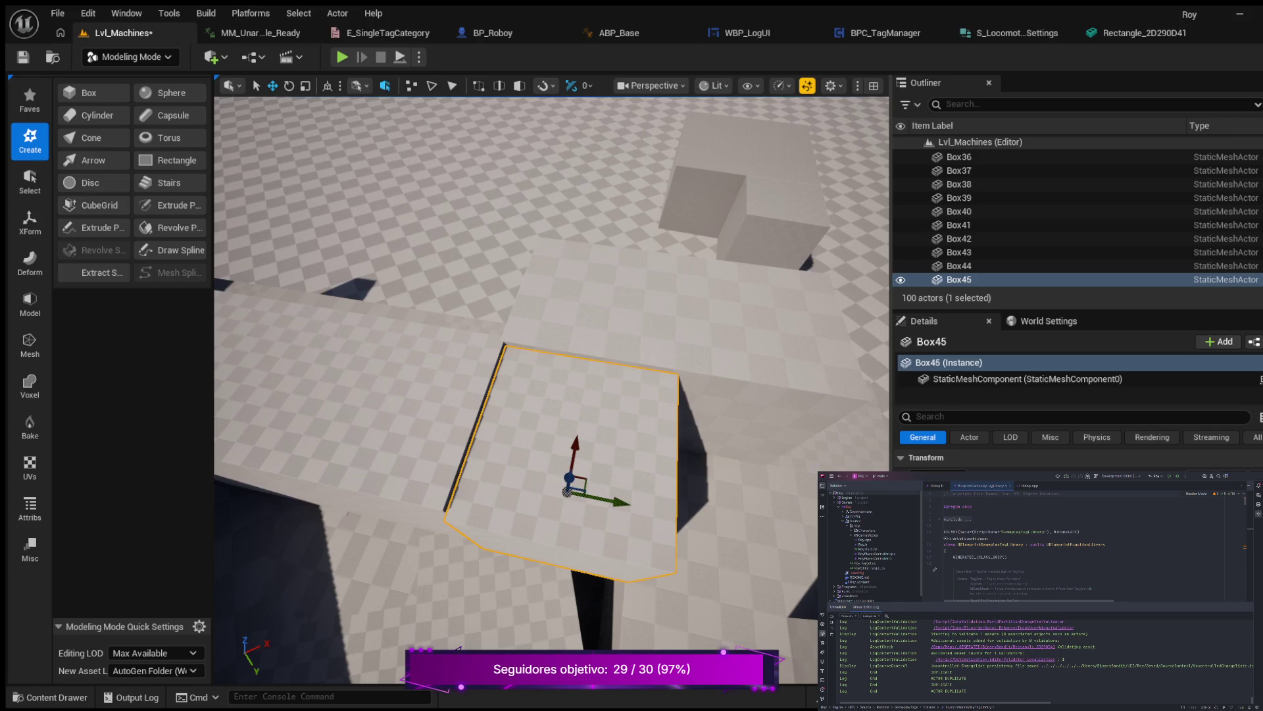
drag(574, 445, 574, 442)
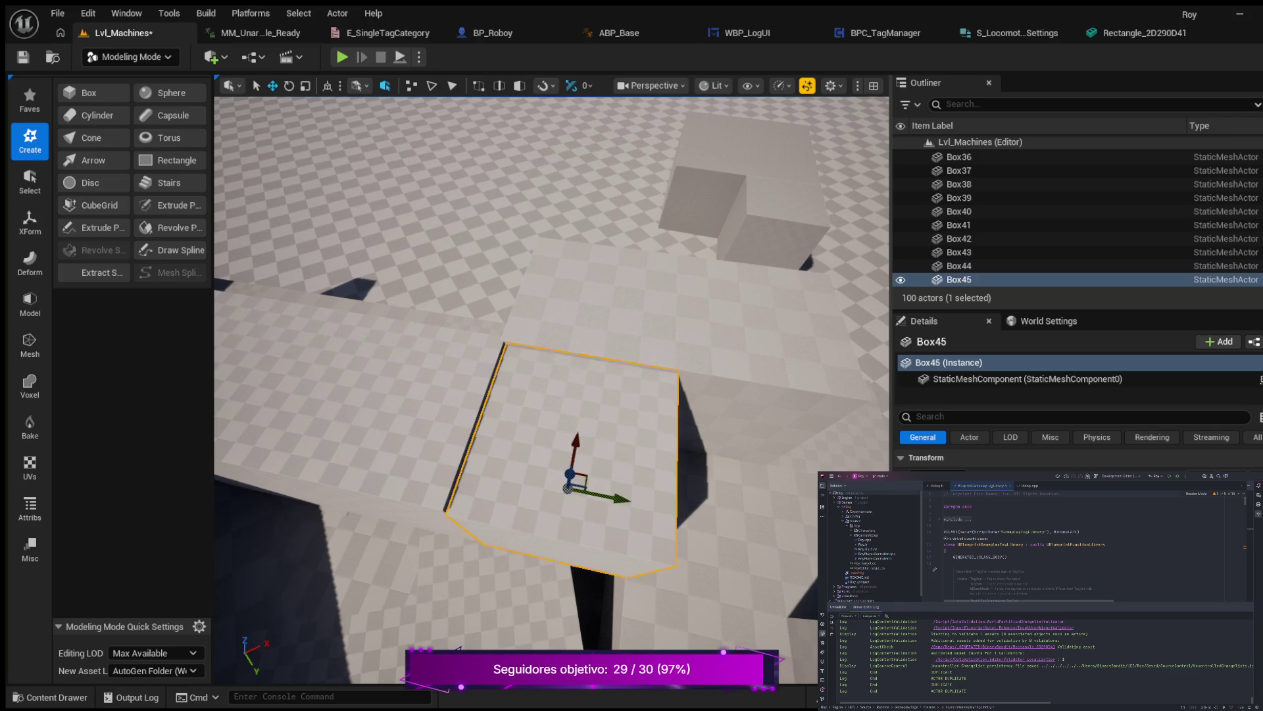
mouse_move(624, 498)
mouse_down()
mouse_move(615, 457)
mouse_move(579, 457)
mouse_up()
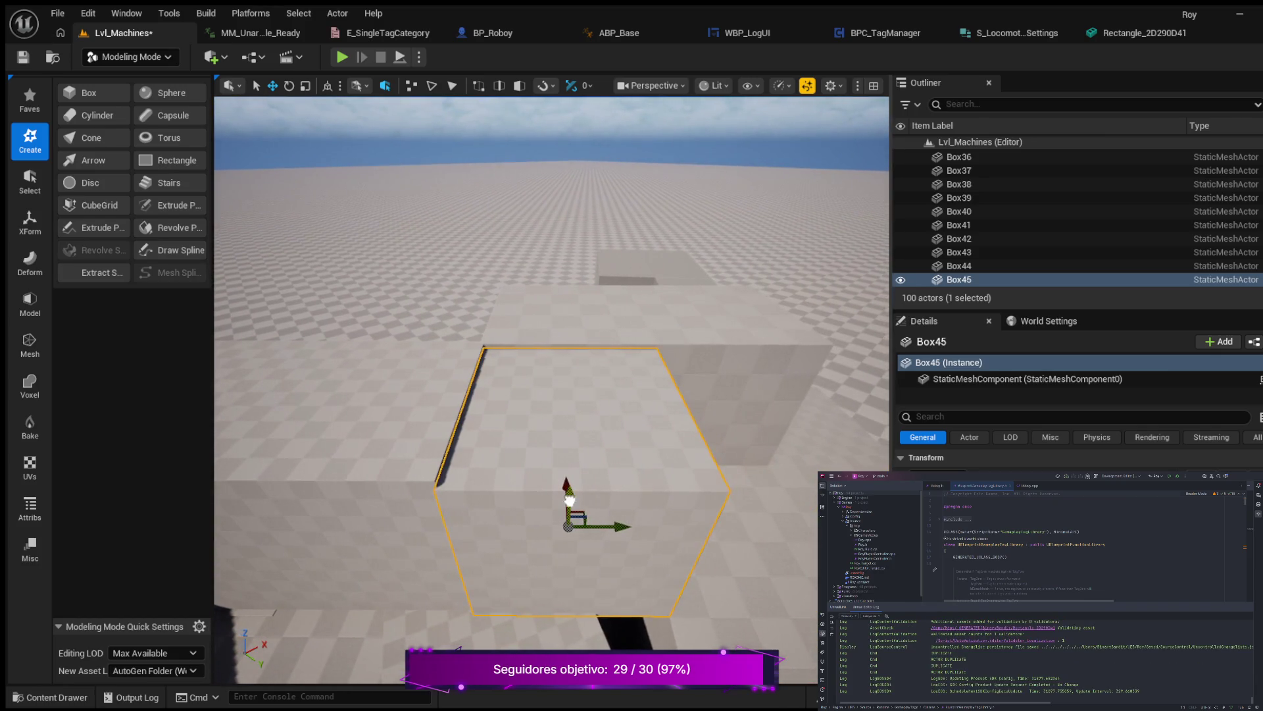
drag(569, 500, 533, 494)
Select Box42 and fly the camera around it to inspect the rooftop blocks.
click(428, 407)
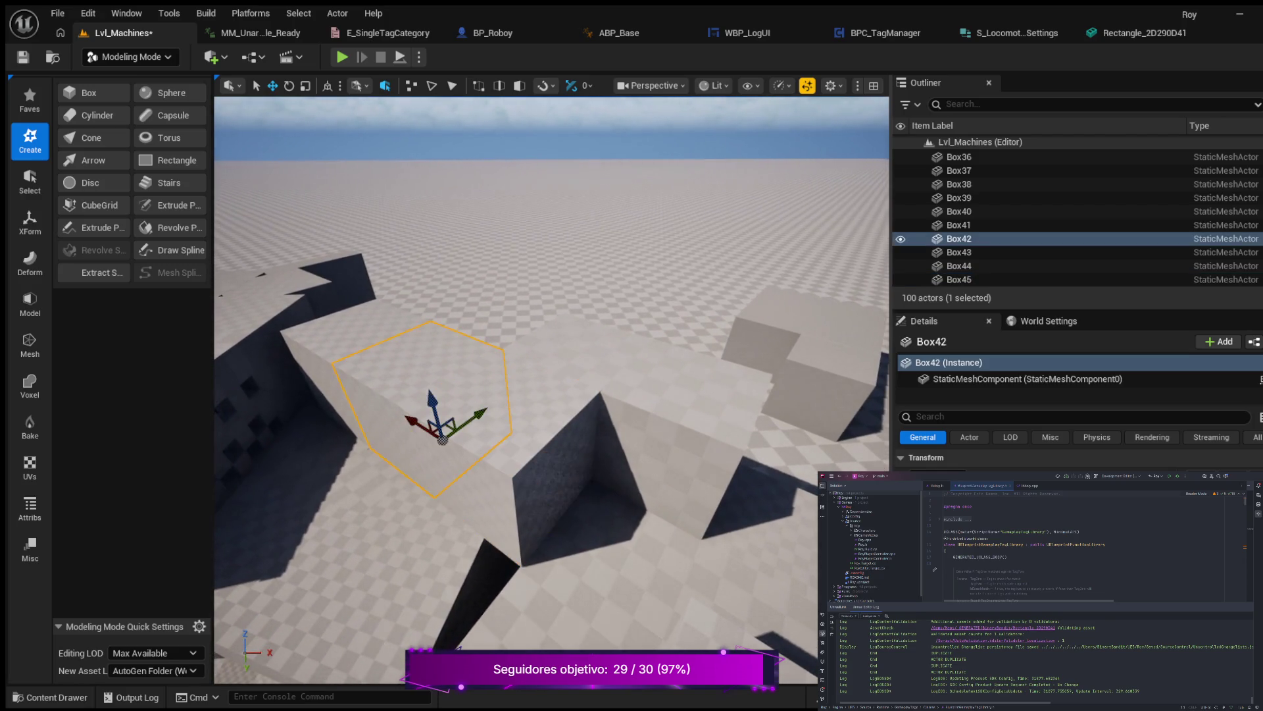
mouse_move(427, 408)
mouse_down()
mouse_move(428, 382)
mouse_move(401, 407)
mouse_move(309, 369)
mouse_up()
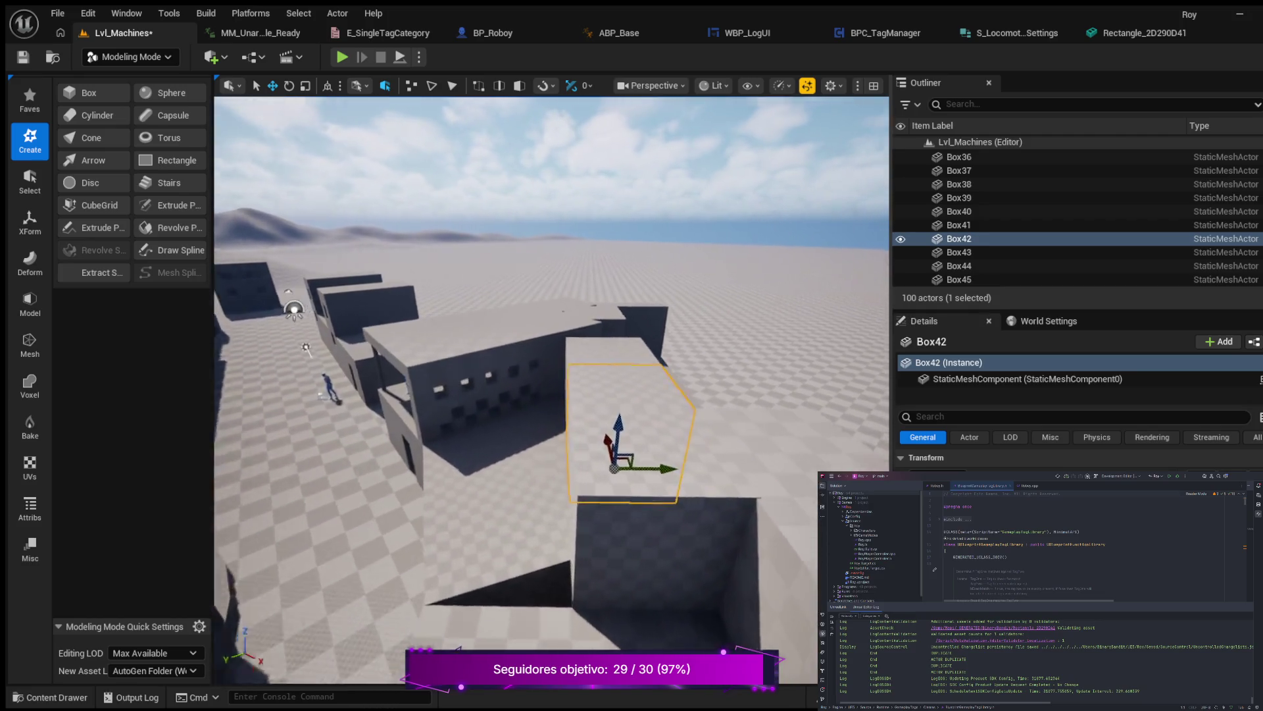
key(f)
key(a)
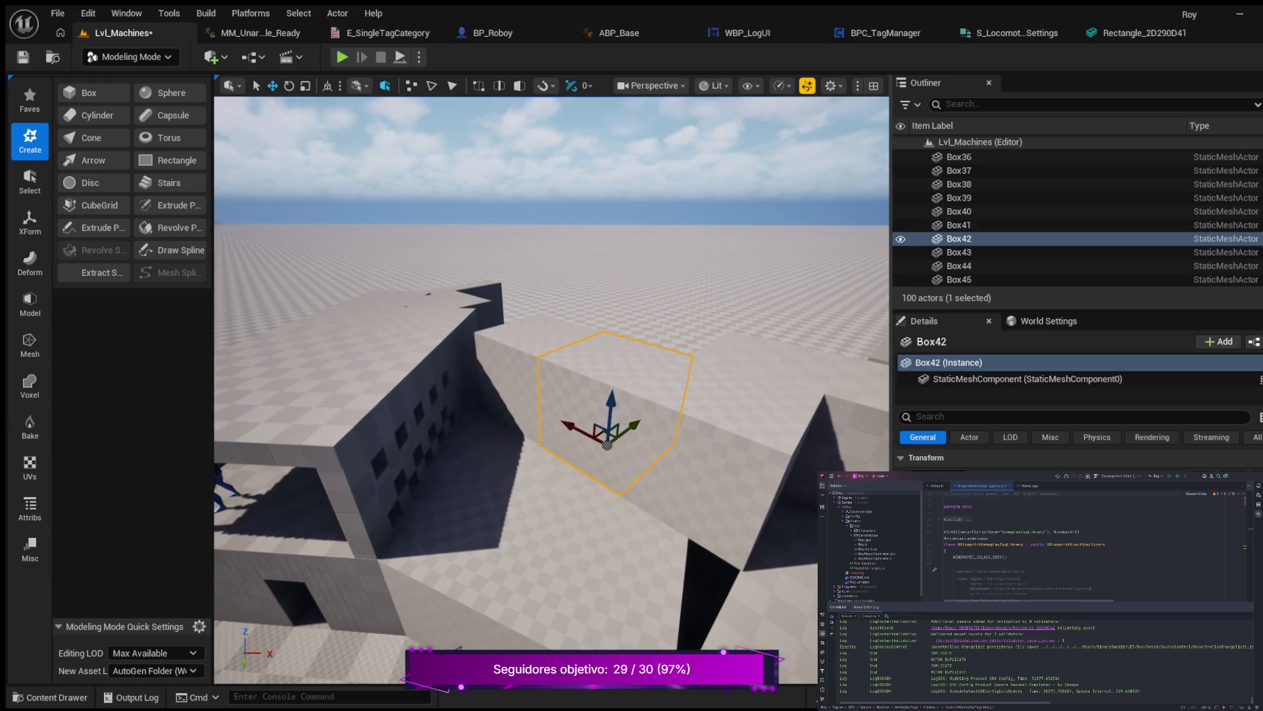
key(s)
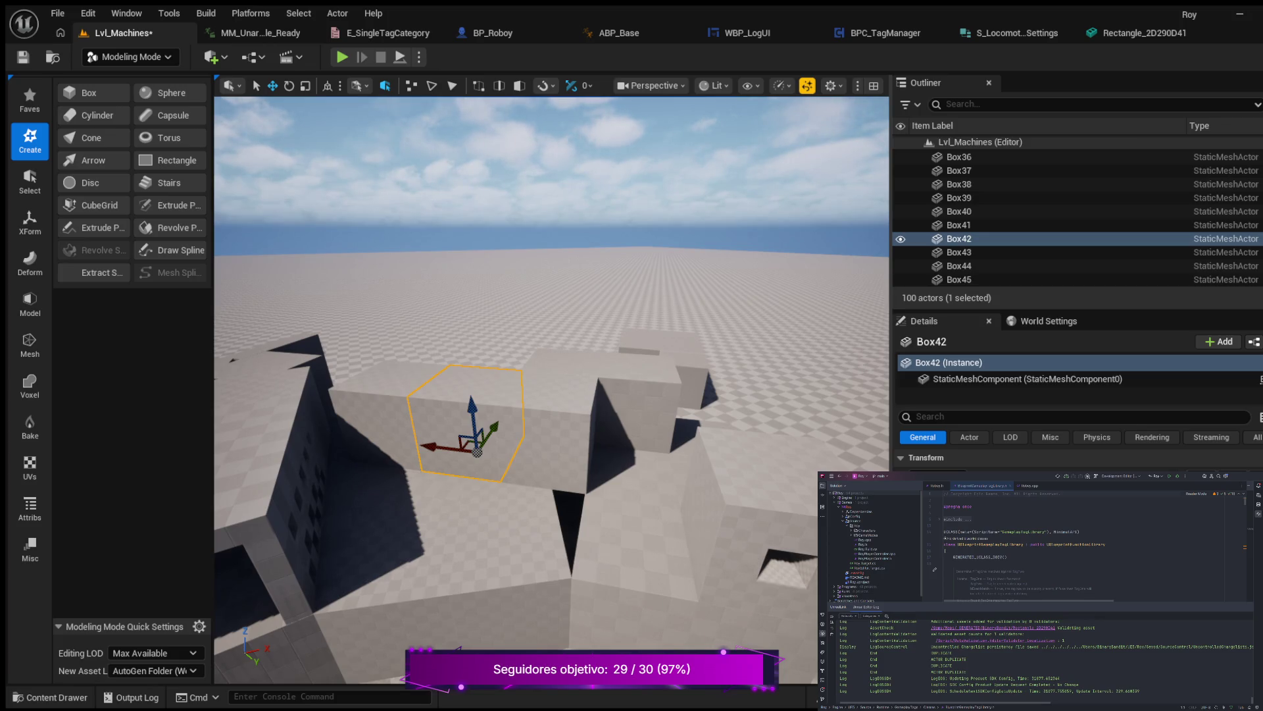
key(s)
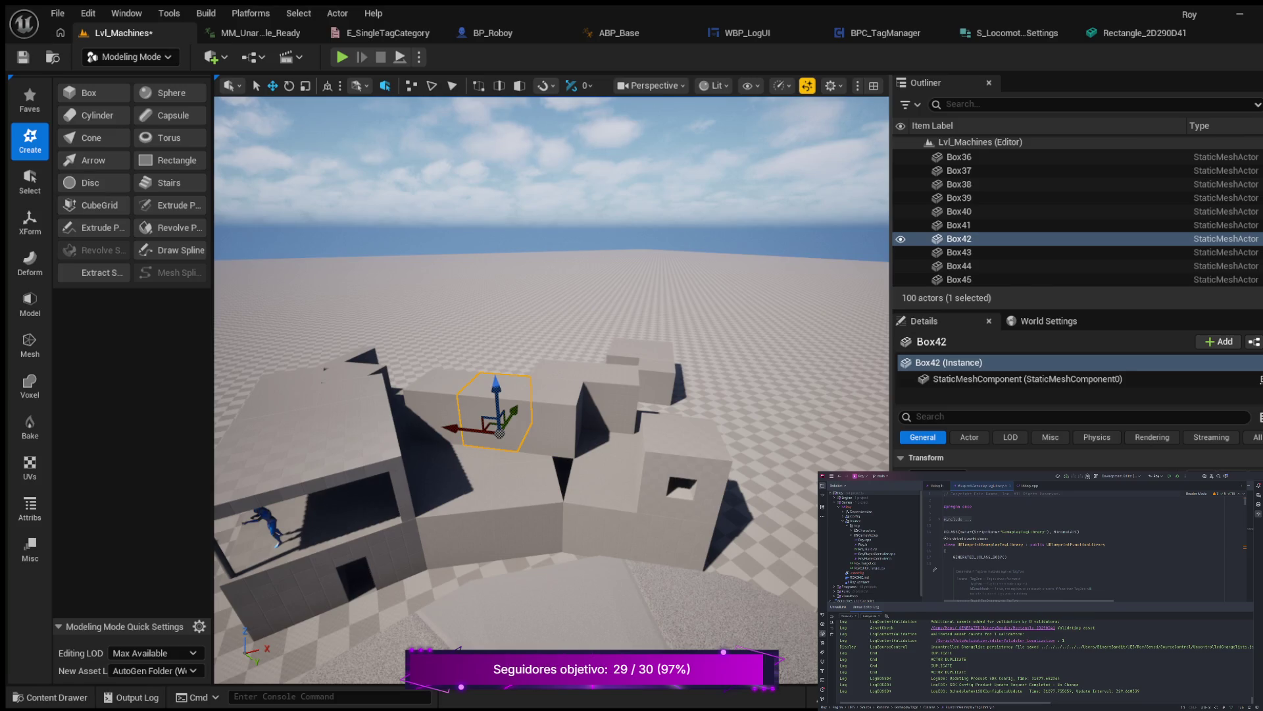
Save Lvl_Machines, fly around Box42 to view surrounding buildings, and select Box45.
key(ctrl+s)
key(a)
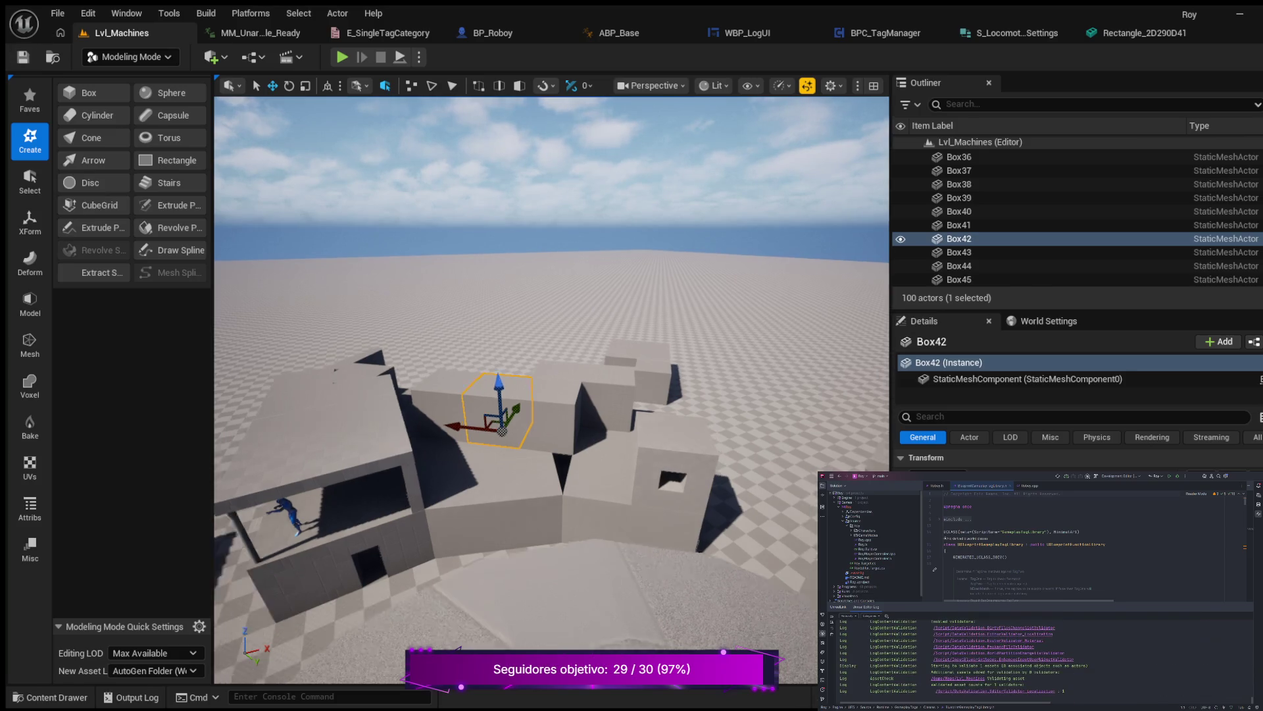
key(e)
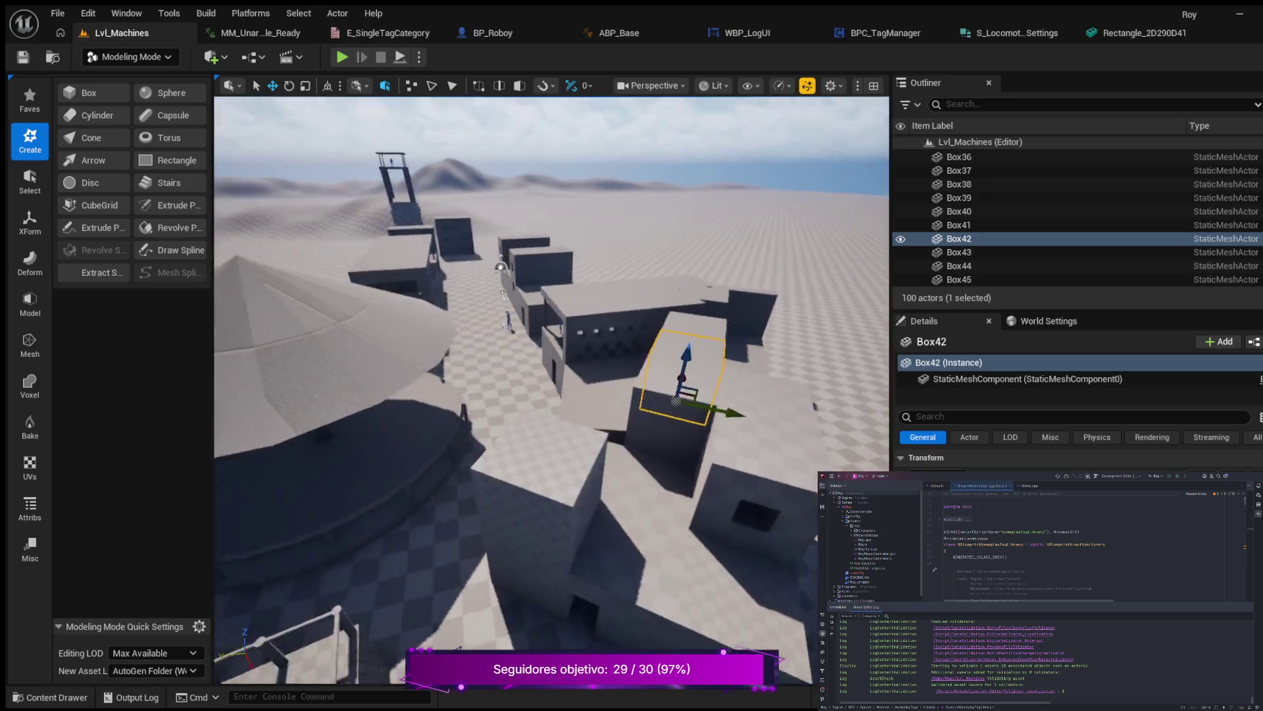
key(w)
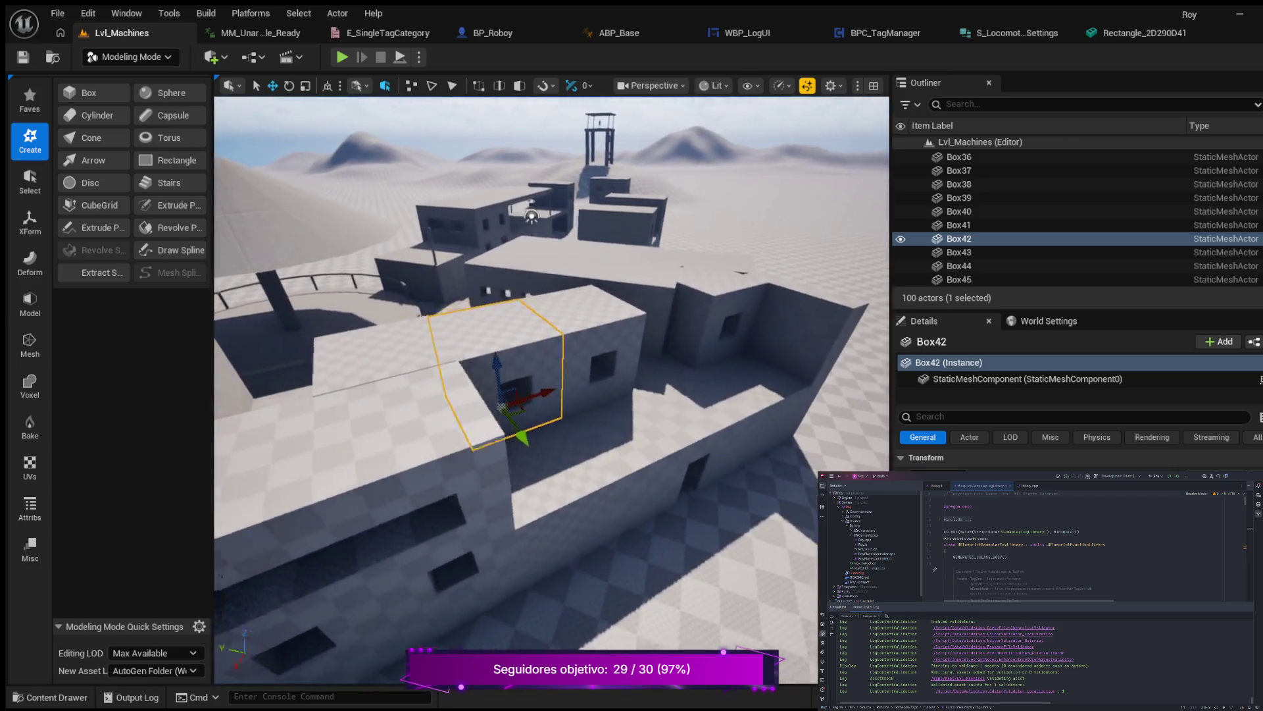
key(s)
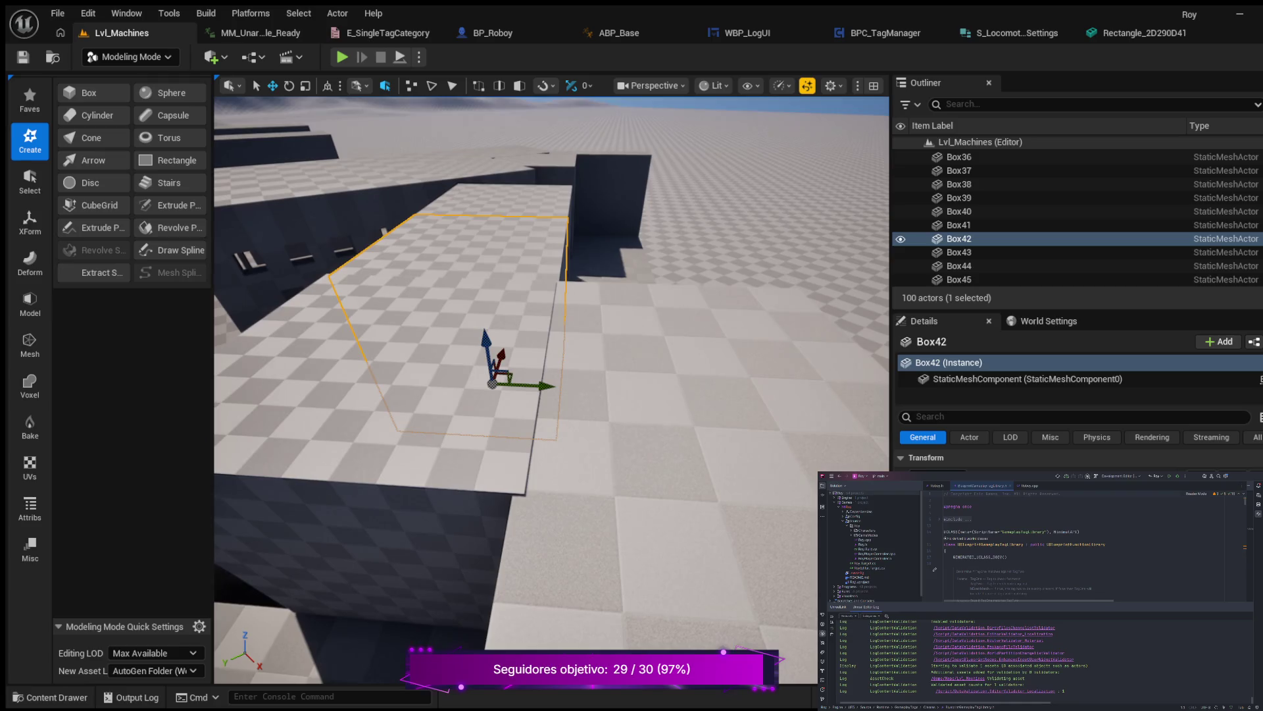
key(w)
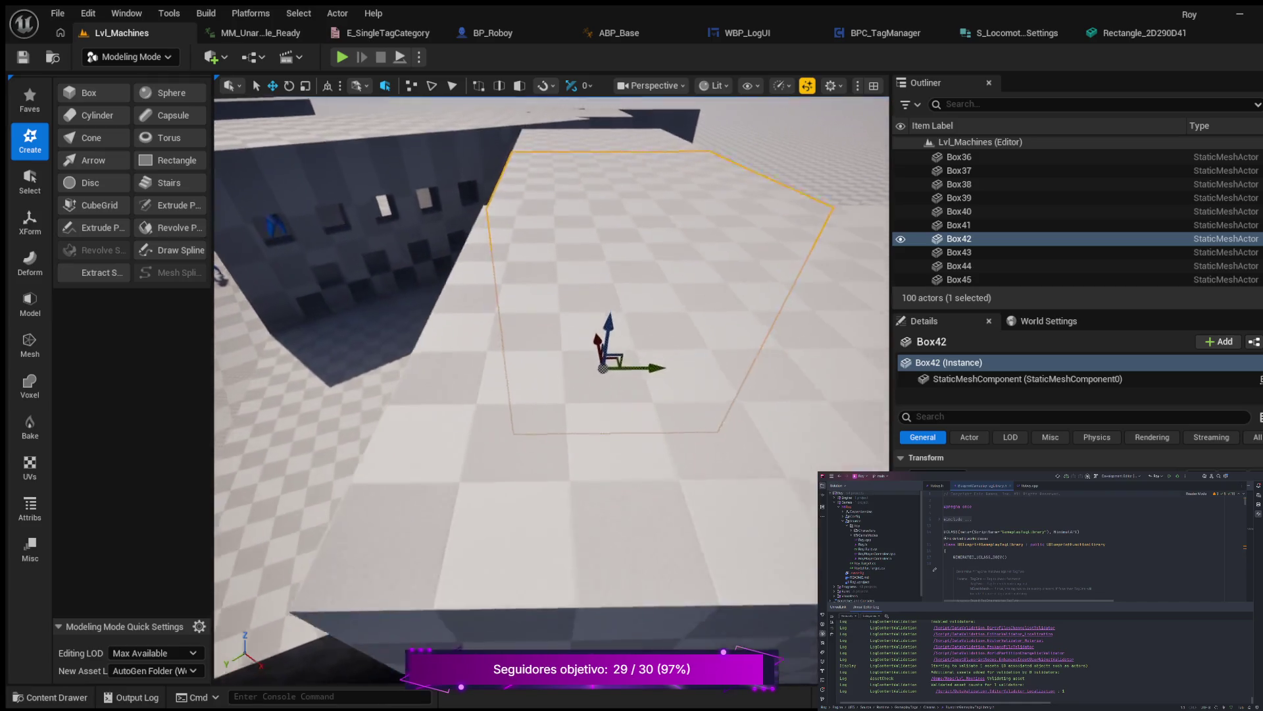
key(s)
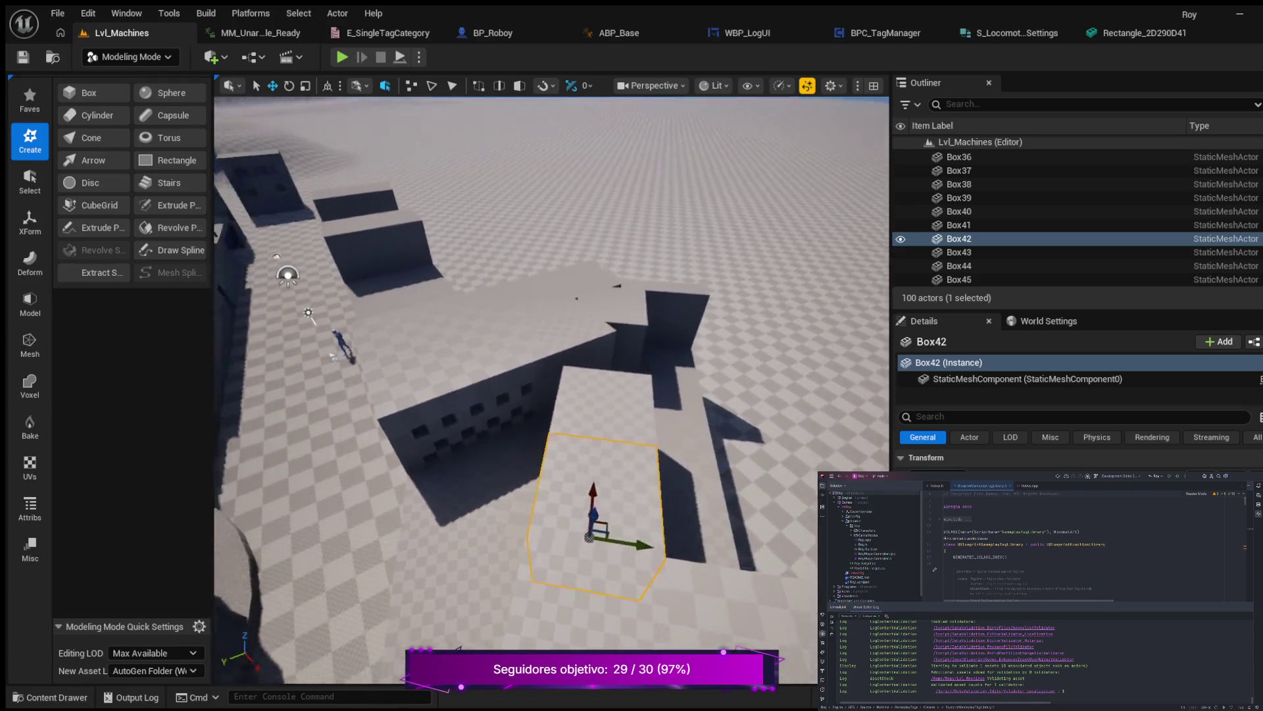
key(w)
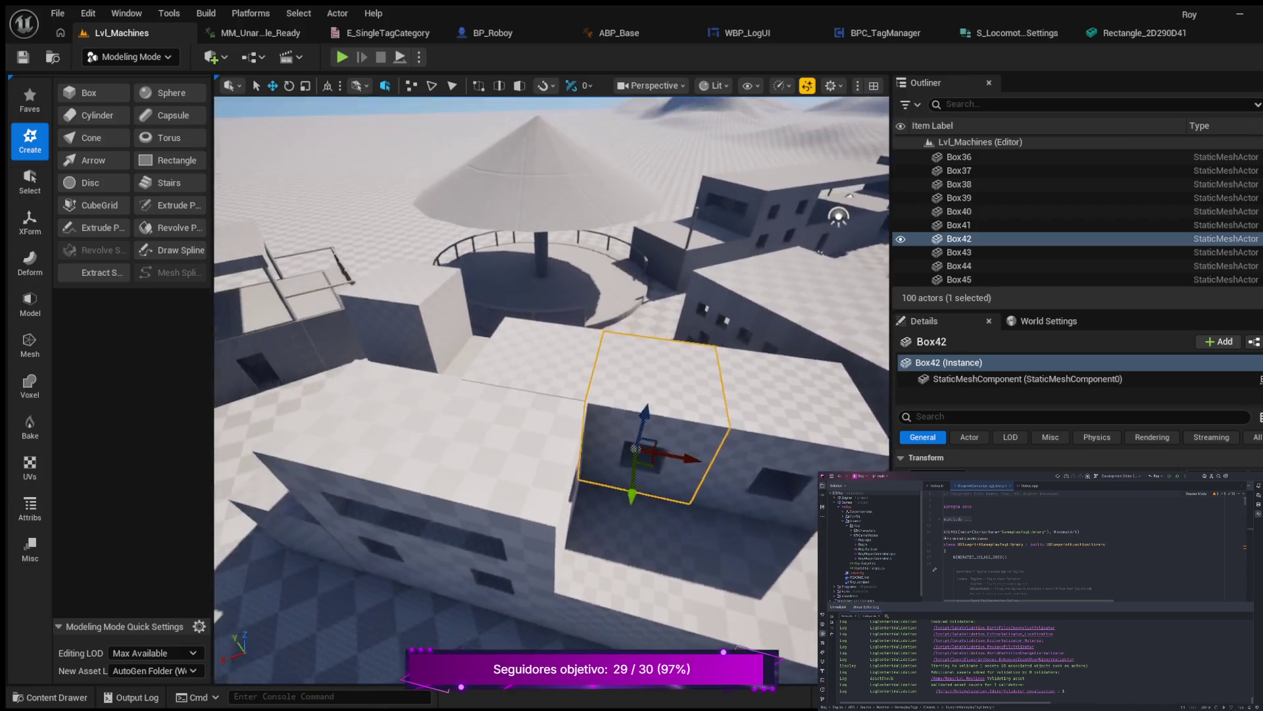
drag(879, 150, 835, 260)
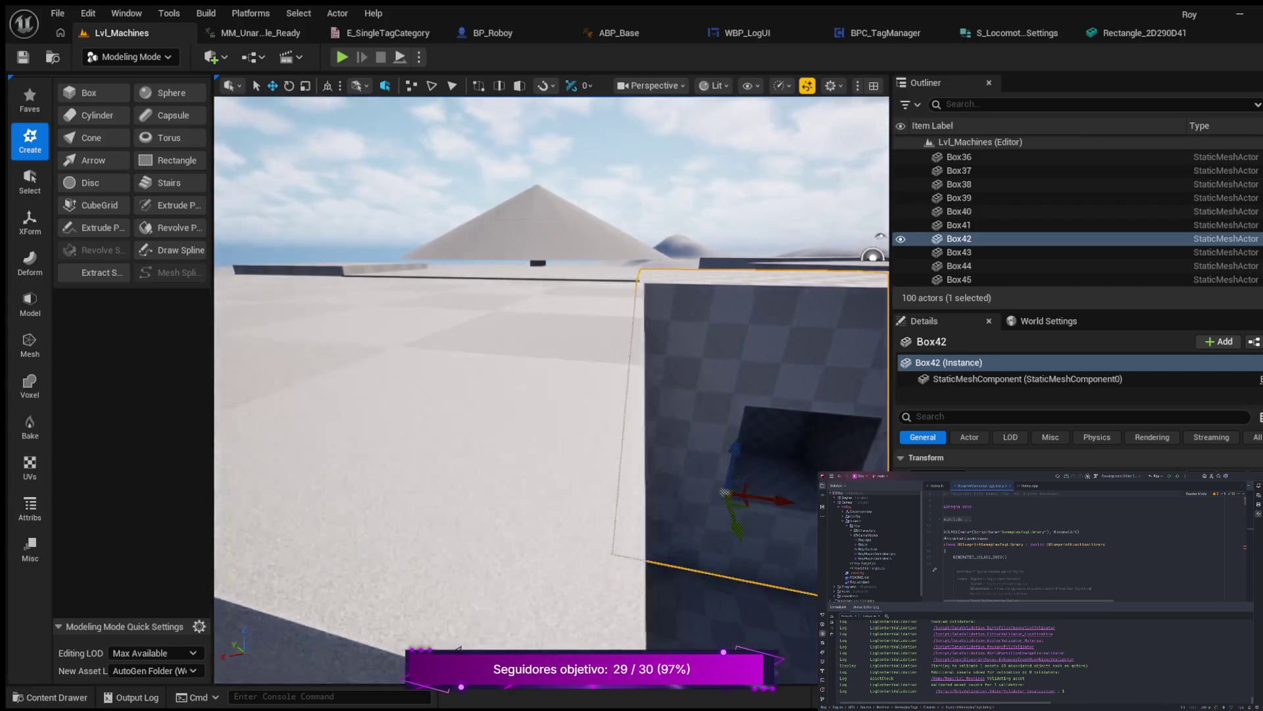
click(473, 408)
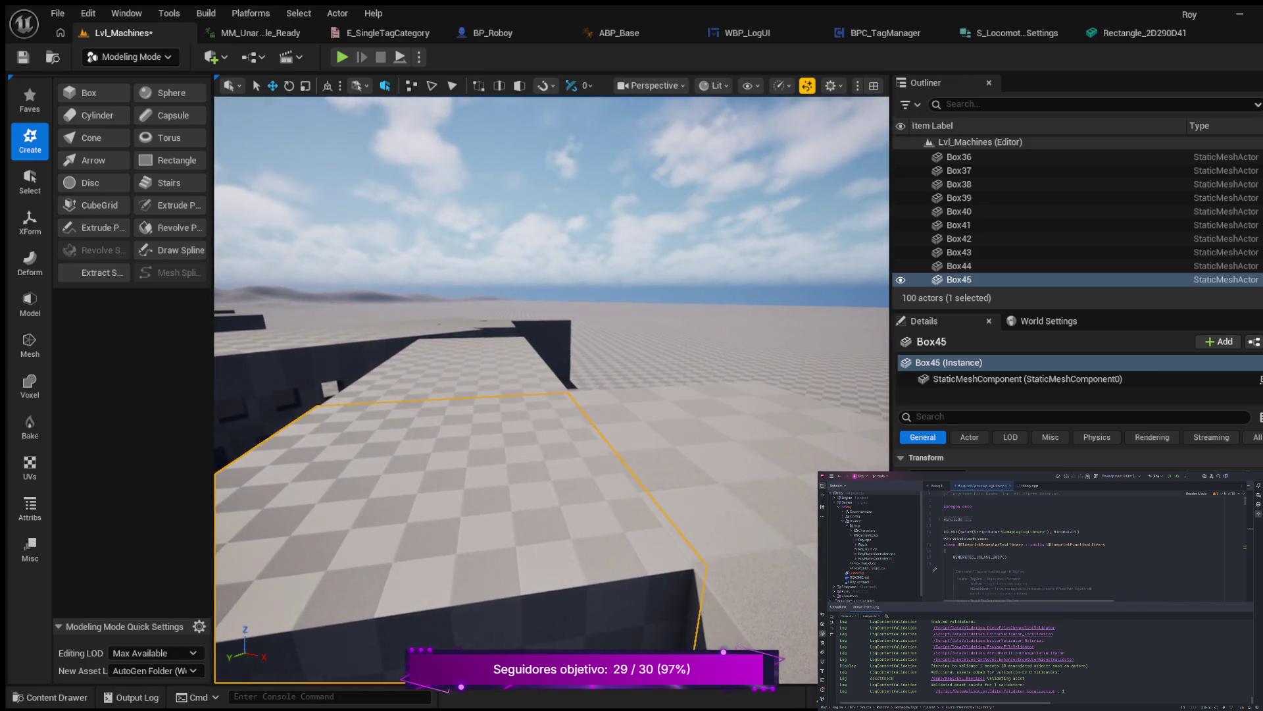
click(423, 368)
mouse_move(553, 395)
mouse_down()
mouse_move(527, 316)
mouse_move(494, 376)
mouse_up()
click(493, 377)
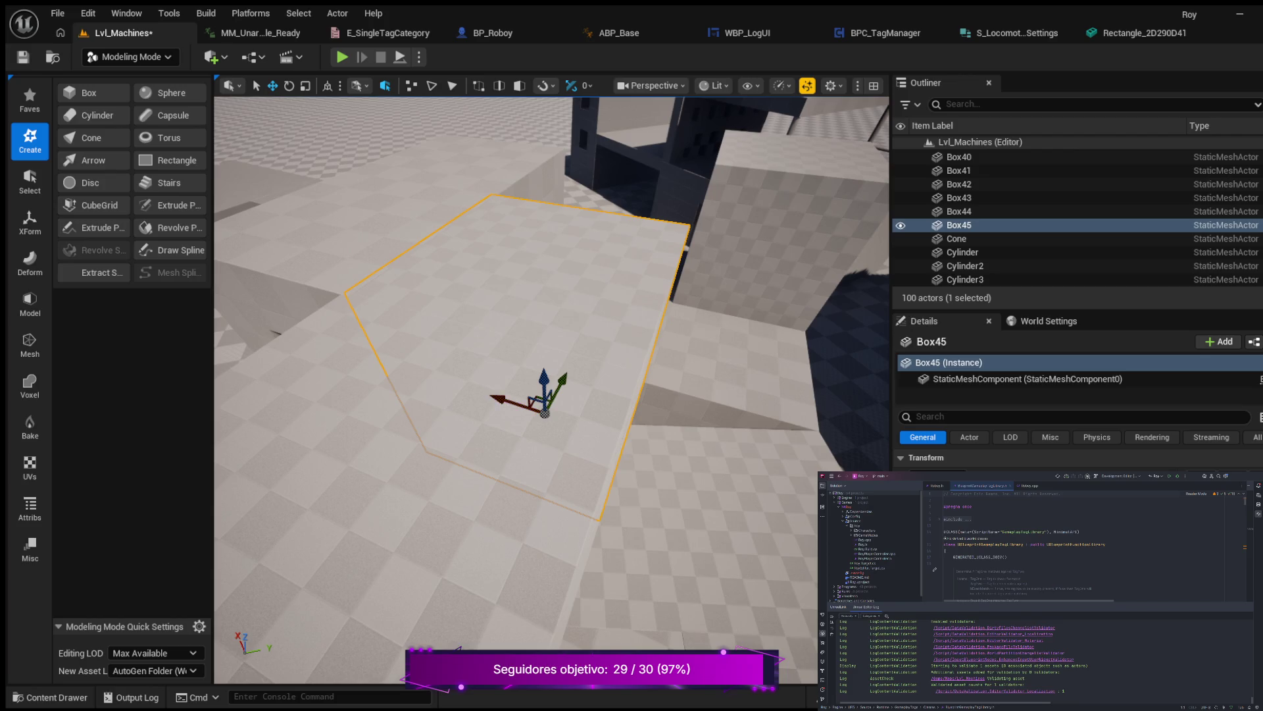
click(508, 309)
key(f)
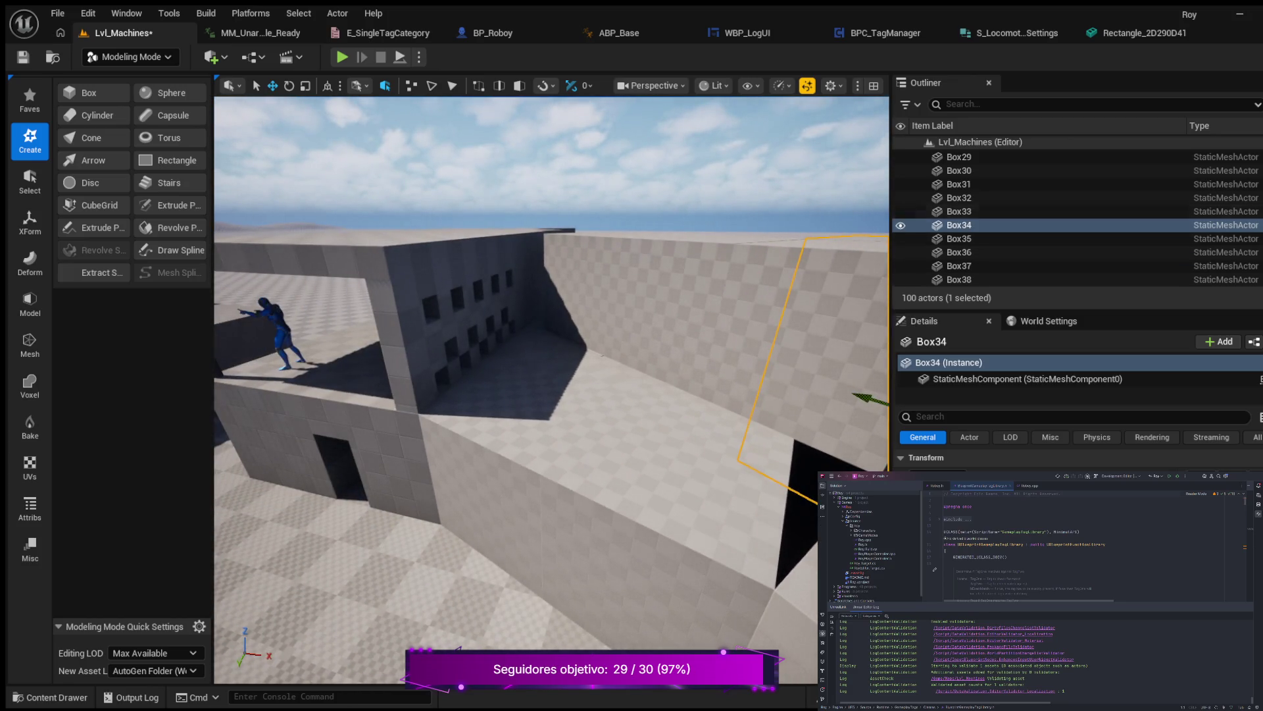
Hide the Box45 and Box42 walls from the Outliner.
click(960, 225)
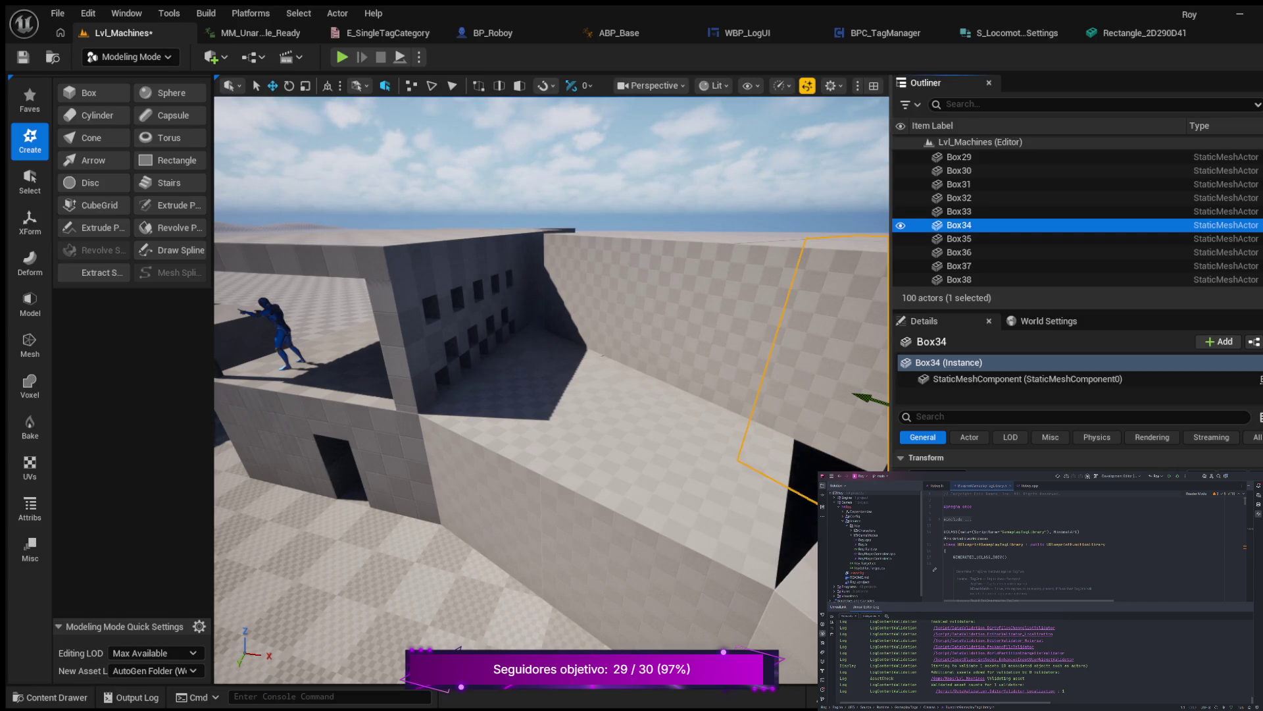
click(790, 329)
click(900, 225)
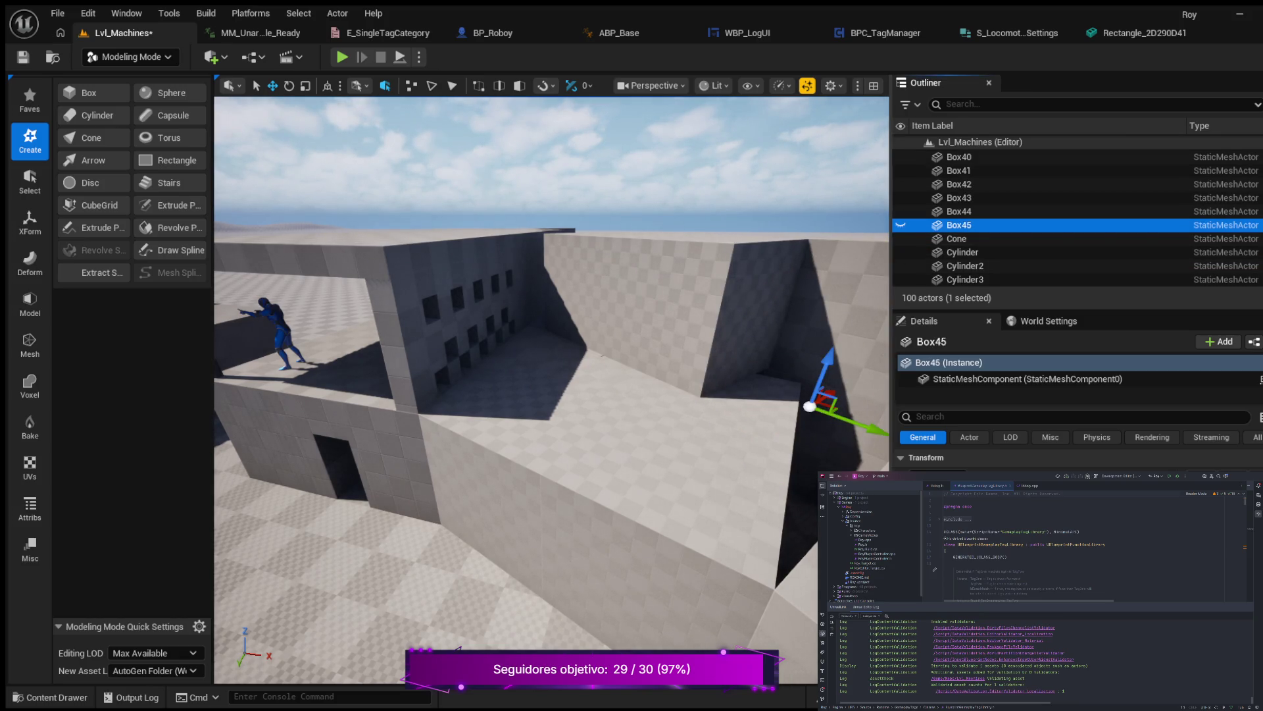
click(960, 184)
click(901, 184)
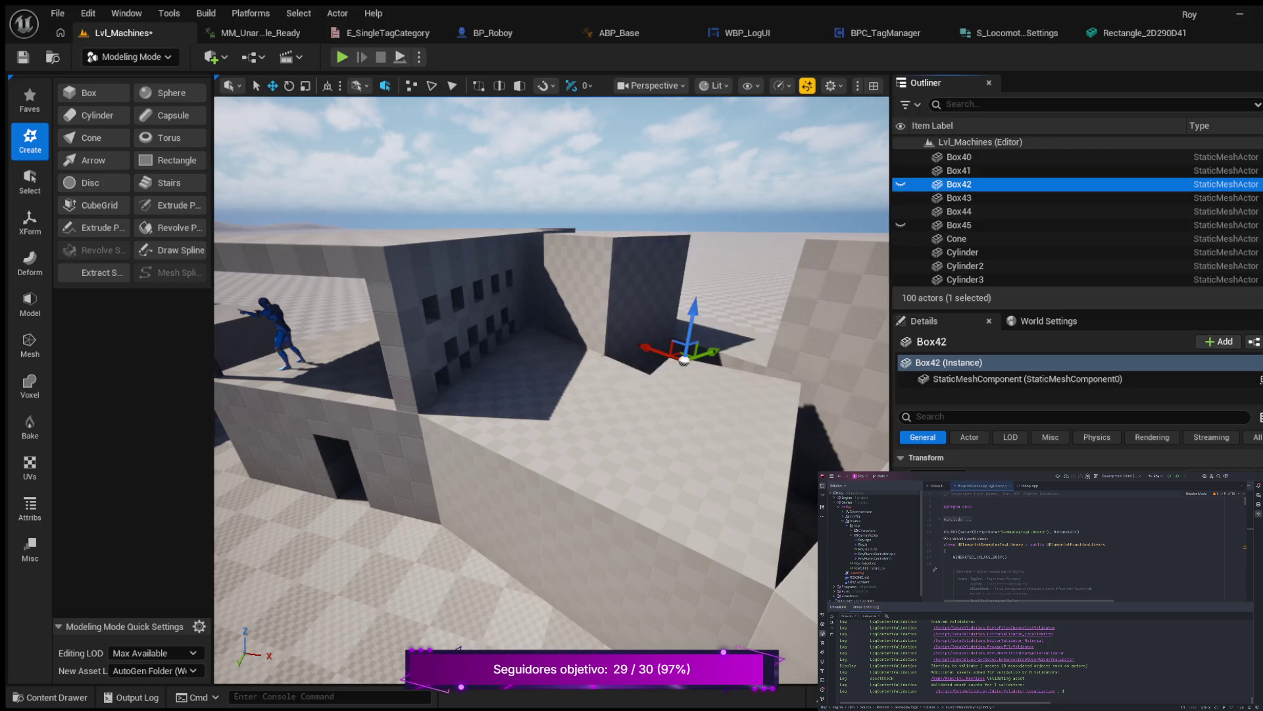
Duplicate Rectangle2 as Rectangle3 and slide it toward the roof's lower right.
click(704, 460)
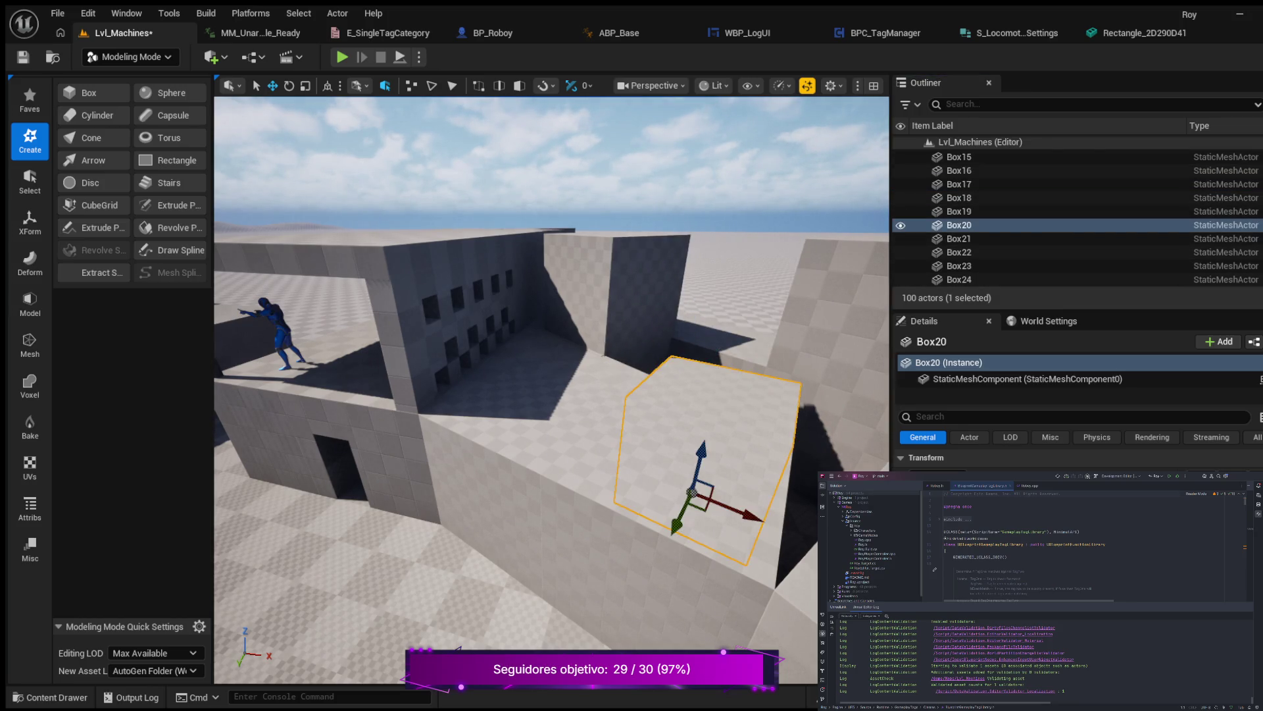
click(612, 382)
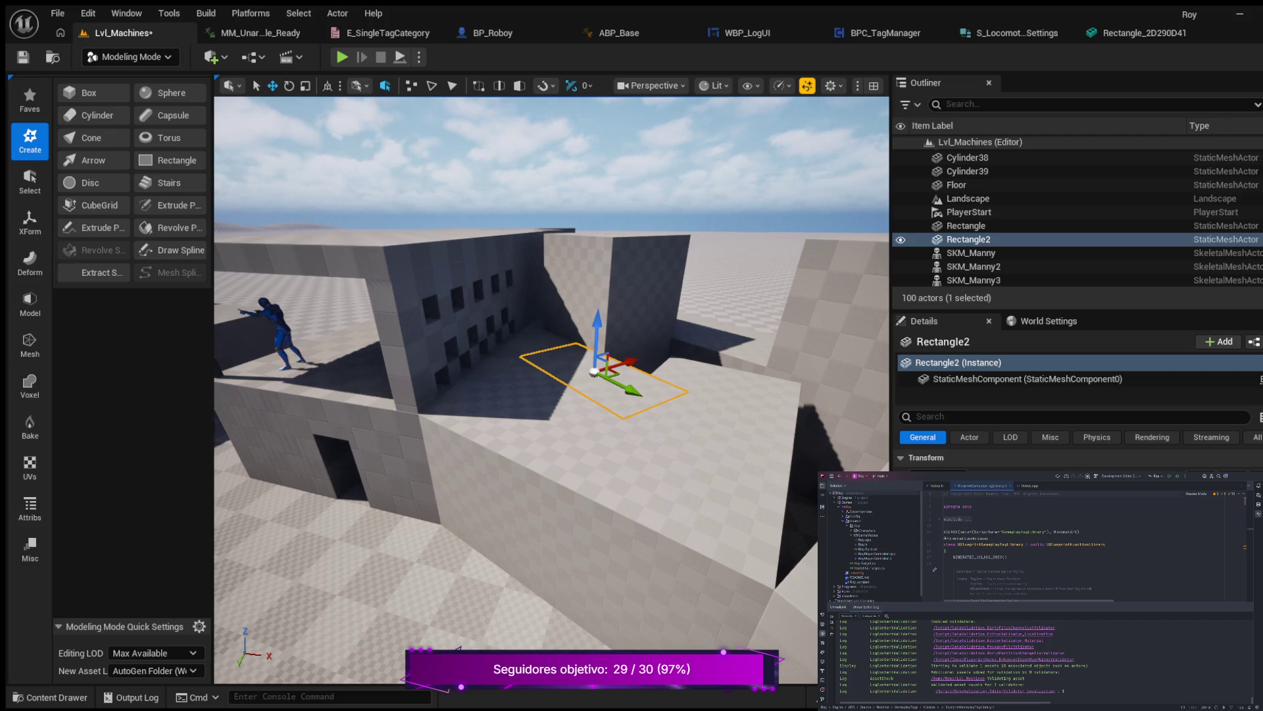
key(ctrl+d)
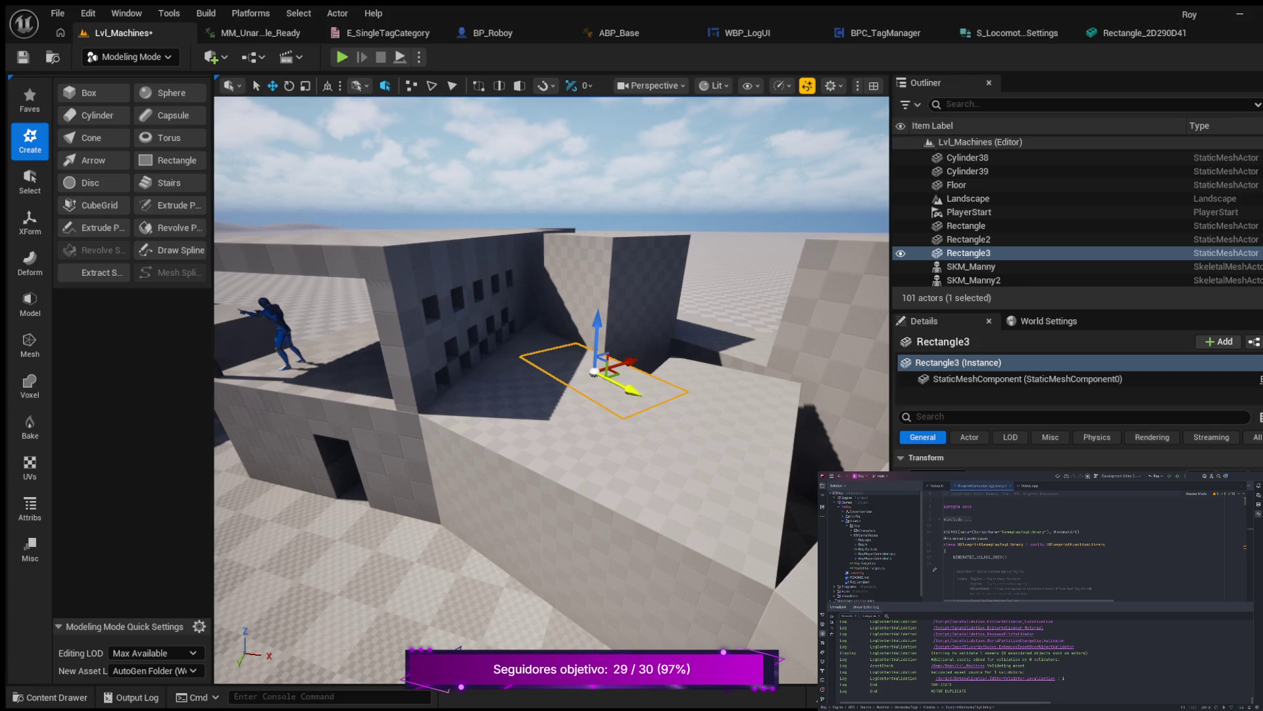
drag(619, 385, 789, 468)
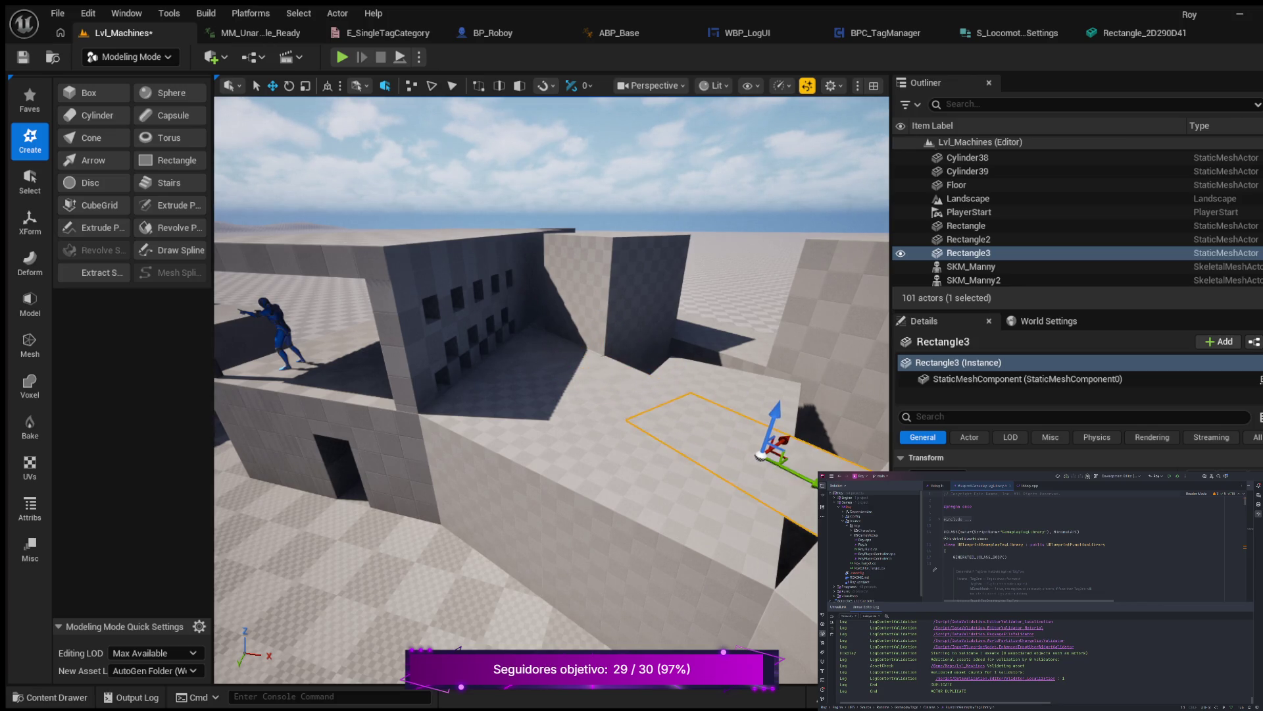
Unhide the Box45 and Box42 walls and frame the view on Rectangle3.
scroll(1026, 226, up, 3)
scroll(1027, 223, up, 12)
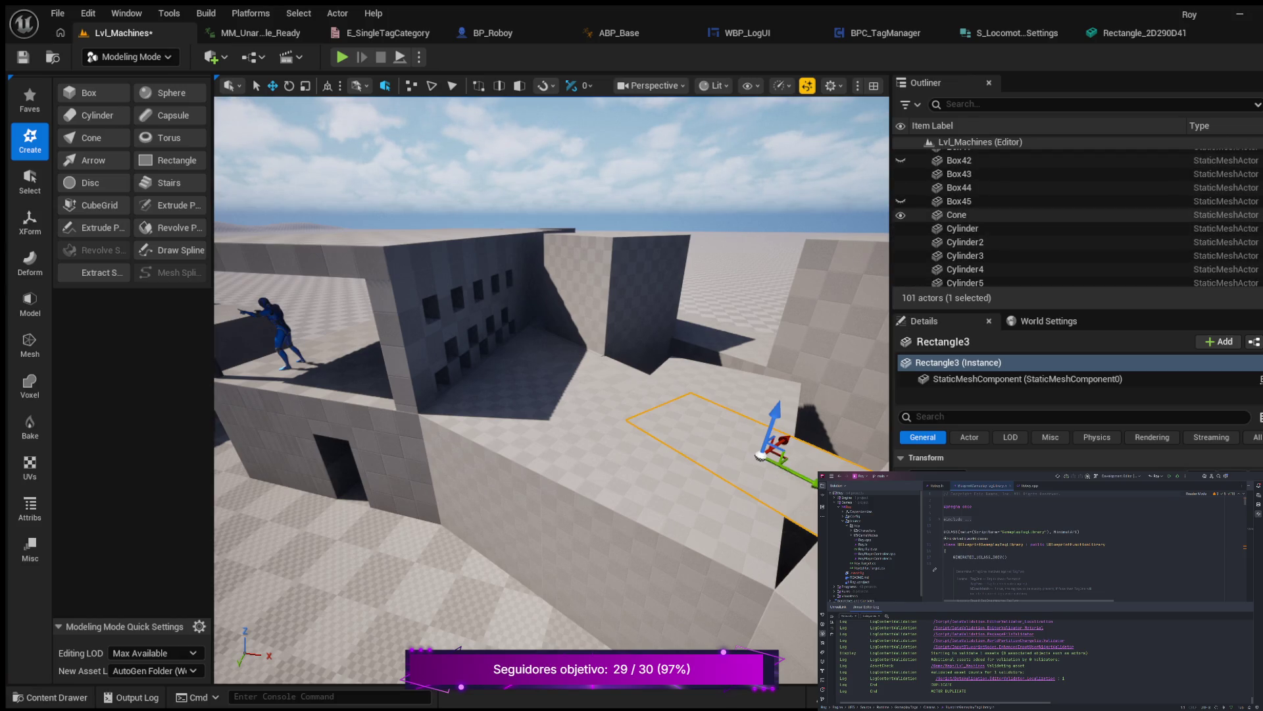
click(901, 201)
click(900, 161)
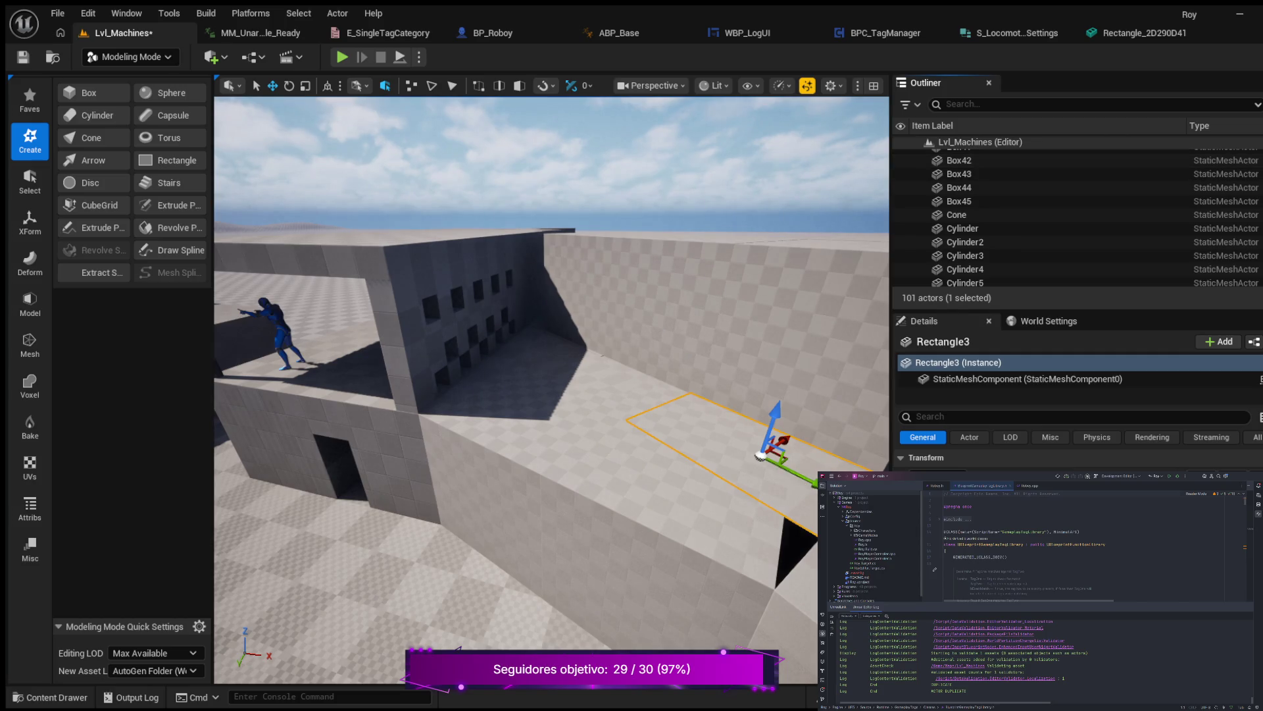
key(f)
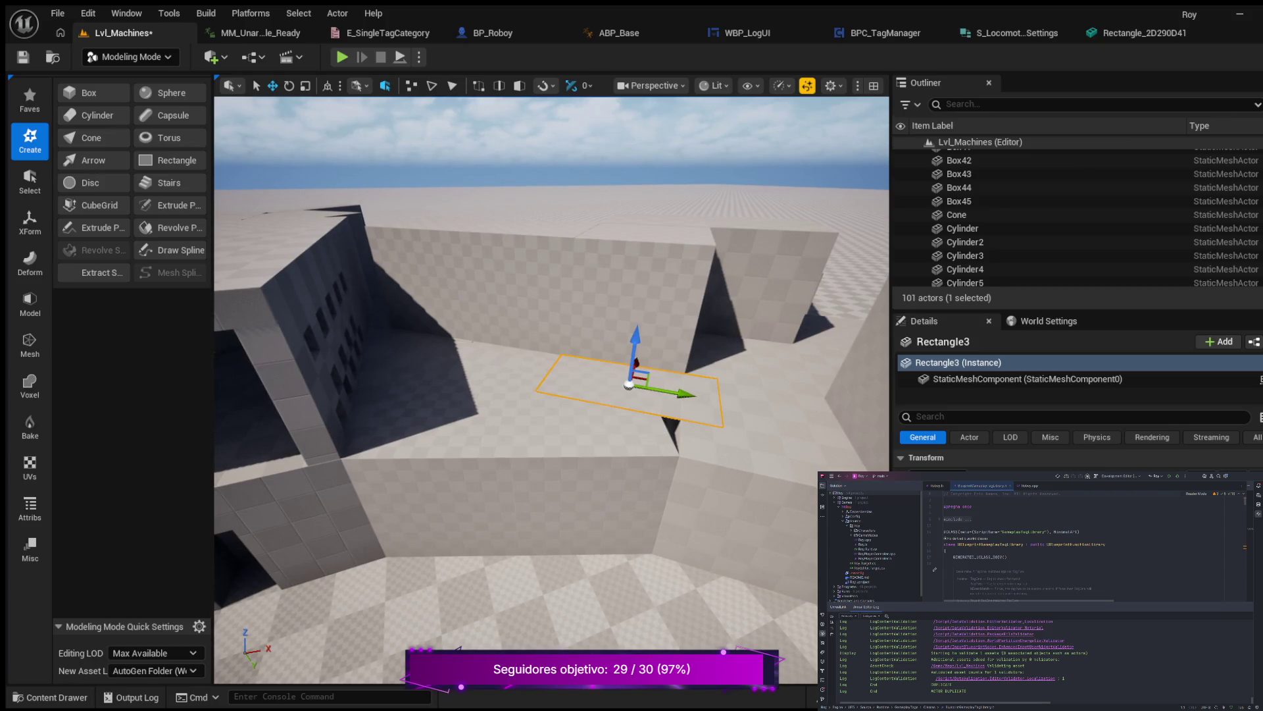
Rotate Rectangle3 about 70 degrees and nudge it into place beside the wall.
key(r)
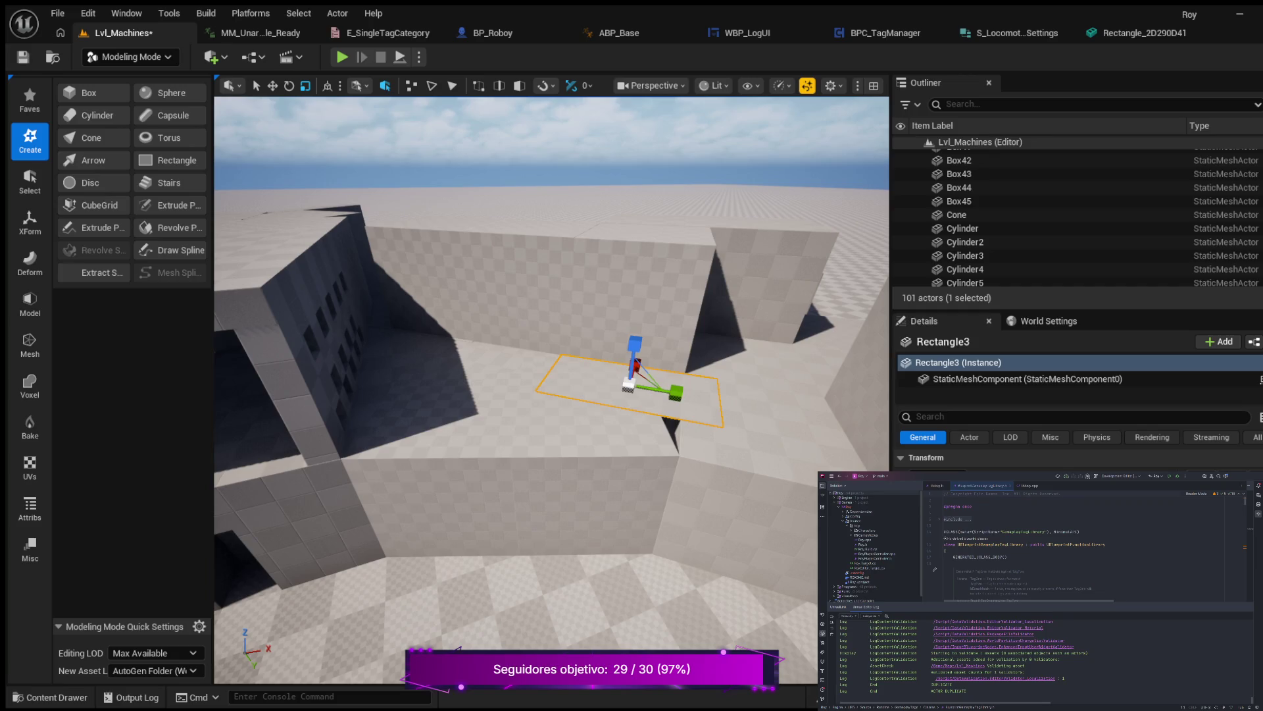
key(e)
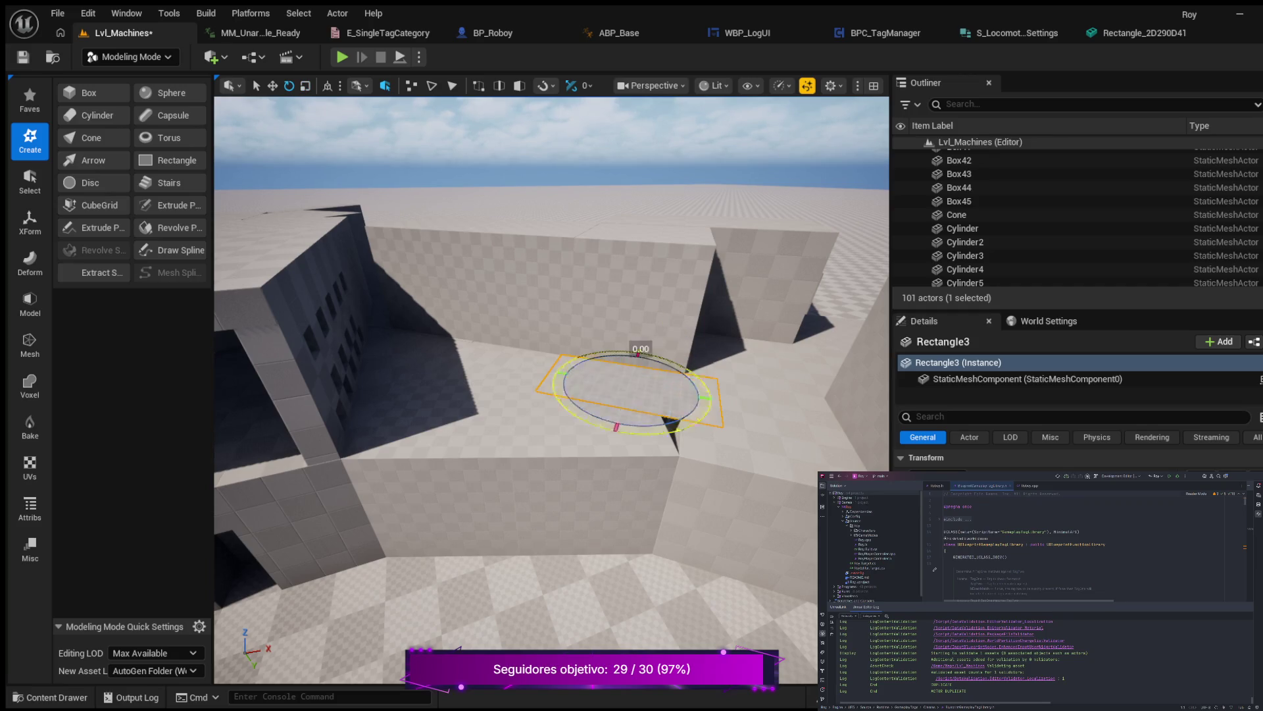
mouse_move(684, 427)
mouse_down()
mouse_move(709, 384)
mouse_move(719, 404)
mouse_up()
scroll(552, 388, up, 2)
scroll(551, 388, down, 5)
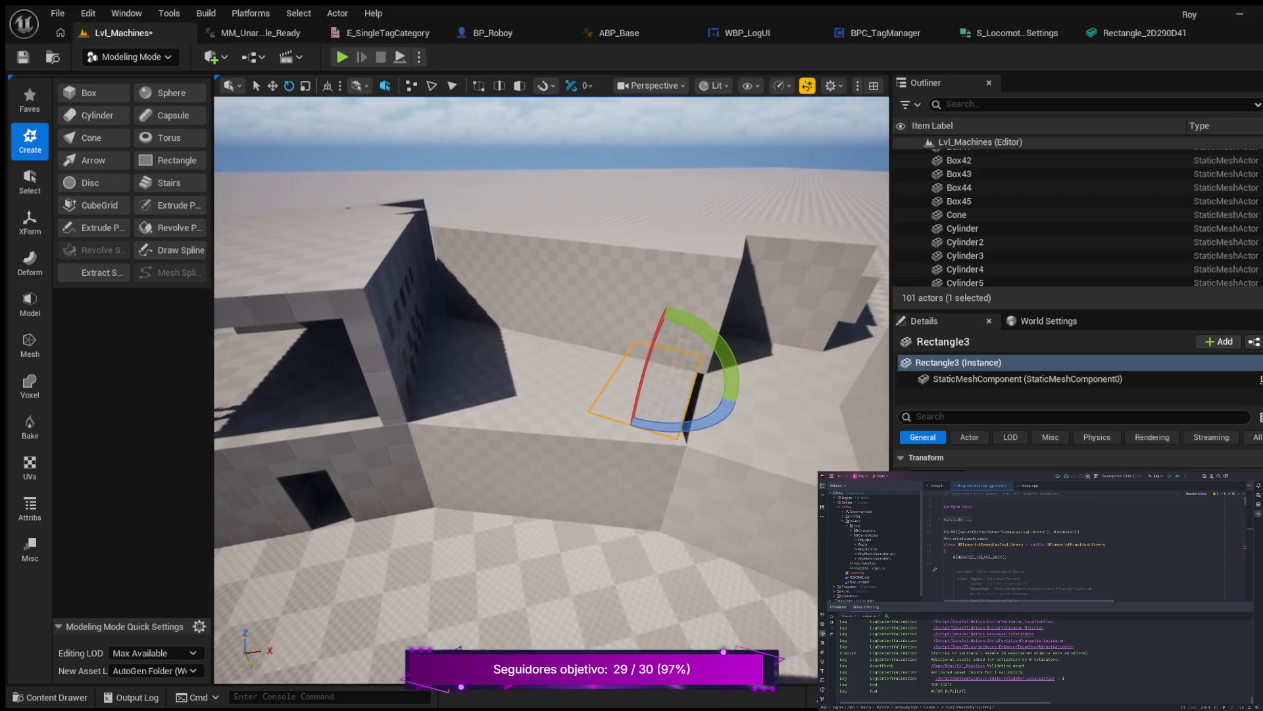
scroll(551, 389, up, 4)
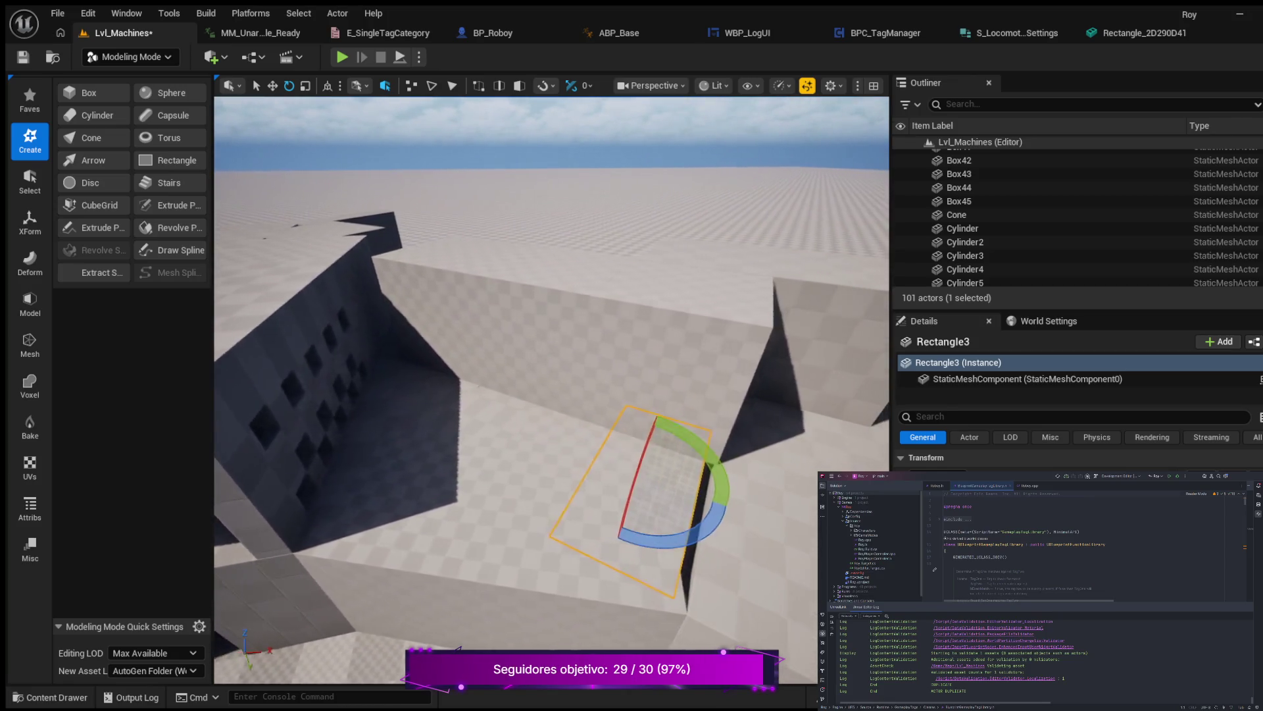
key(w)
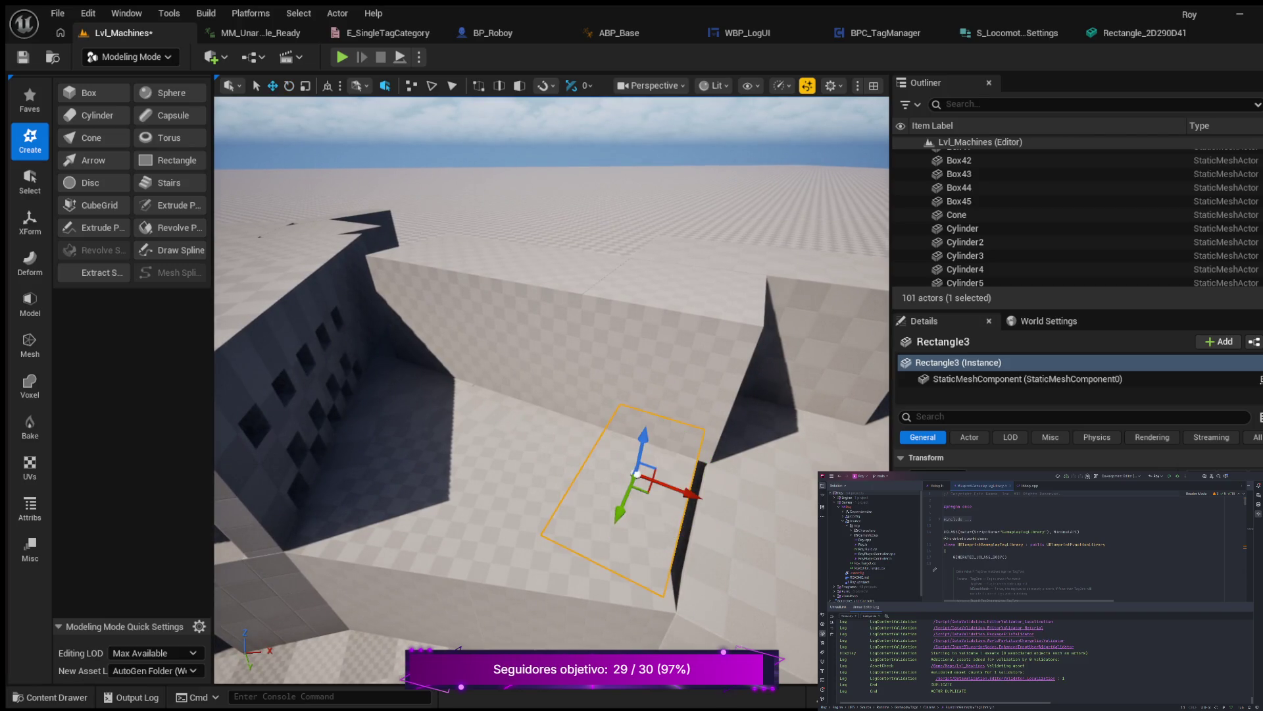
drag(698, 499, 714, 508)
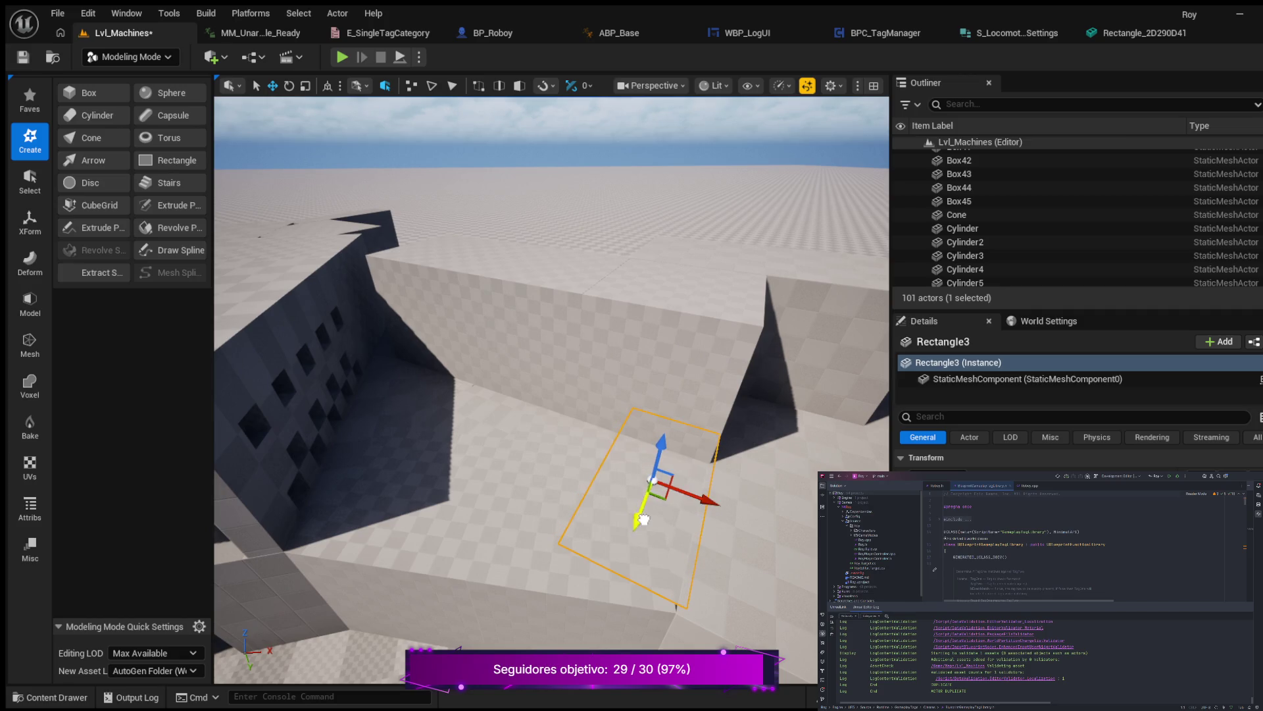
drag(639, 519, 645, 527)
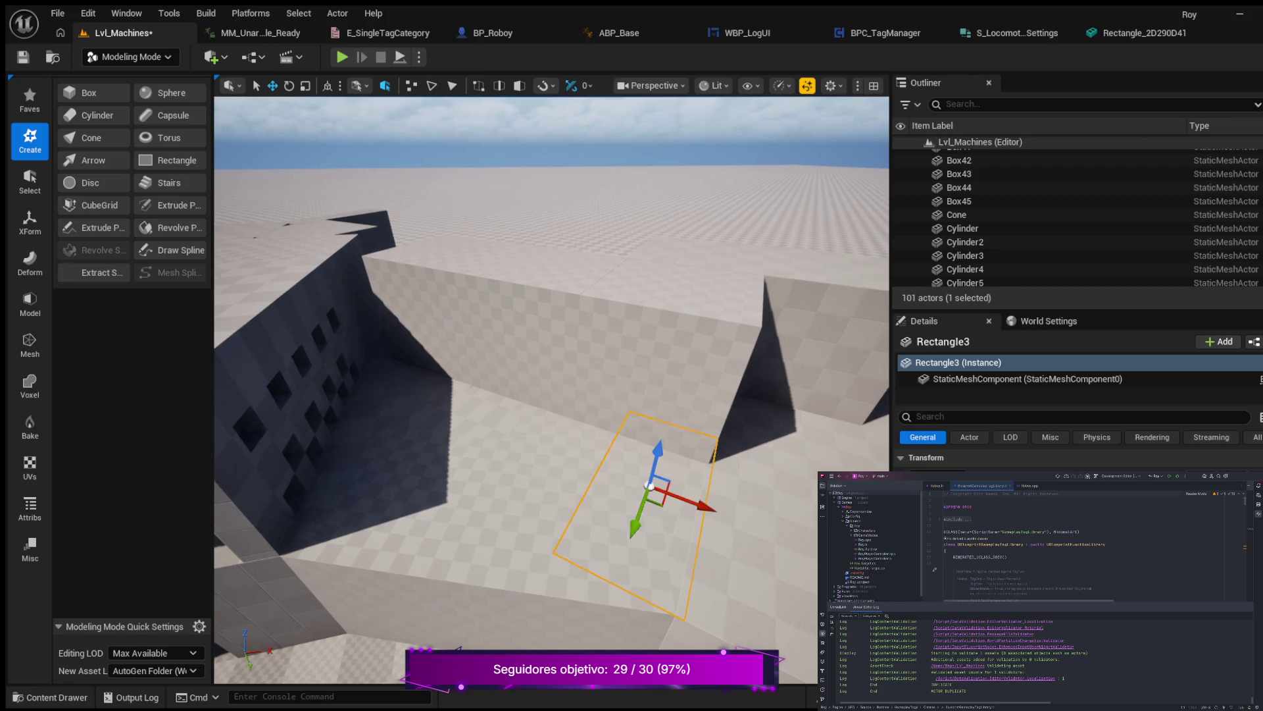
Orbit around Box42 and Rectangle3 to review the walls.
click(546, 374)
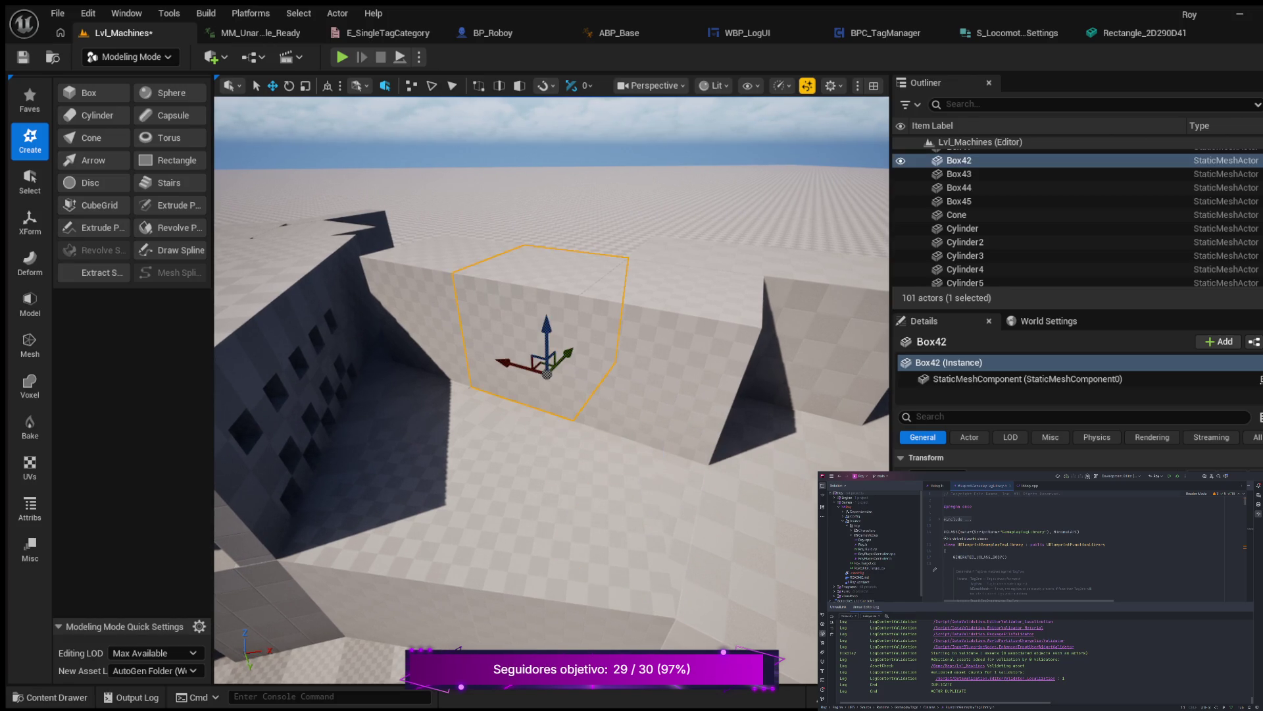
mouse_move(546, 374)
mouse_down()
mouse_move(487, 367)
mouse_move(486, 289)
mouse_move(533, 289)
mouse_up()
click(560, 394)
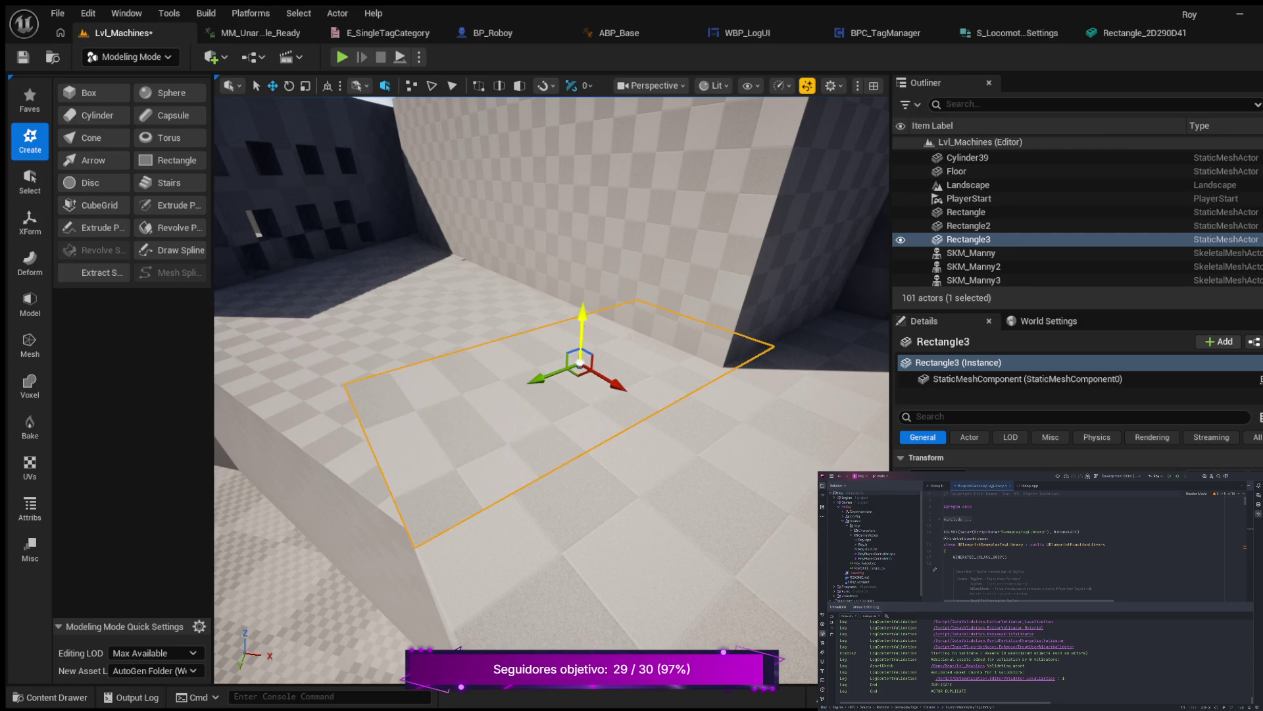
drag(582, 322, 581, 385)
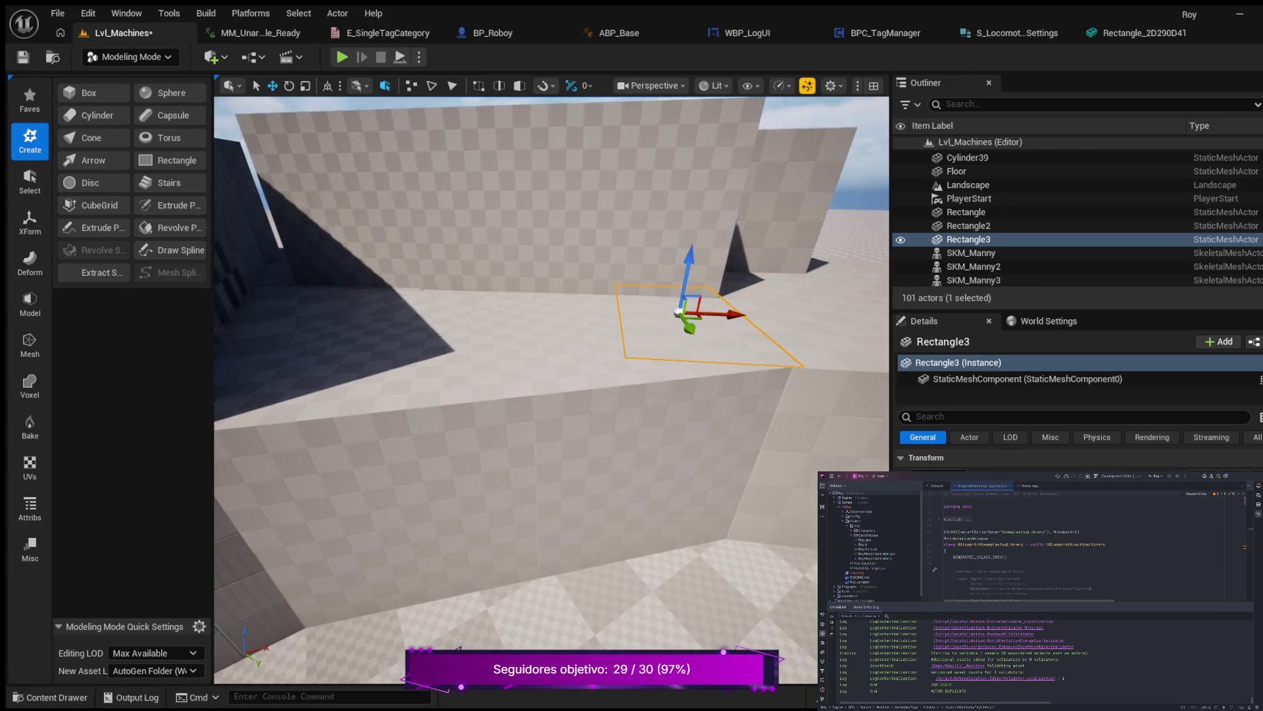
Select Box34 and Box18, orbit to an overhead view, then start Play In Editor.
click(684, 269)
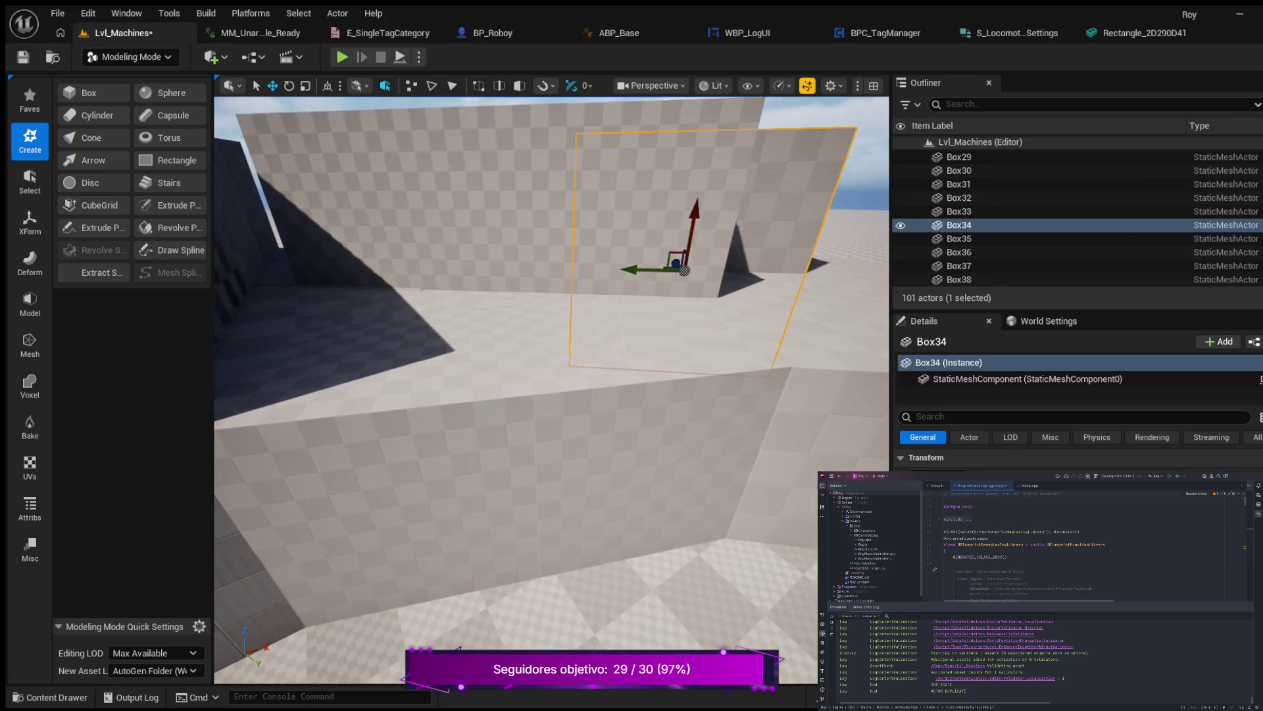
click(604, 485)
click(439, 510)
scroll(438, 510, down, 8)
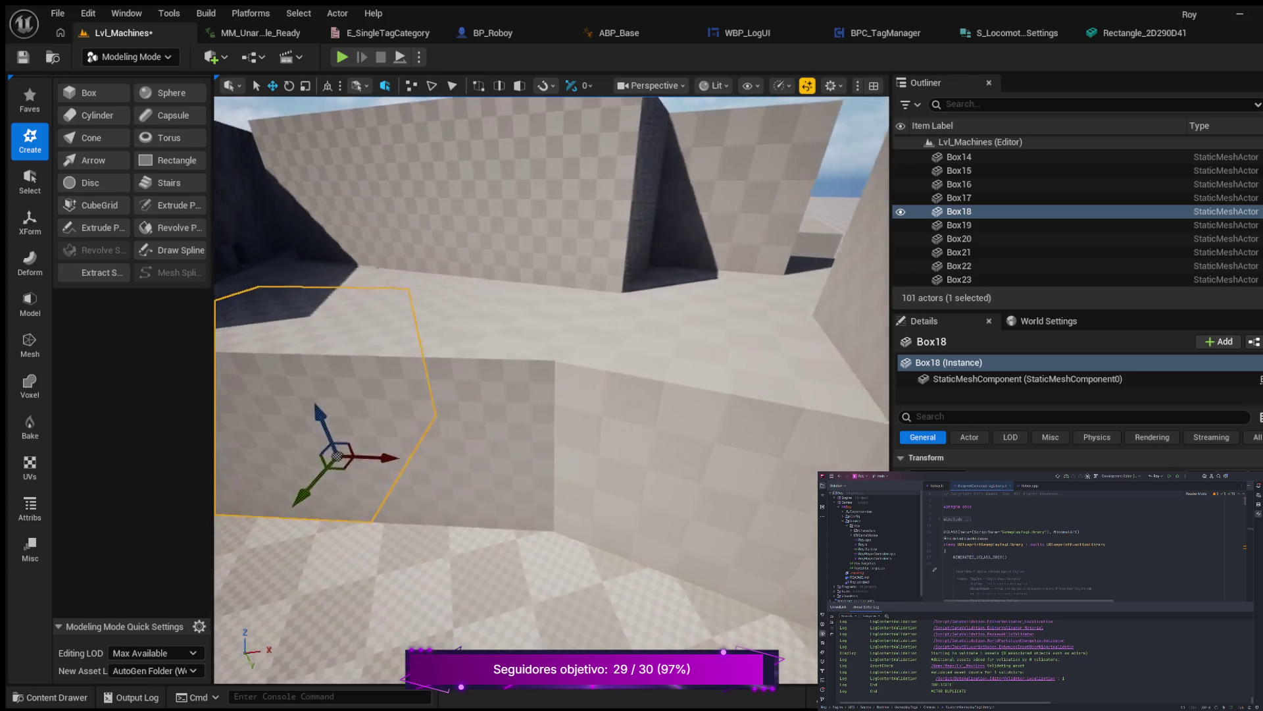
scroll(551, 388, down, 5)
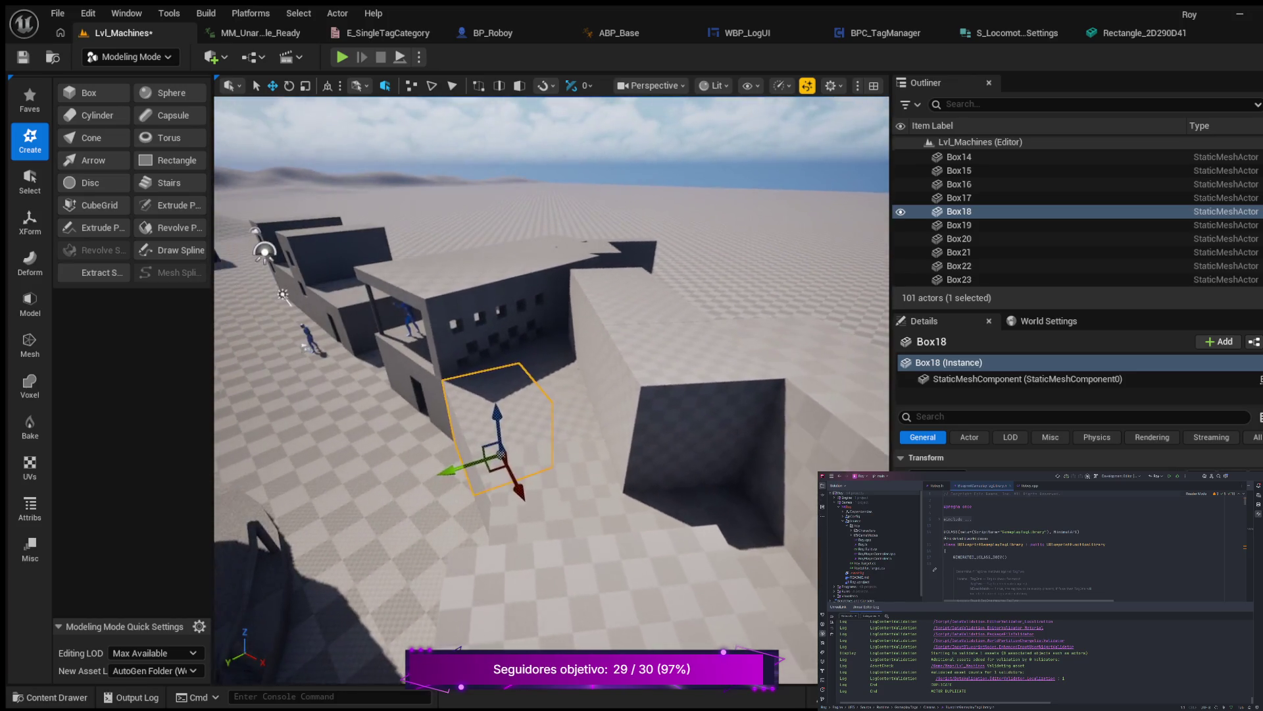
scroll(551, 388, up, 10)
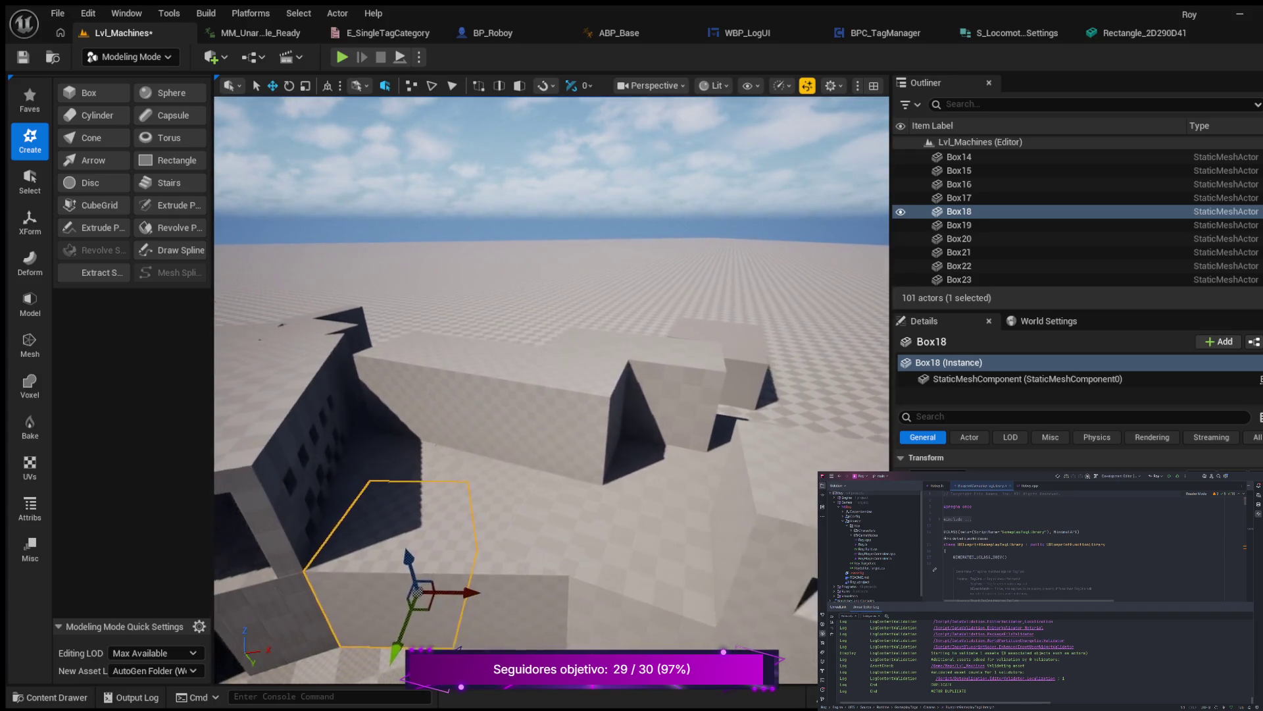
drag(551, 388, 483, 380)
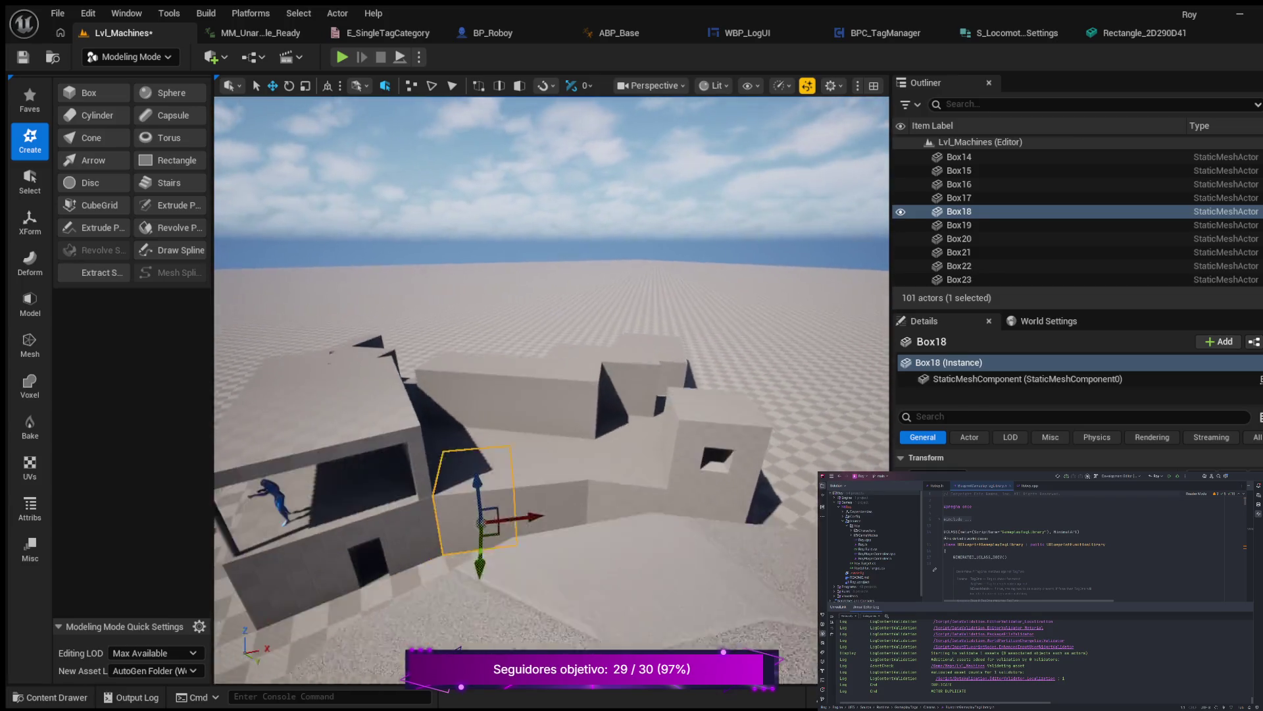
drag(483, 381, 461, 372)
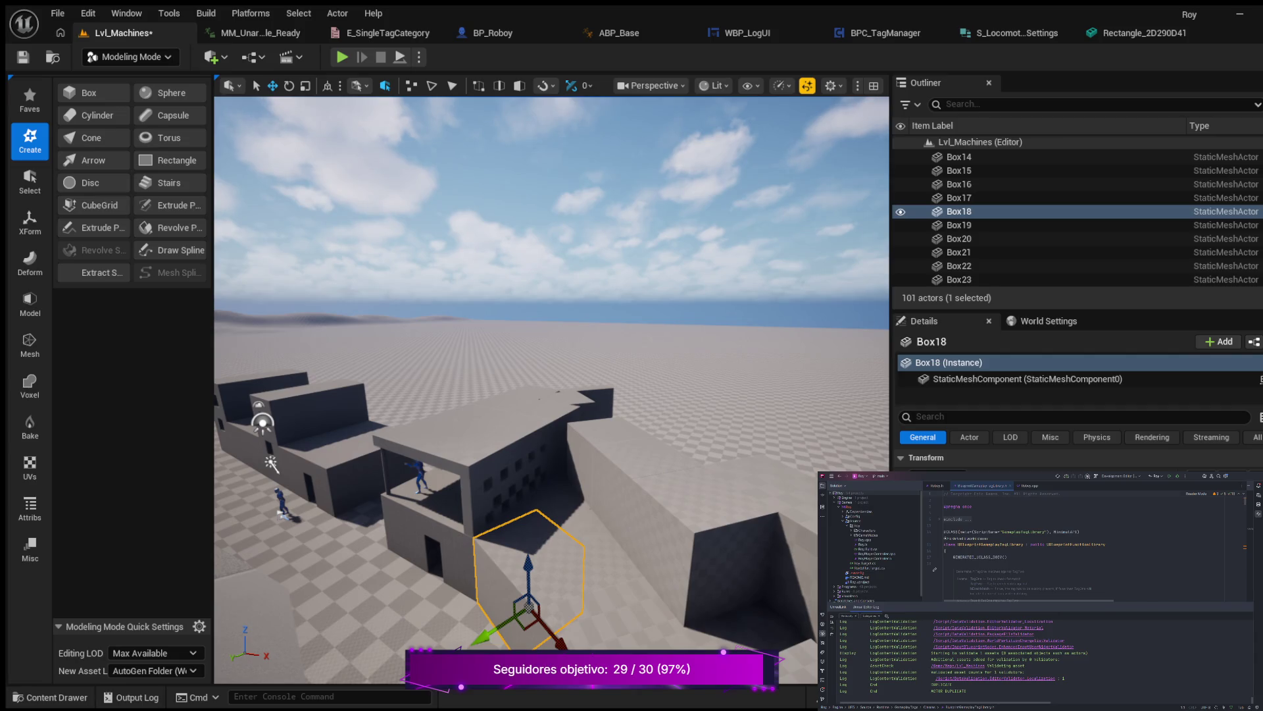
key(alt+p)
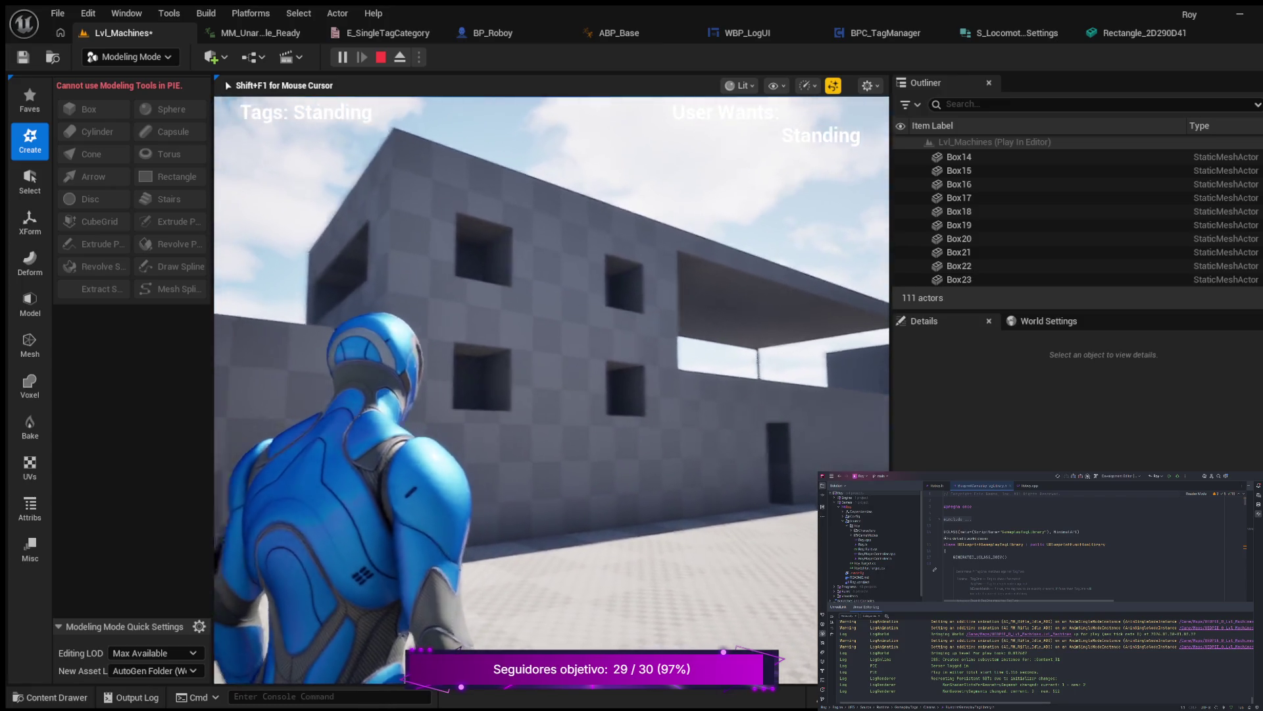
Walk the character forward around and along the Lvl_Machines buildings in the playtest.
key(w)
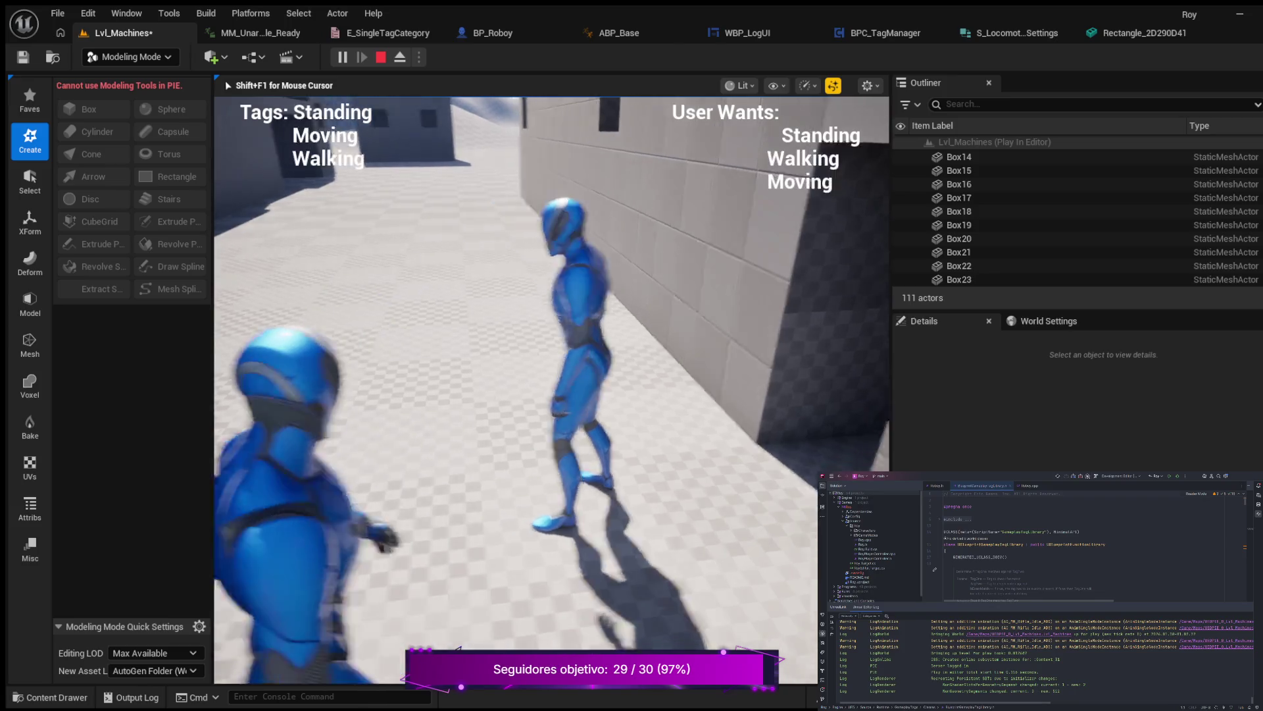
key(w)
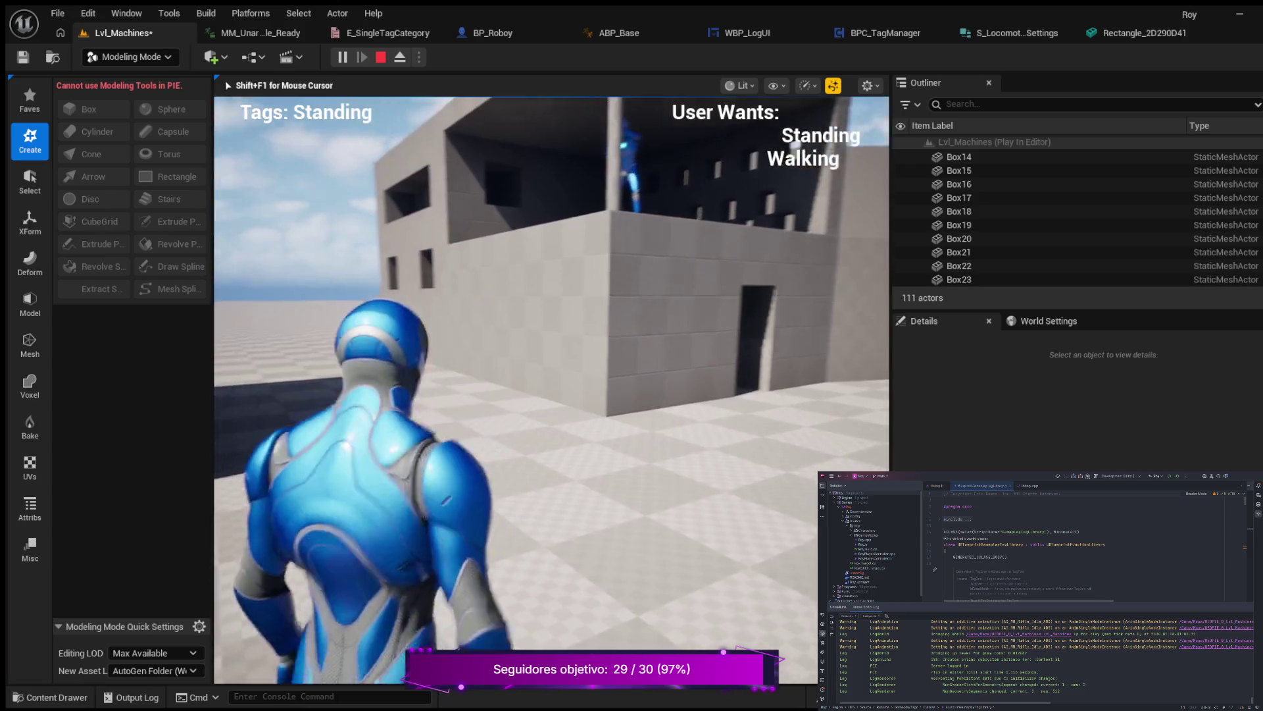
key(w)
key(w)
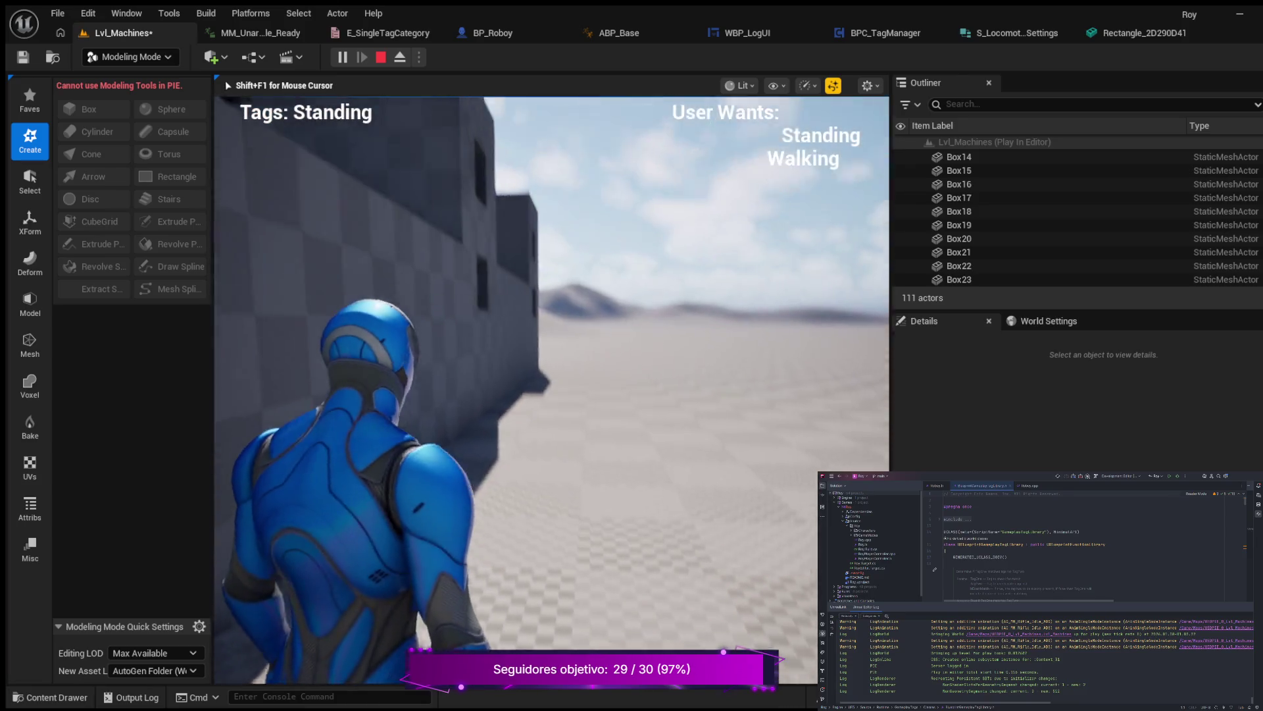
key(w)
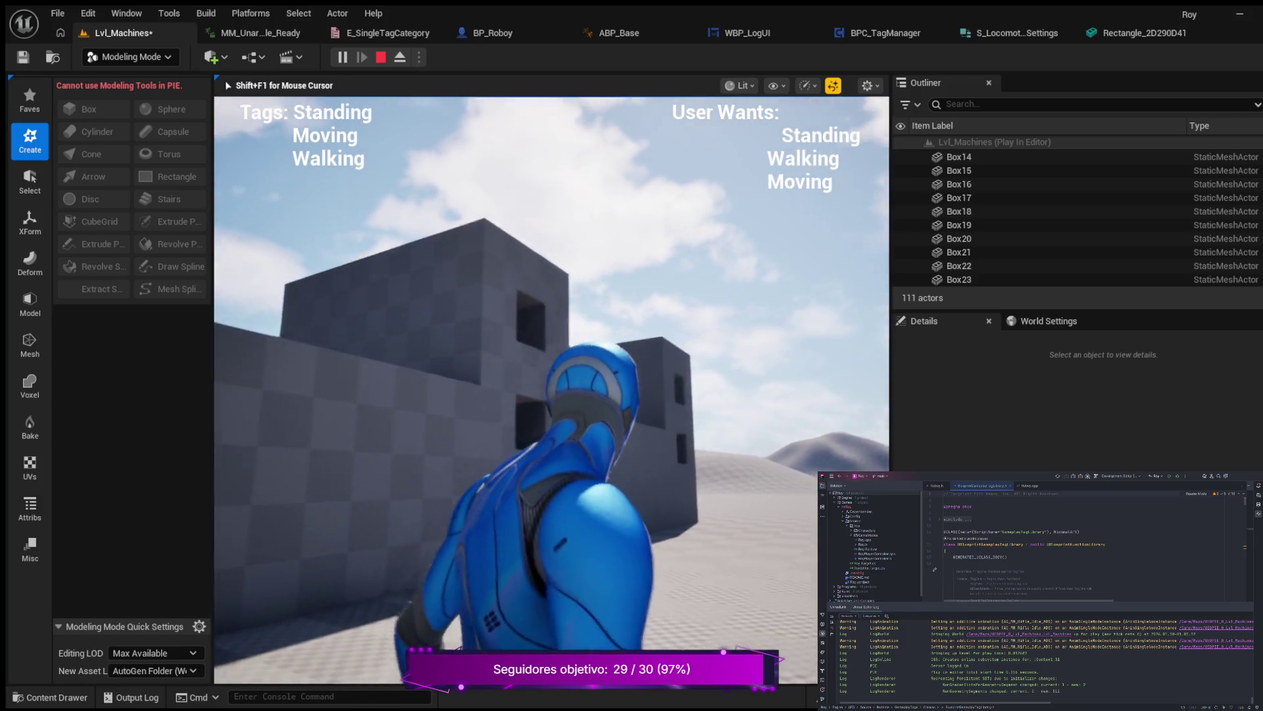
key(w)
key(w)
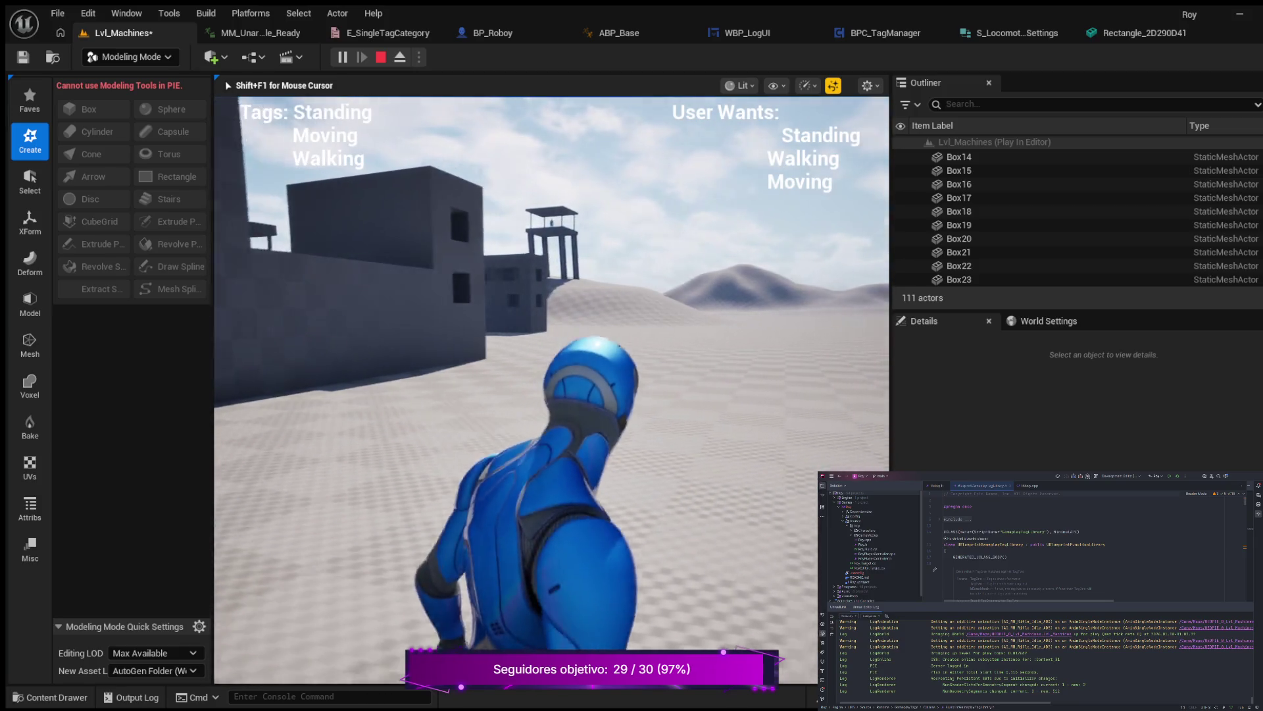
key(w)
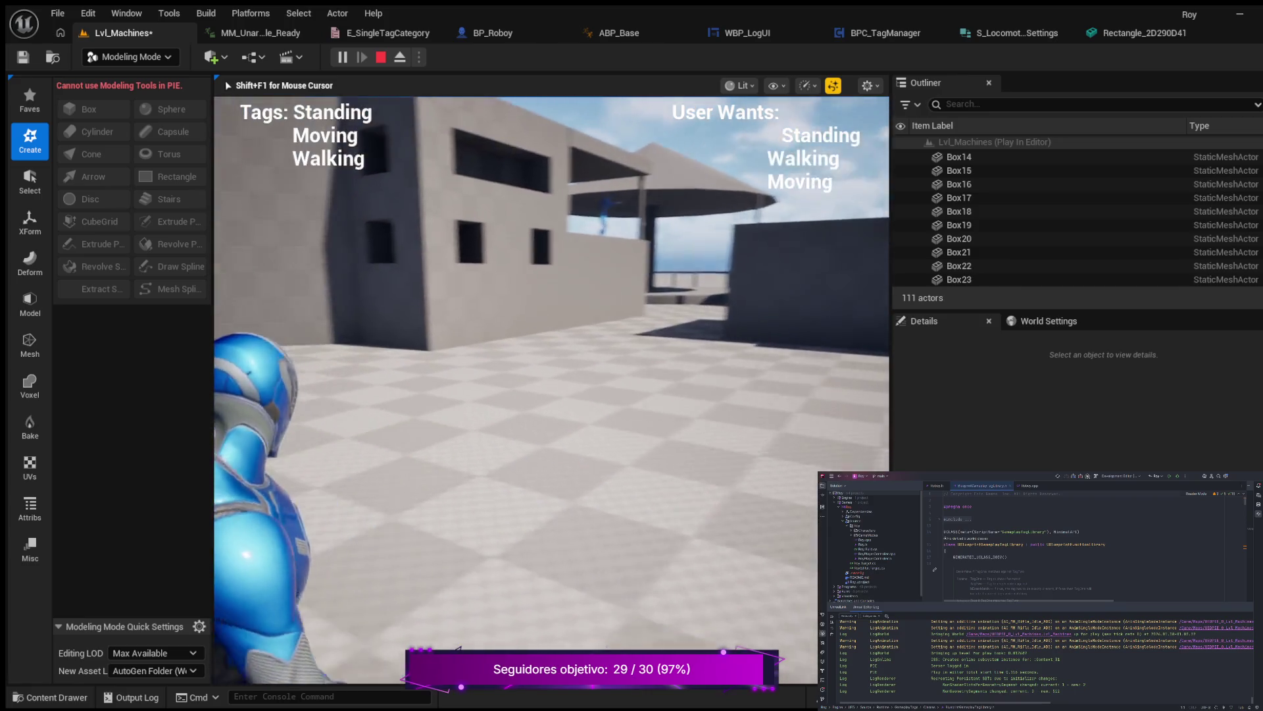
key(w)
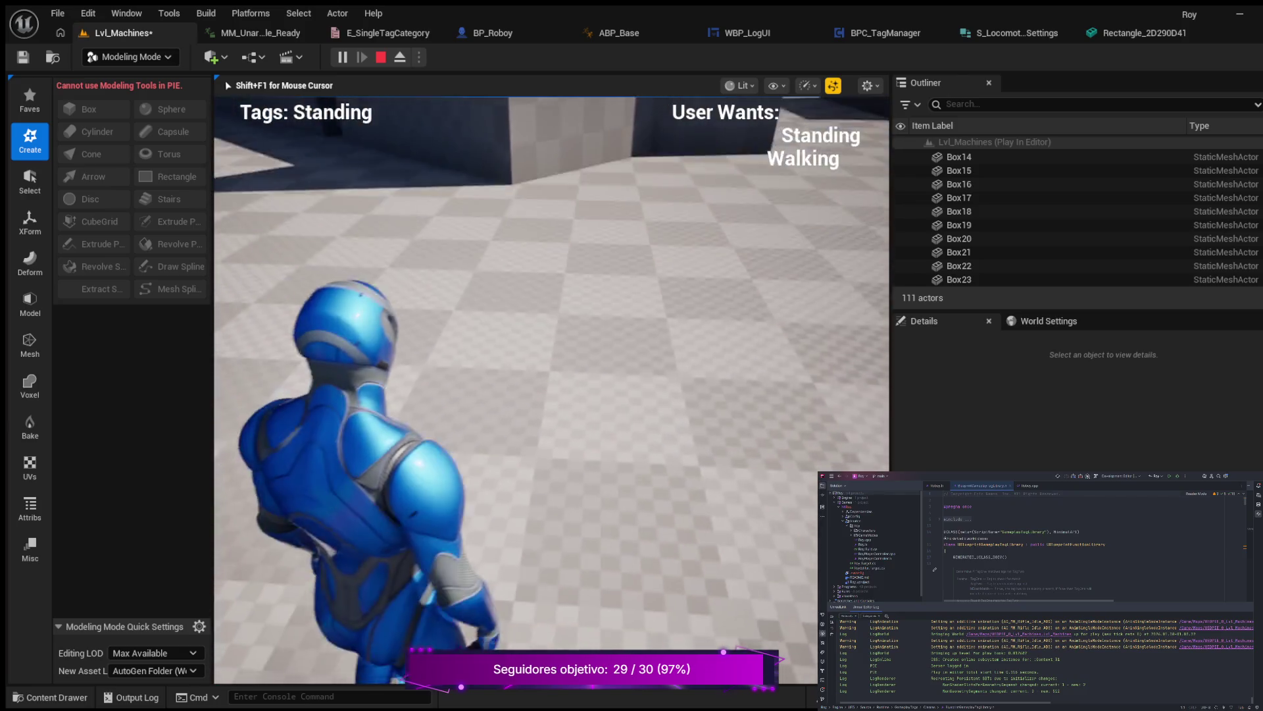
key(w)
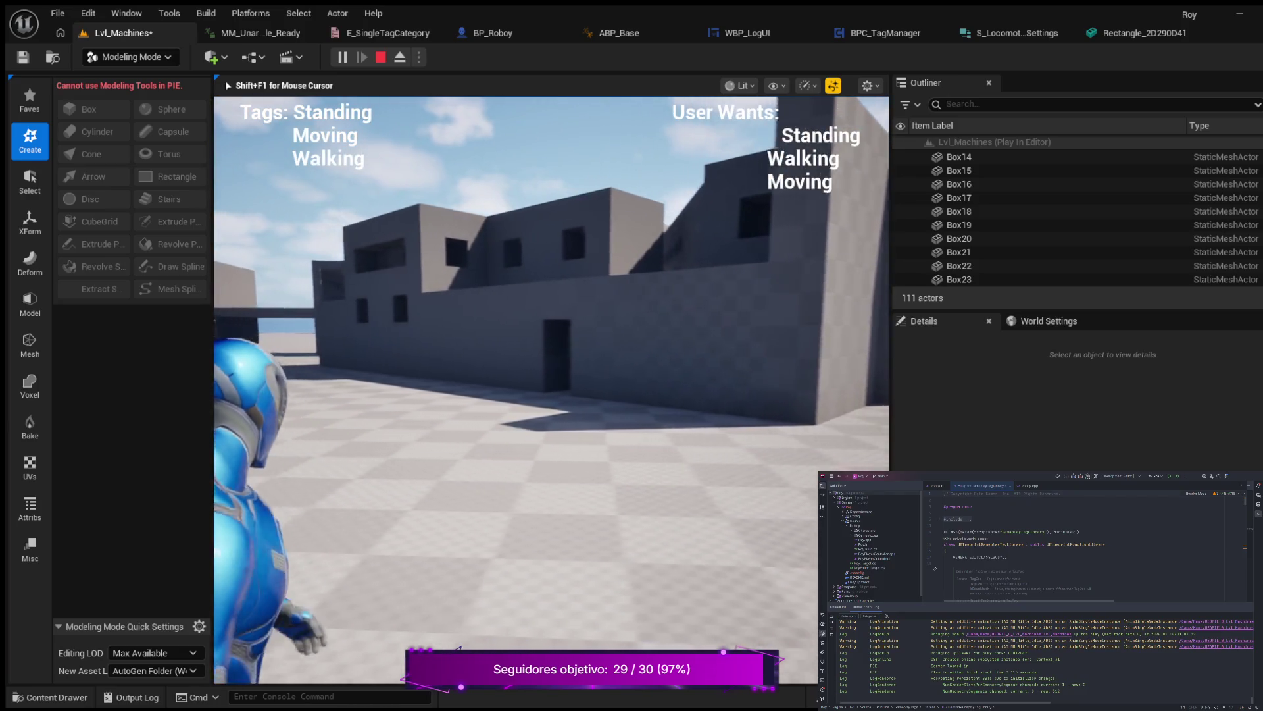
key(w)
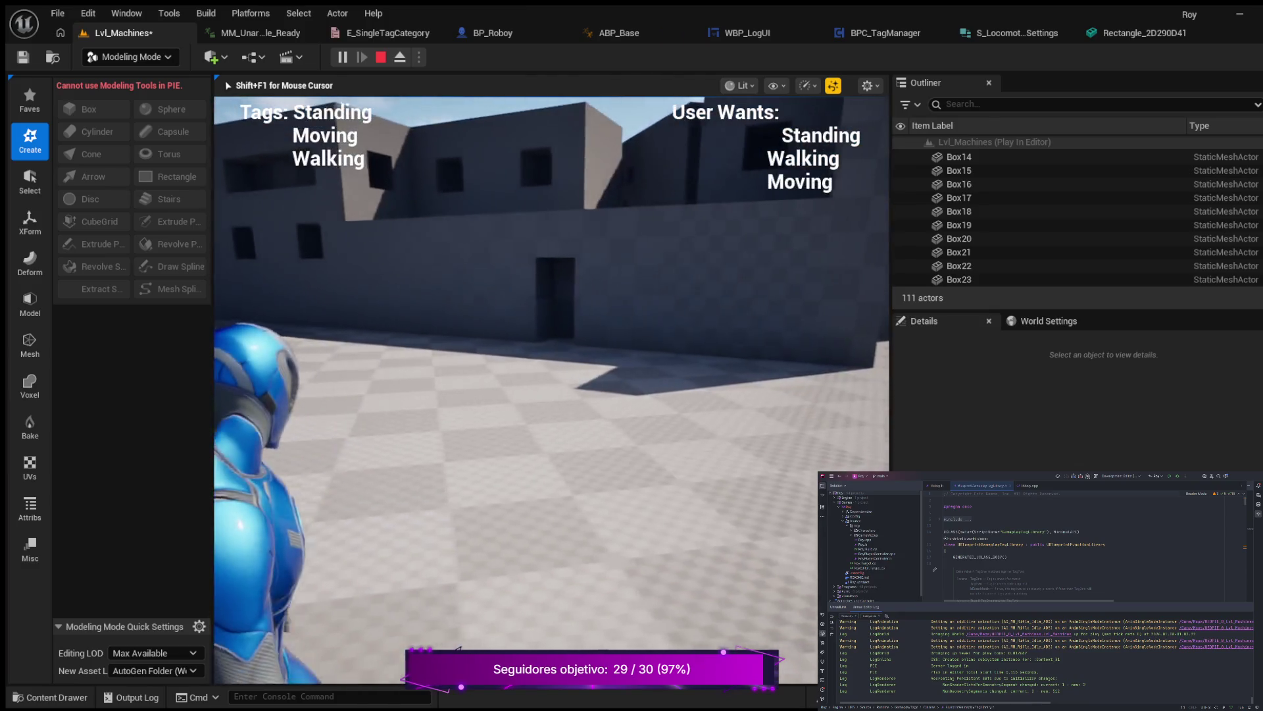
key(w)
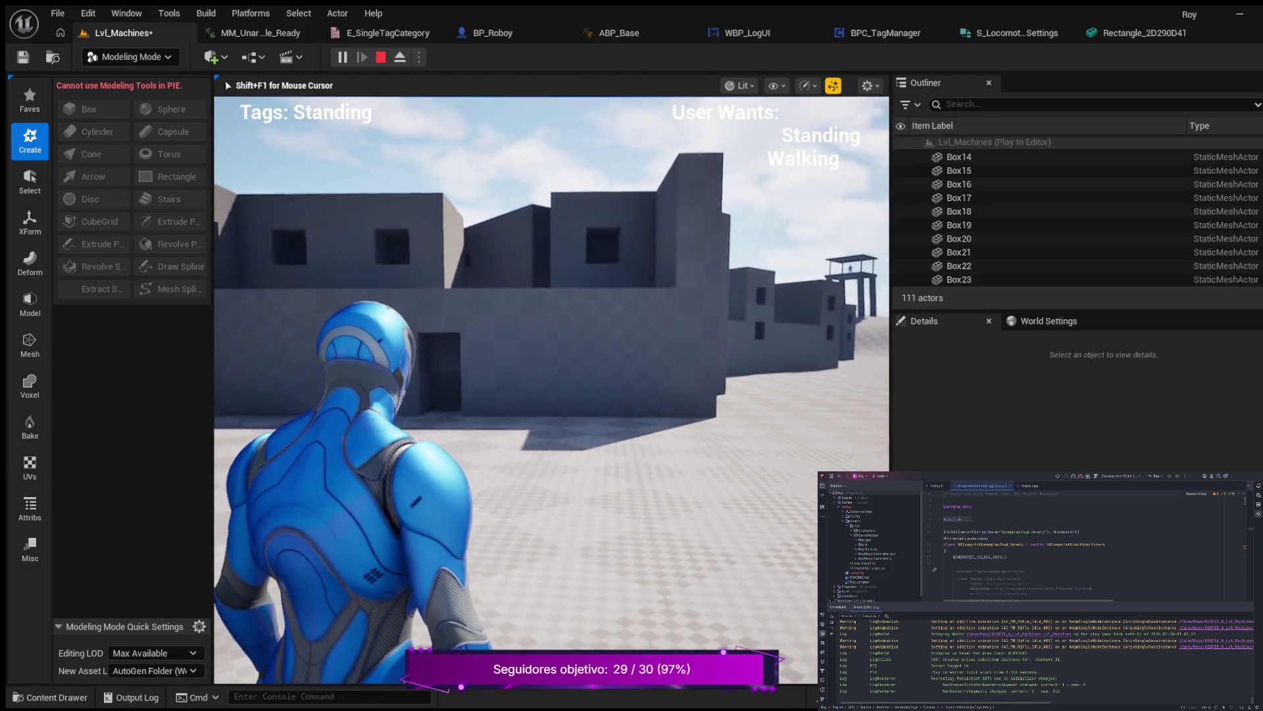
key(w)
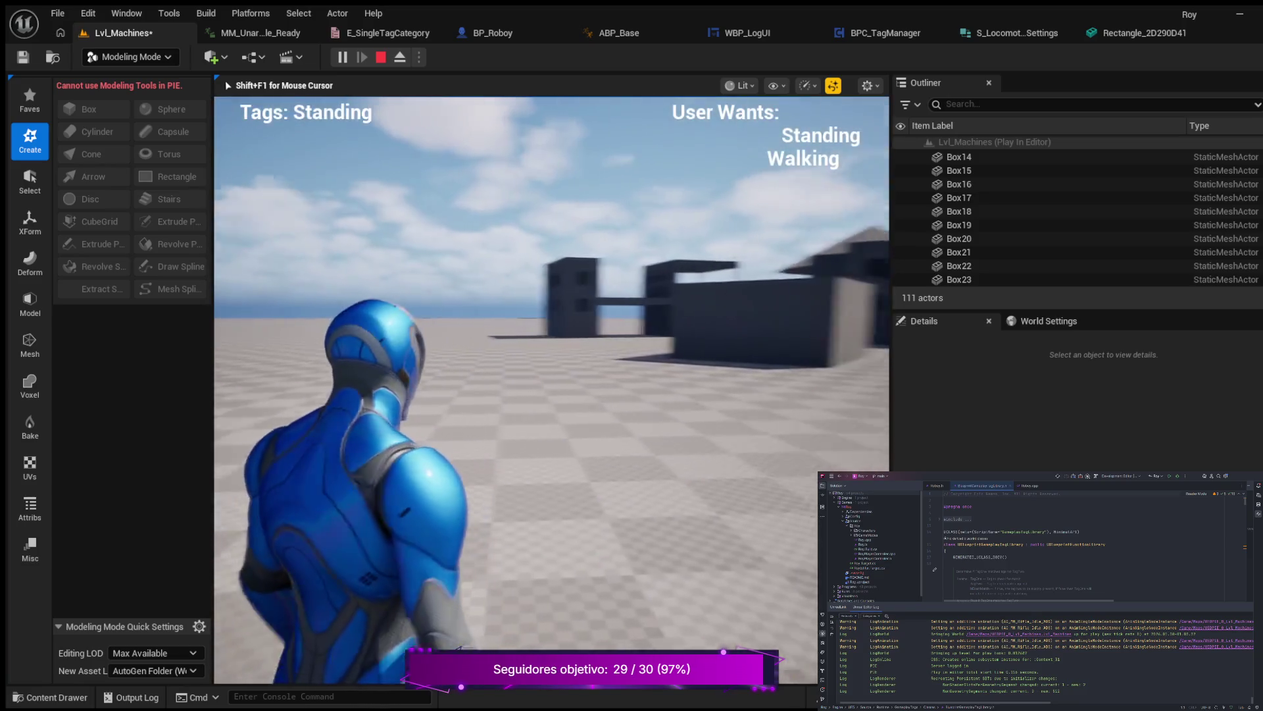
Walk the character forward across the open ground toward the buildings, adjusting direction along the way.
key(w)
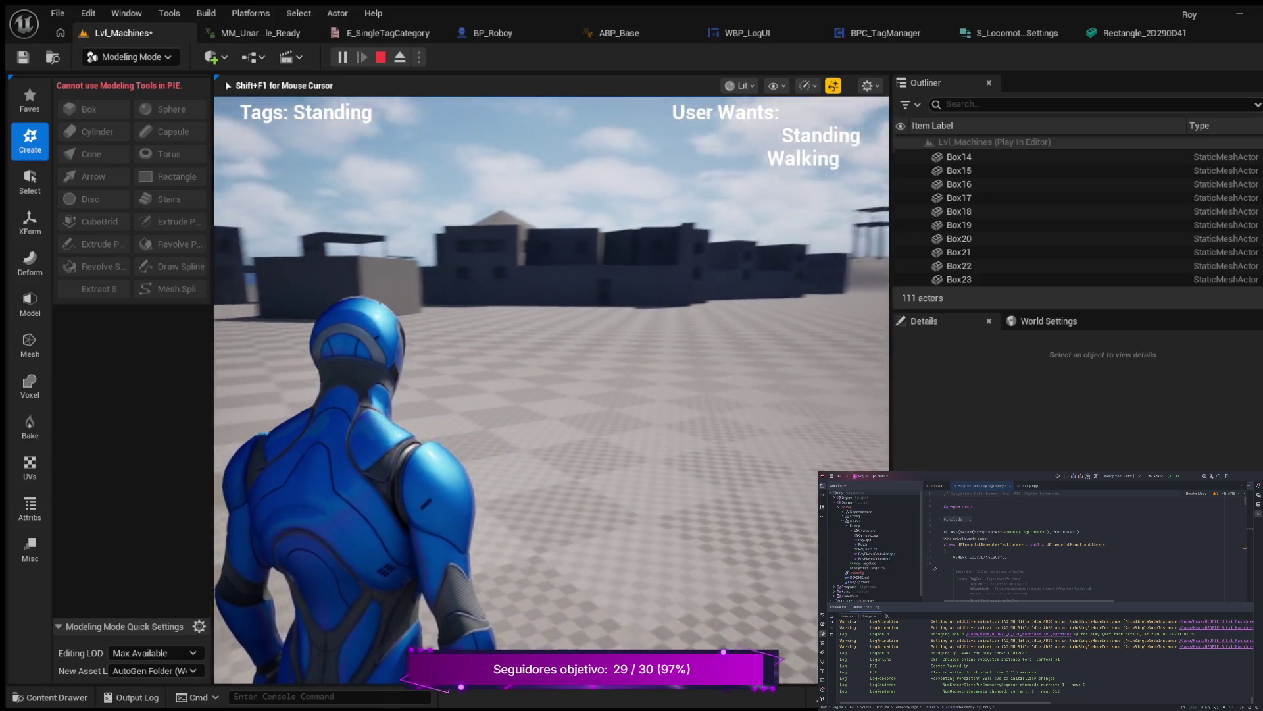
key(w)
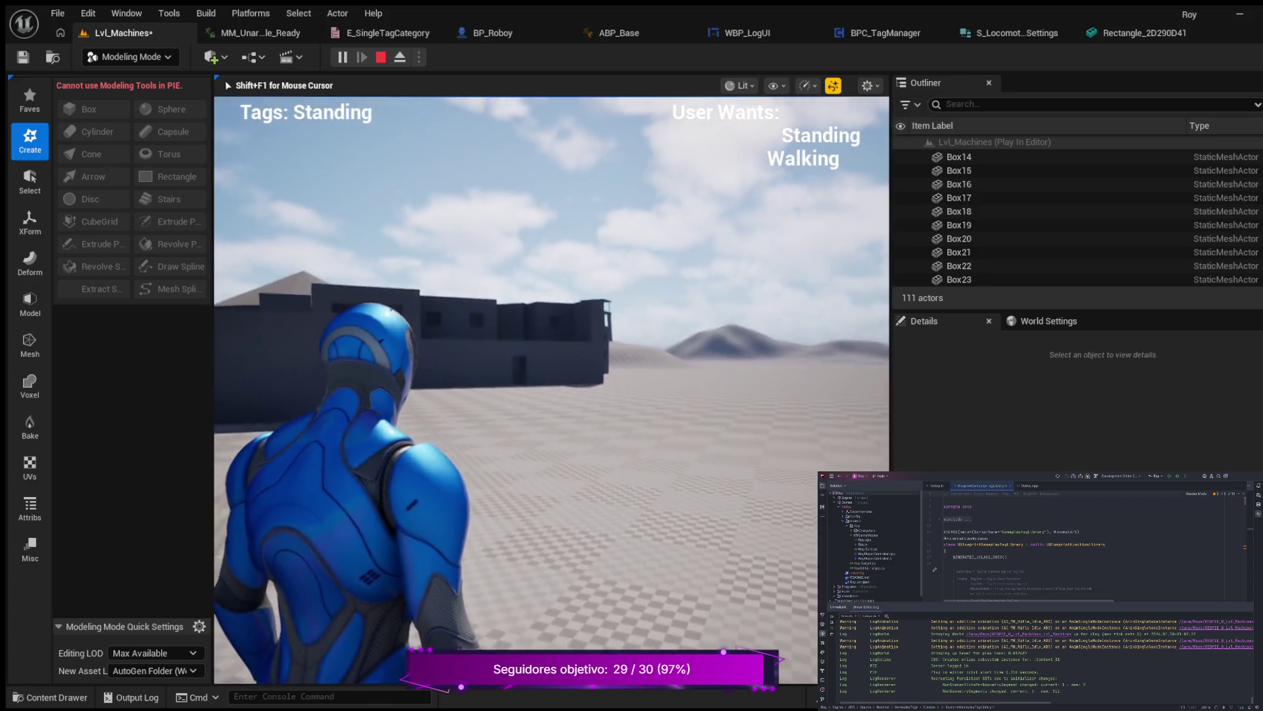
key(w)
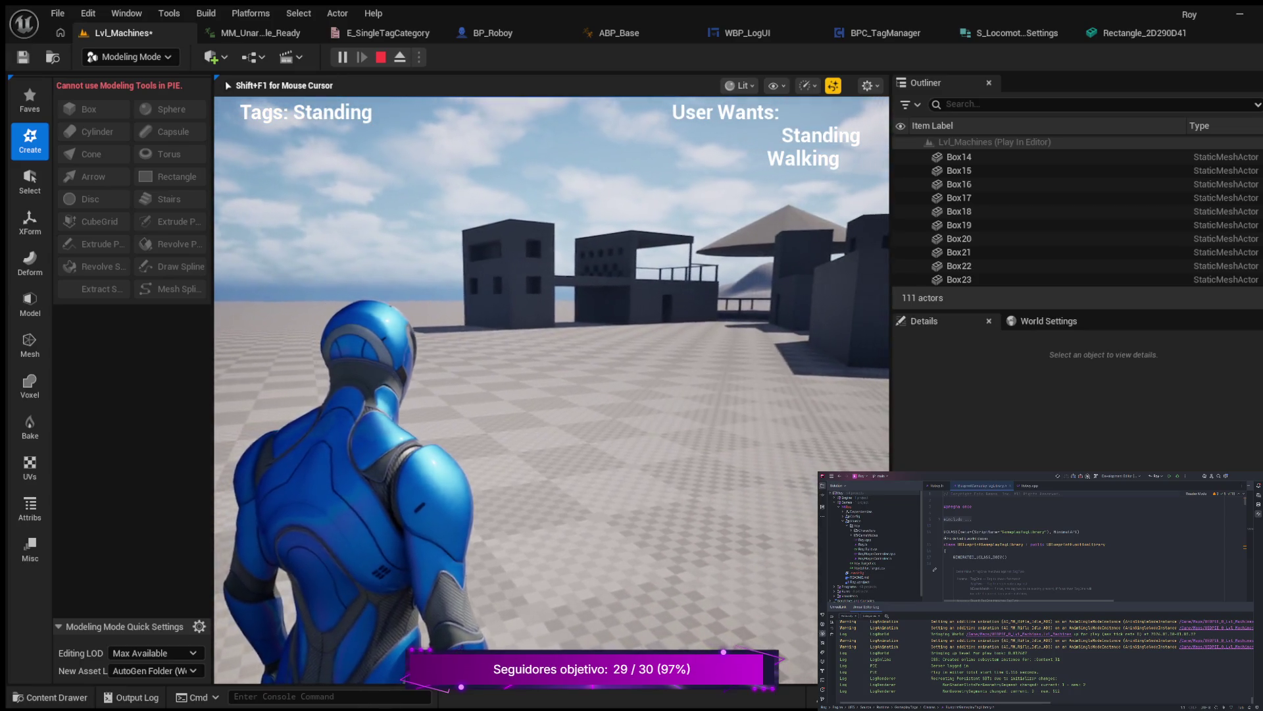
key(w)
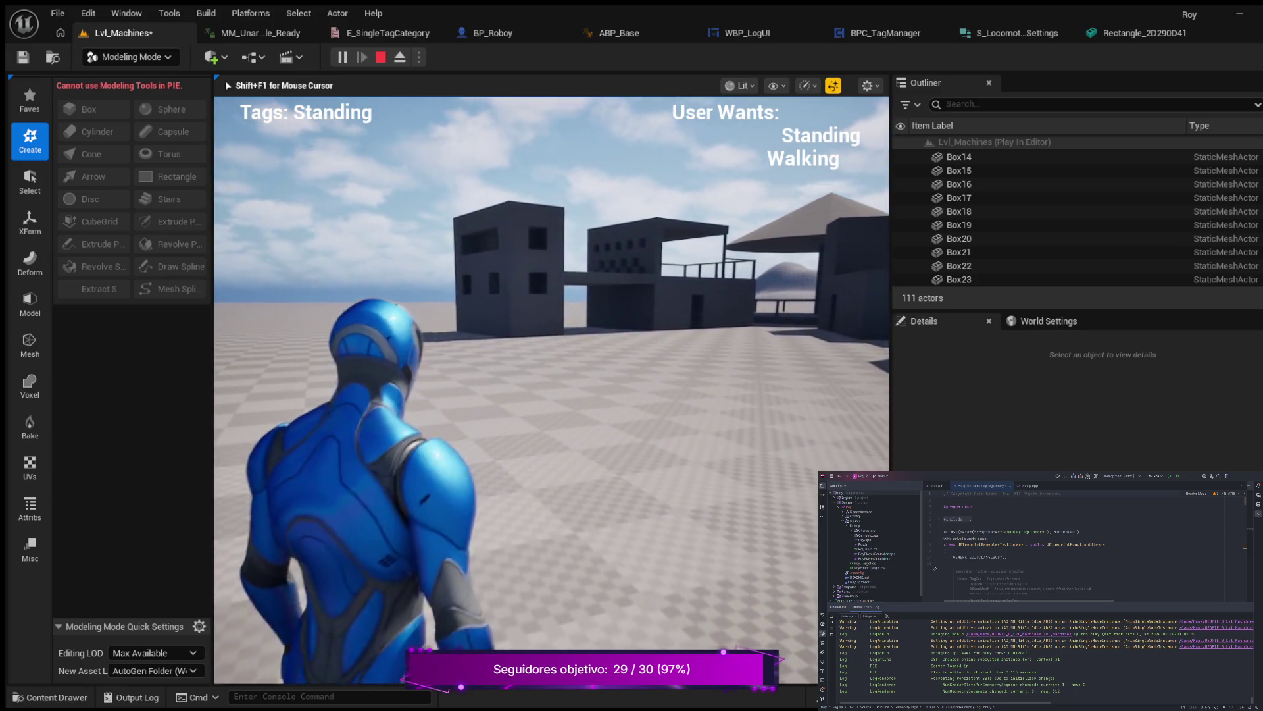
key(w)
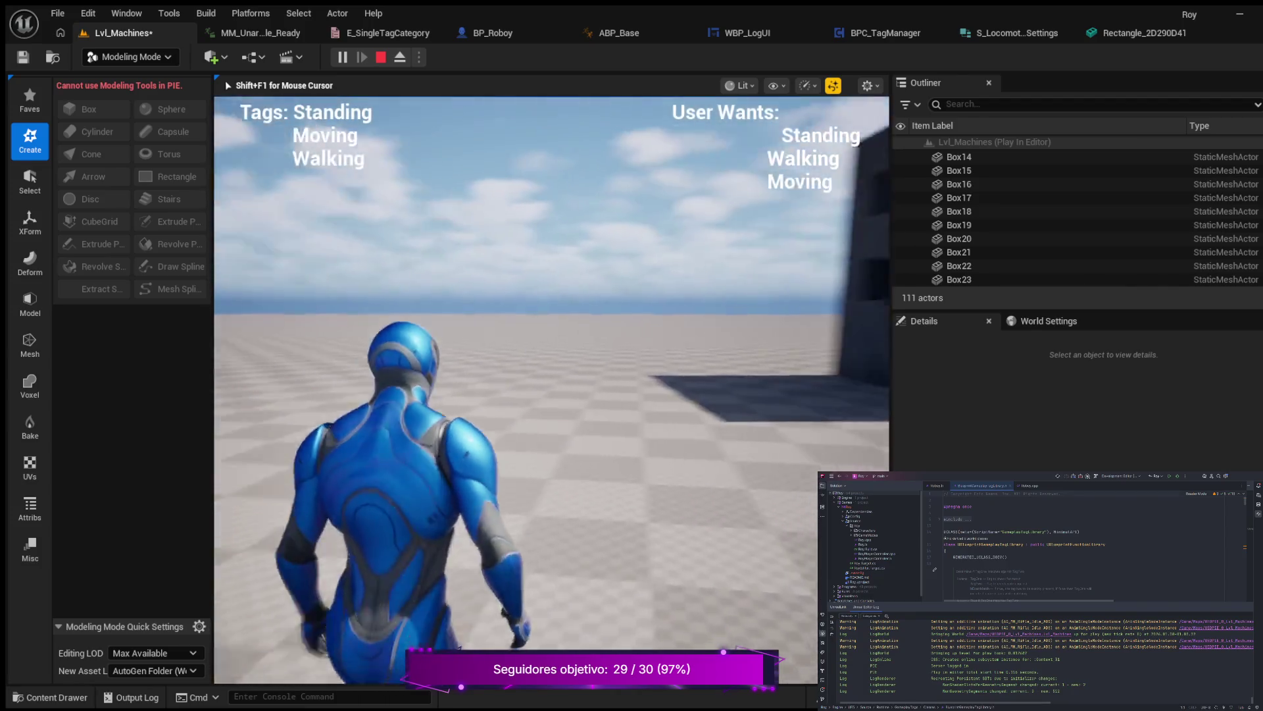
Sprint around the buildings, walk a short way, then end Play In Editor with Esc.
key(shift)
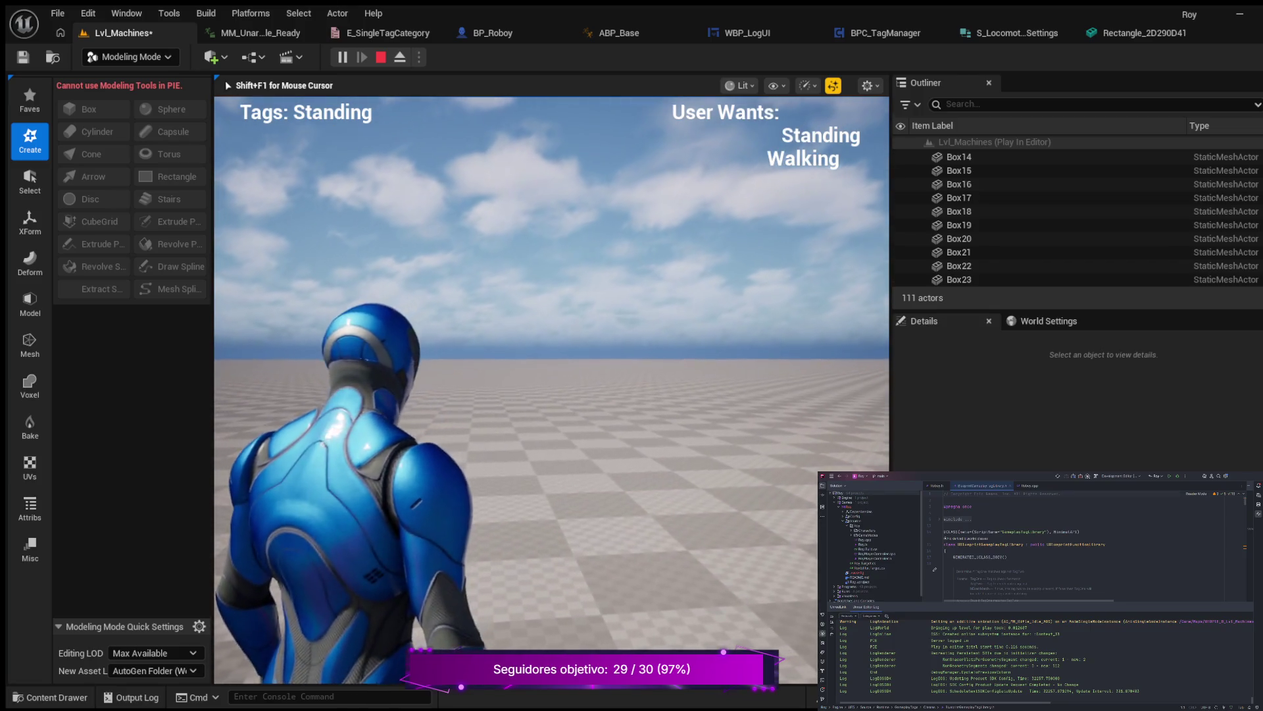
key(w)
key(w)
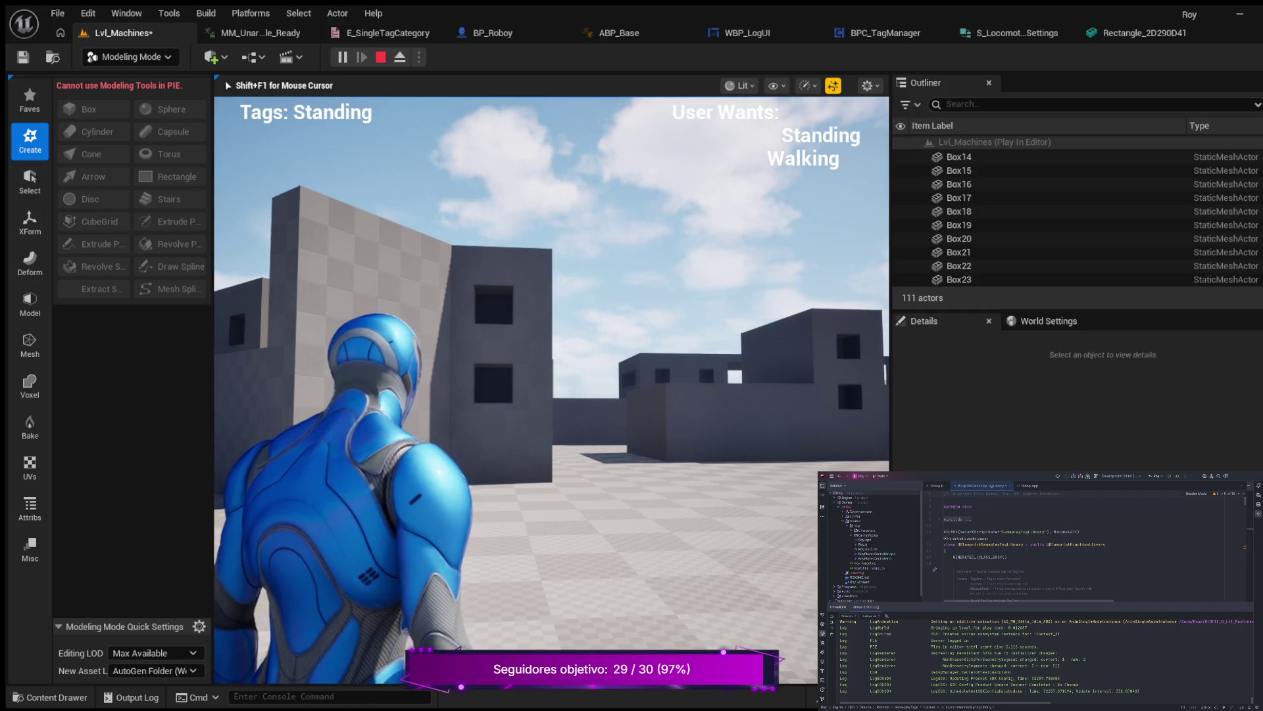
key(Escape)
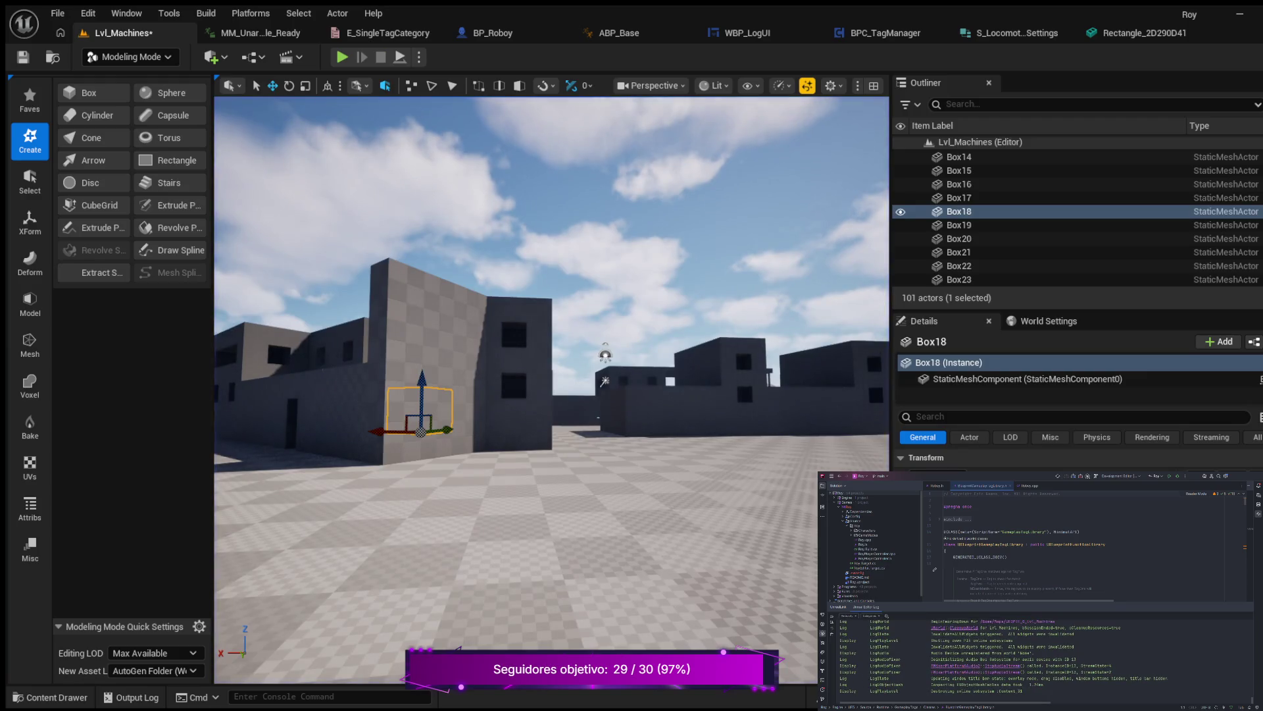